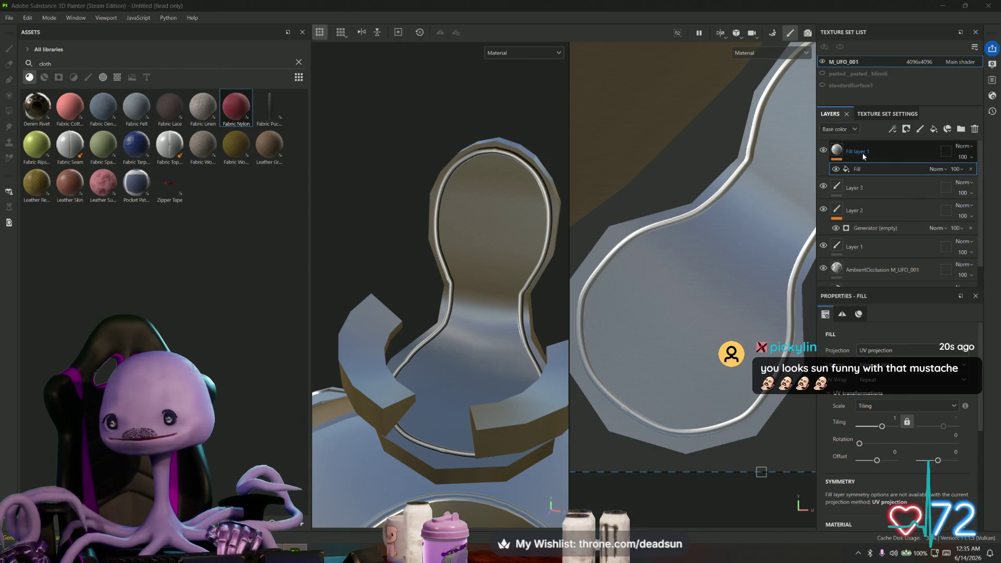
Add a black mask to Fill layer 1
left_click(837, 153)
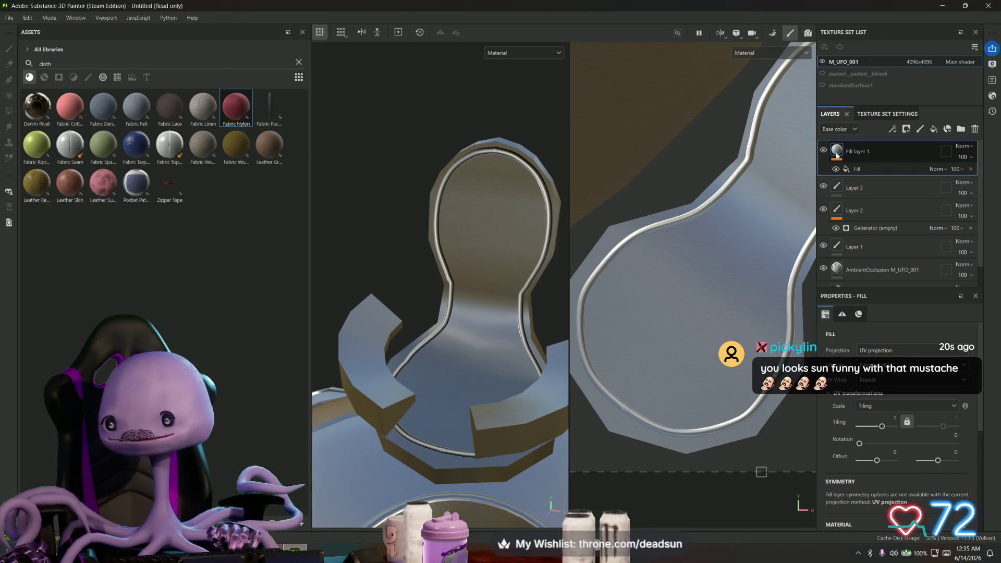
right_click(840, 155)
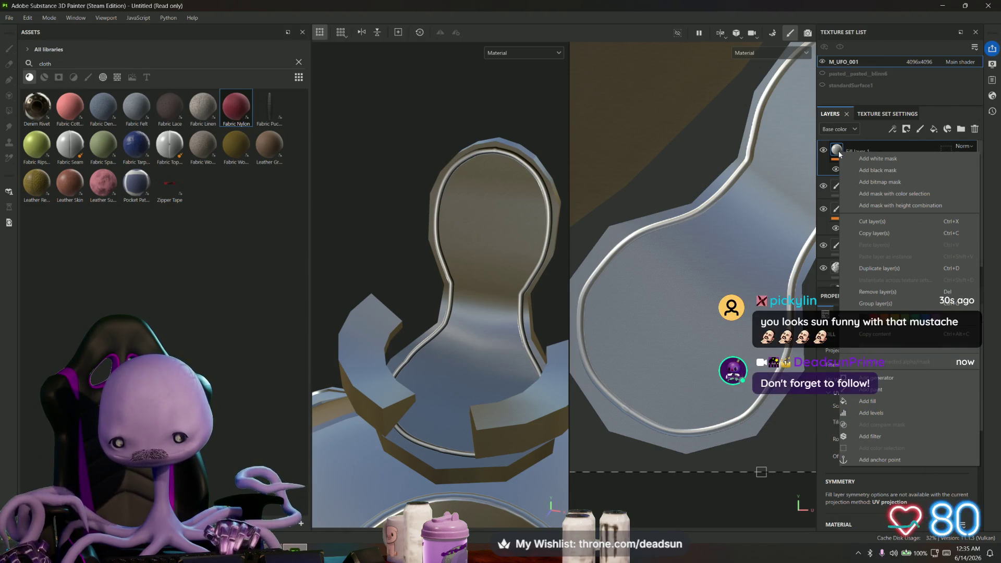
left_click(837, 152)
right_click(837, 153)
left_click(836, 157)
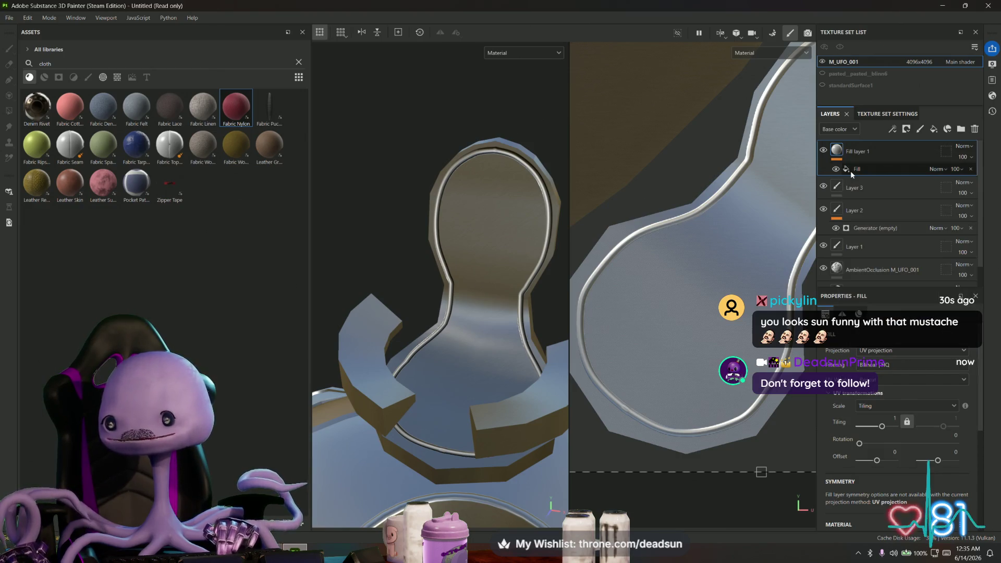
left_click(840, 159)
right_click(837, 152)
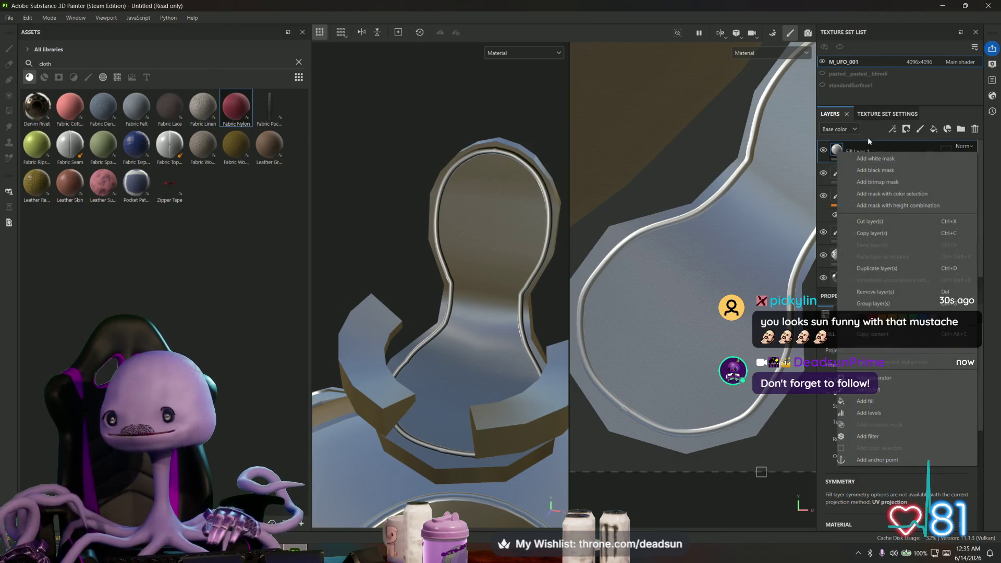
left_click(882, 171)
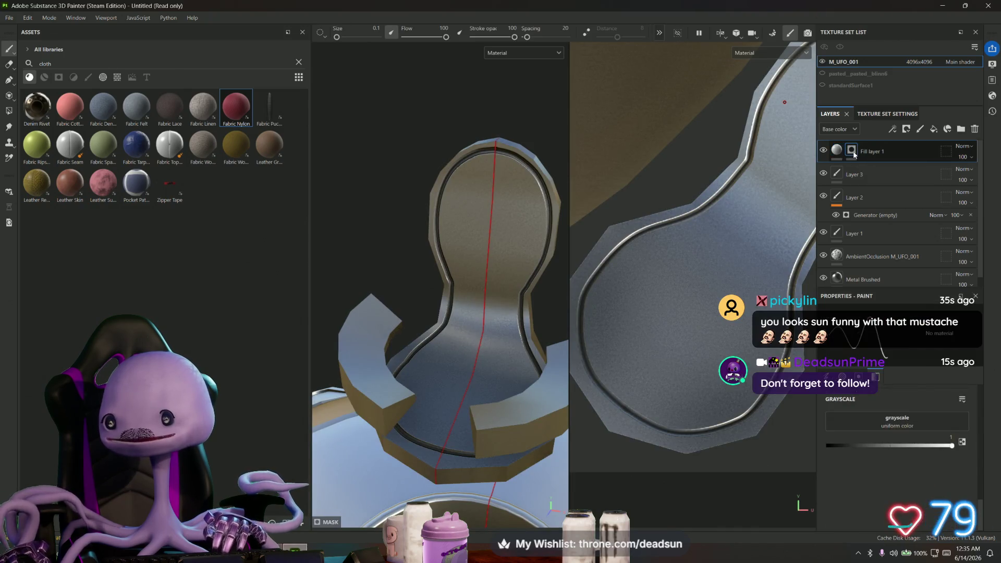
Put a fill effect inside the black mask, then select the mask for painting with the brush
right_click(837, 153)
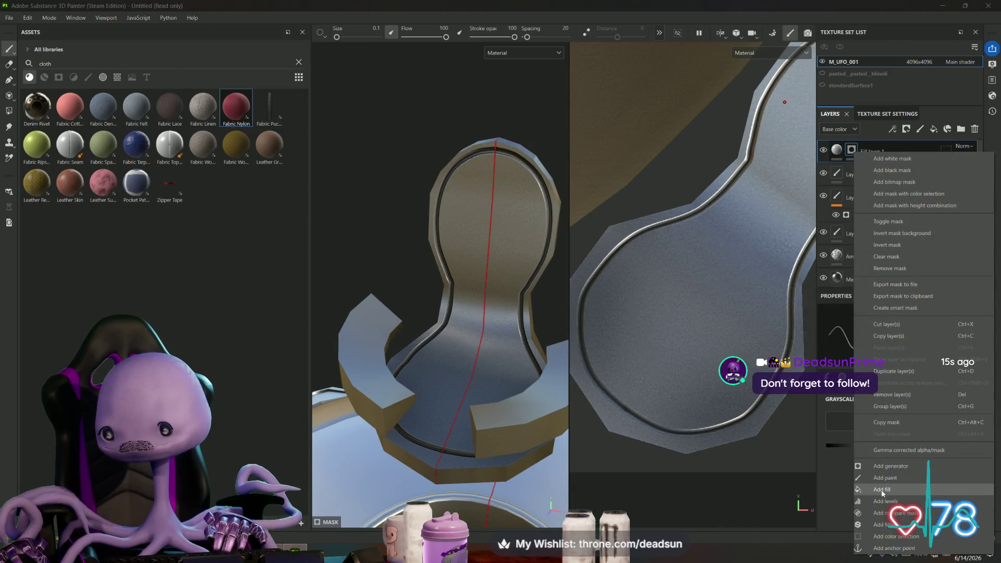
left_click(883, 491)
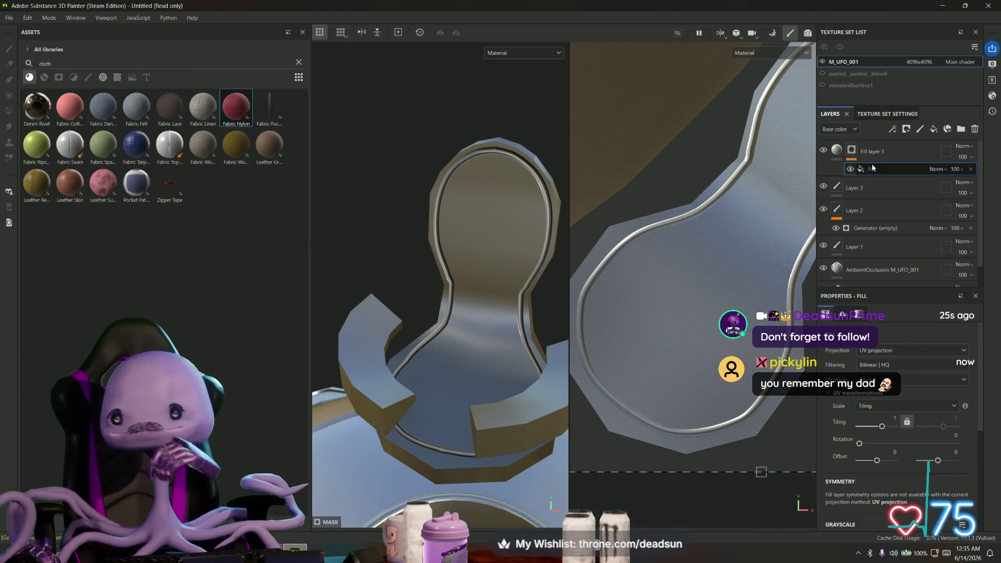
left_click(842, 151)
key("1")
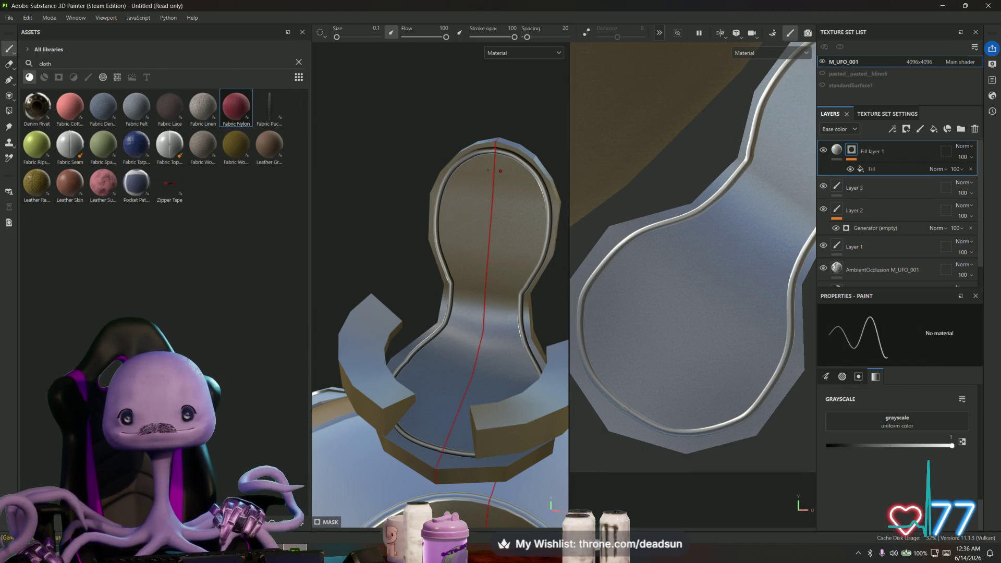
Face the model head-on, select Fill layer 1's mask and activate the Paint Along Path tool
left_click_drag(493, 155, 475, 151, "alt")
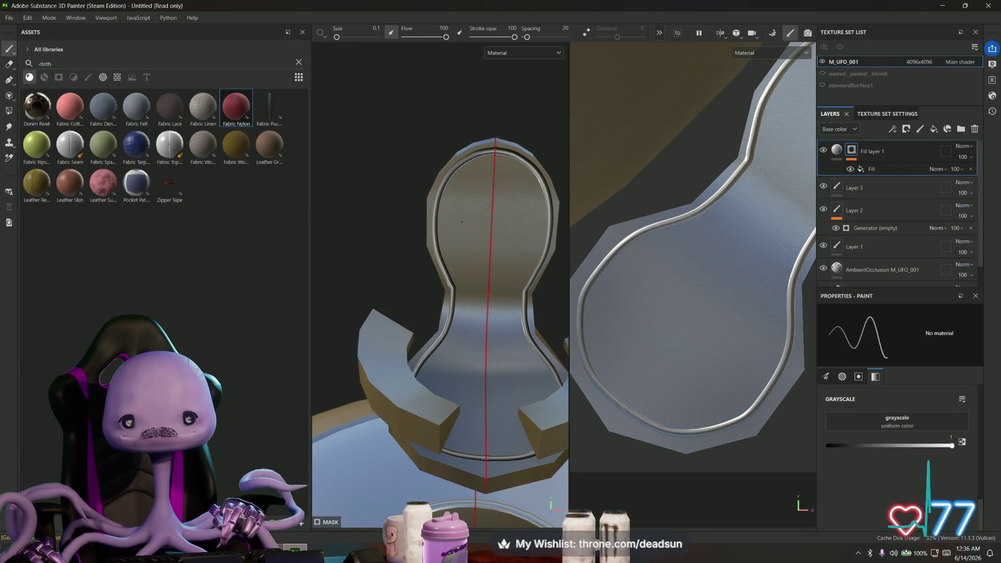
left_click(837, 150)
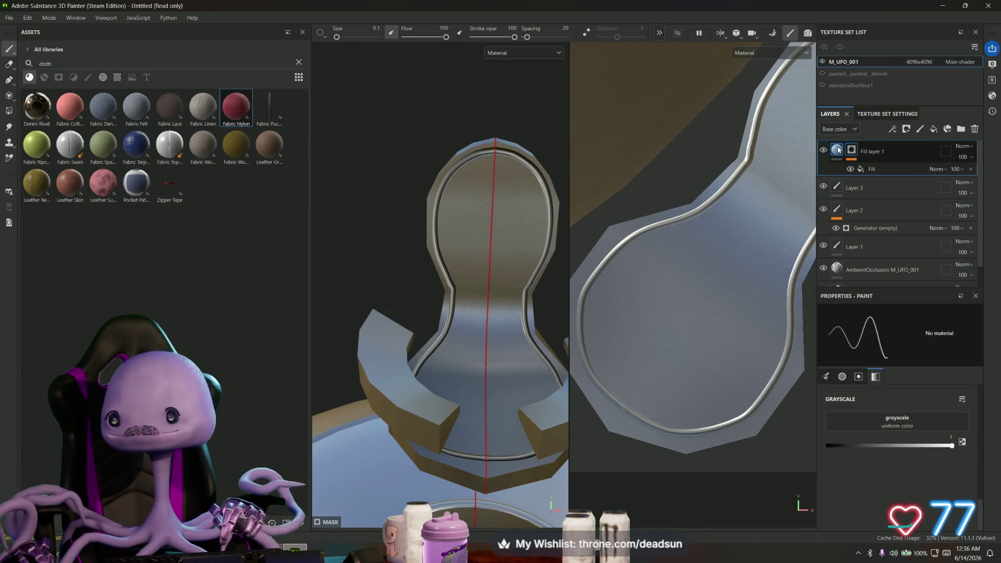
left_click(466, 190)
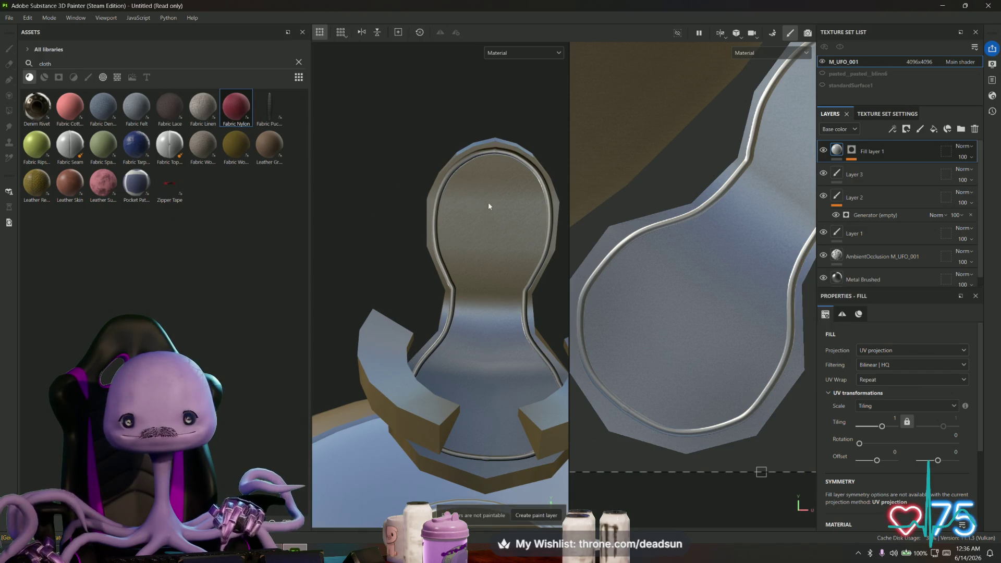
left_click(852, 149)
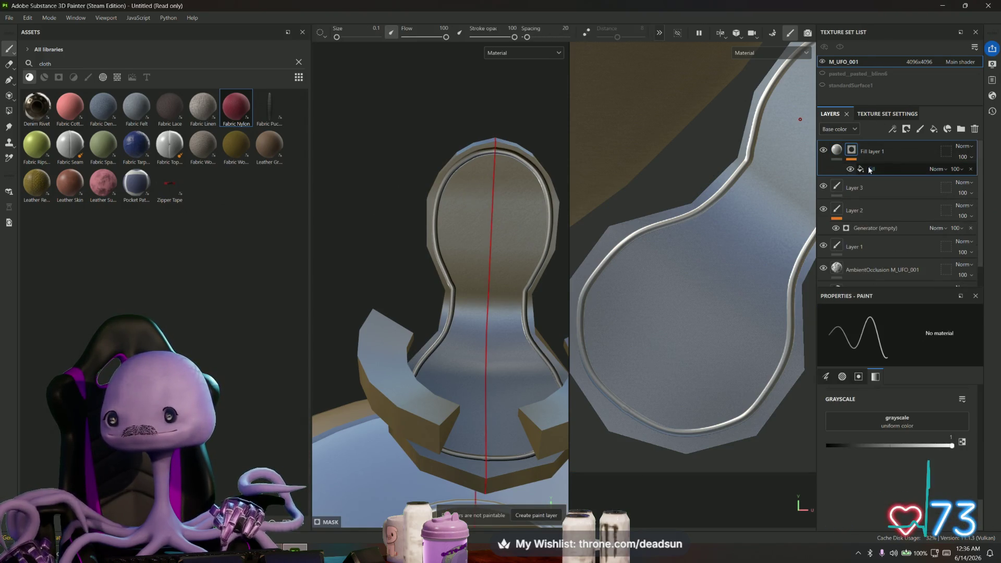
left_click(870, 169)
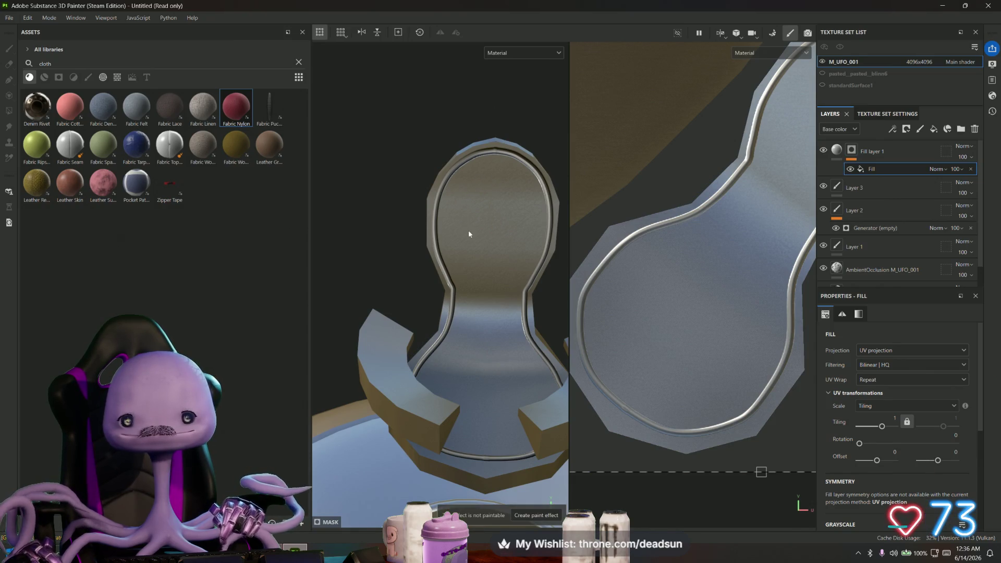
left_click(852, 149)
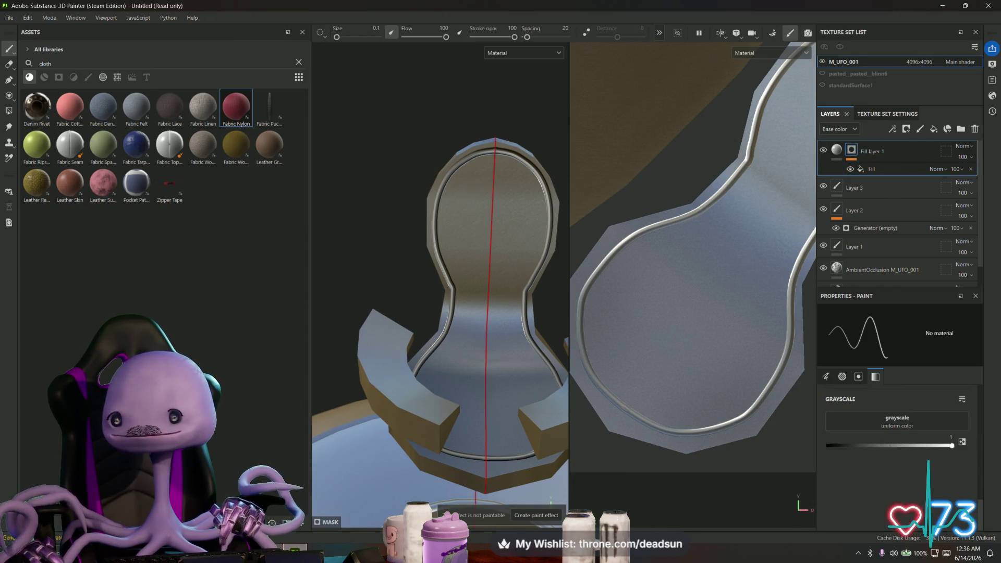
left_click(9, 80)
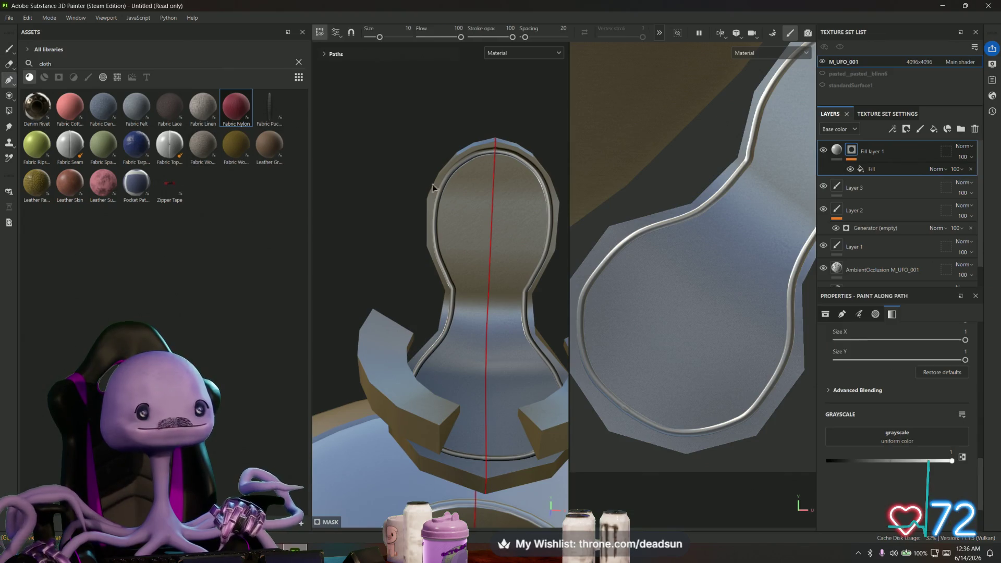
Place path points from the top of the rim groove down its left side
scroll(496, 154, "up", 2)
left_click(495, 151)
left_click(461, 160)
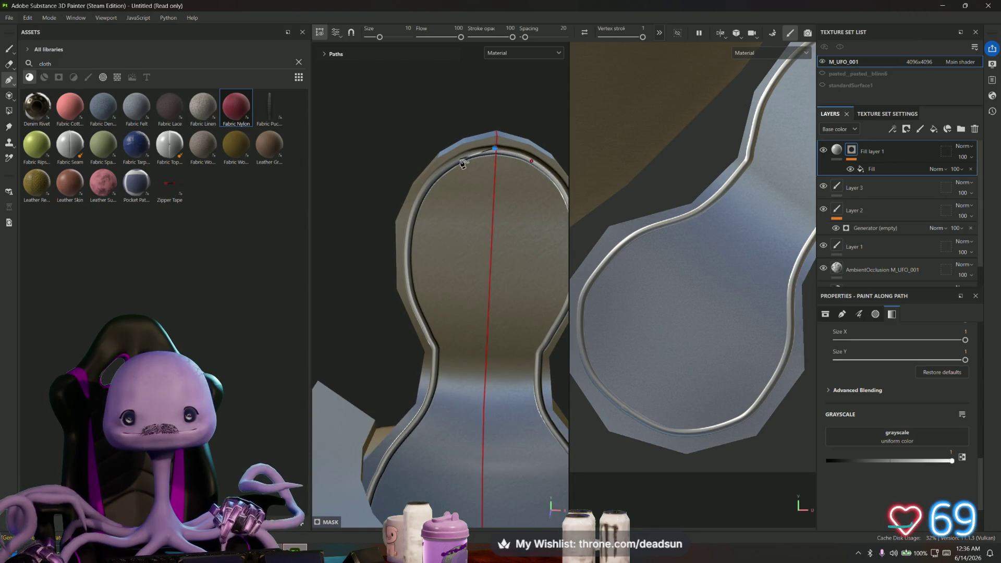
left_click(422, 196)
left_click(410, 256)
left_click(414, 303)
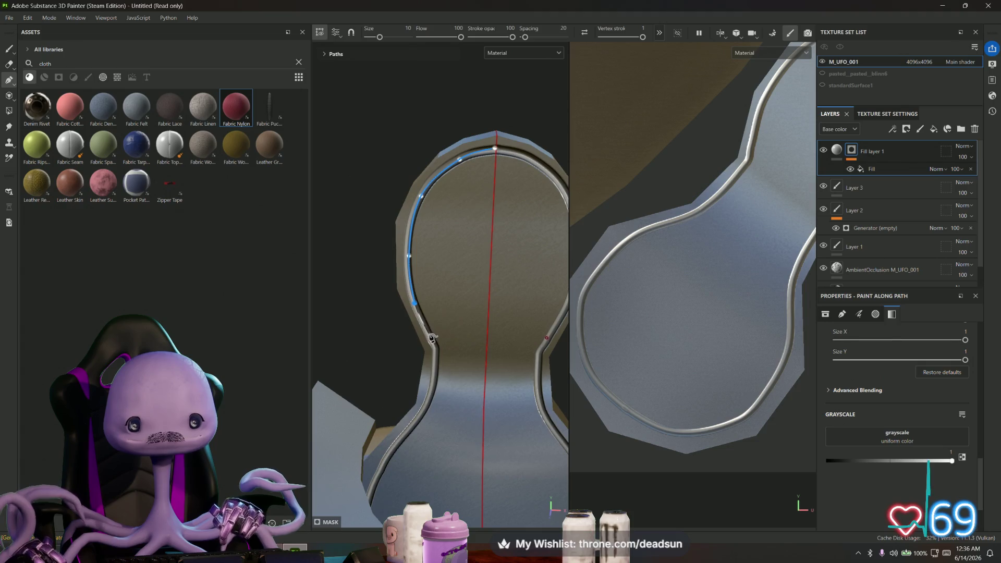
left_click(436, 348)
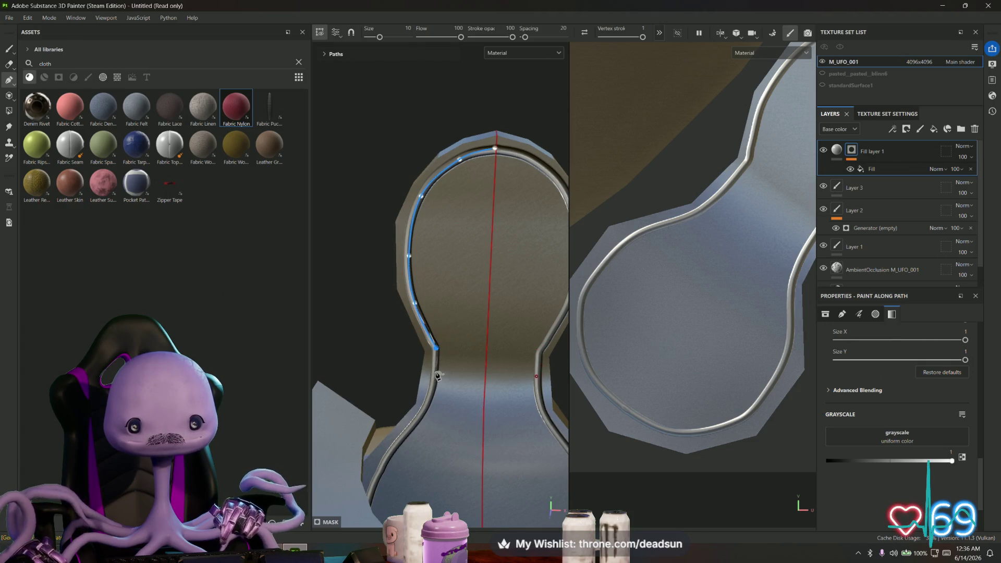
left_click(436, 373)
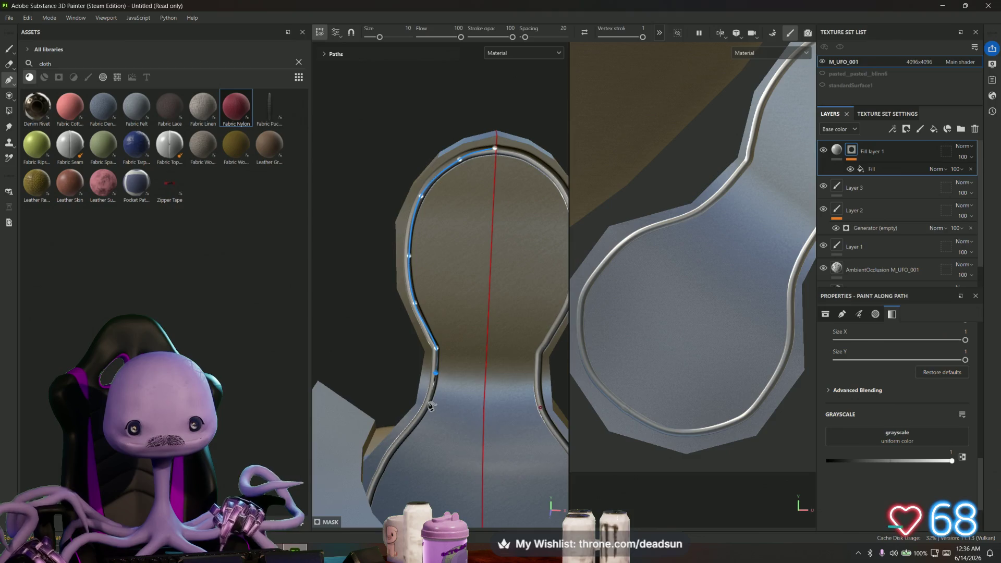
middle_click_drag(429, 406, 439, 302)
left_click(440, 299)
Continue the path to the bottom of the groove and apply the stroke
mouse_move(431, 319)
left_mouse_down("alt")
mouse_move(405, 356)
mouse_move(398, 348)
left_mouse_up("alt")
left_click(394, 325)
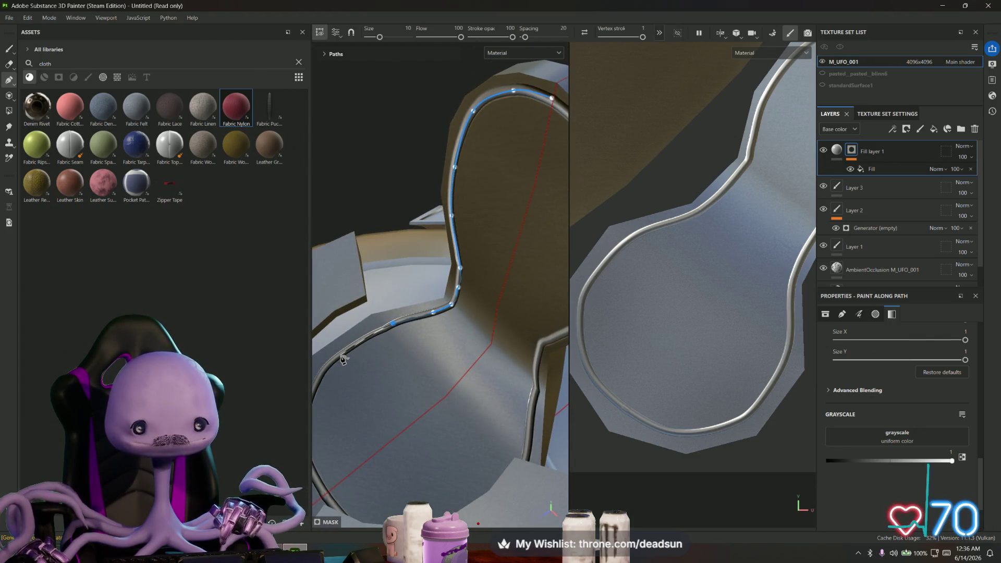
left_click_drag(357, 353, 446, 329, "alt")
left_click(435, 318)
left_click(393, 347)
left_click(371, 381)
left_click(366, 415)
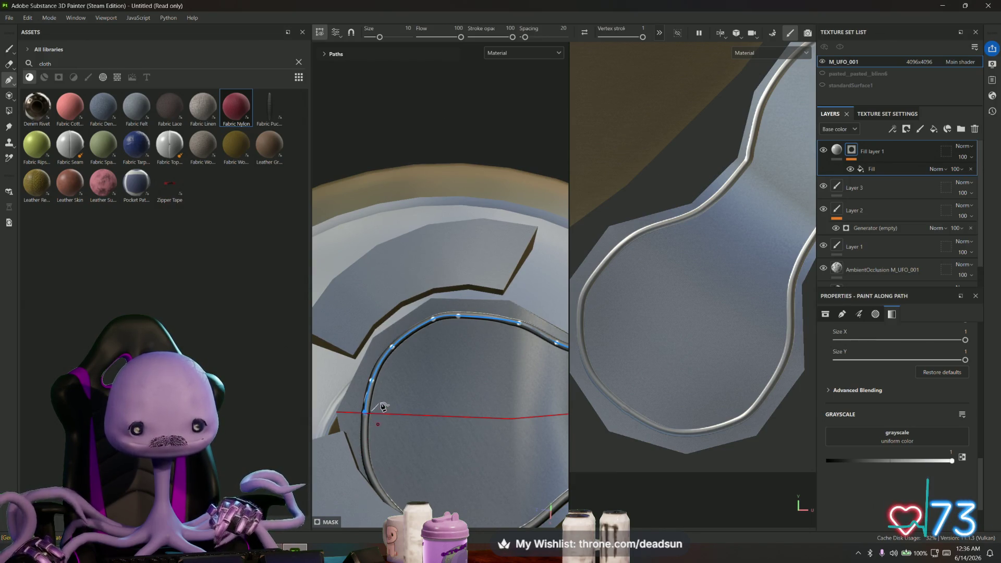
key("Return")
mouse_move(404, 395)
left_mouse_down("alt")
mouse_move(512, 353)
mouse_move(510, 342)
left_mouse_up("alt")
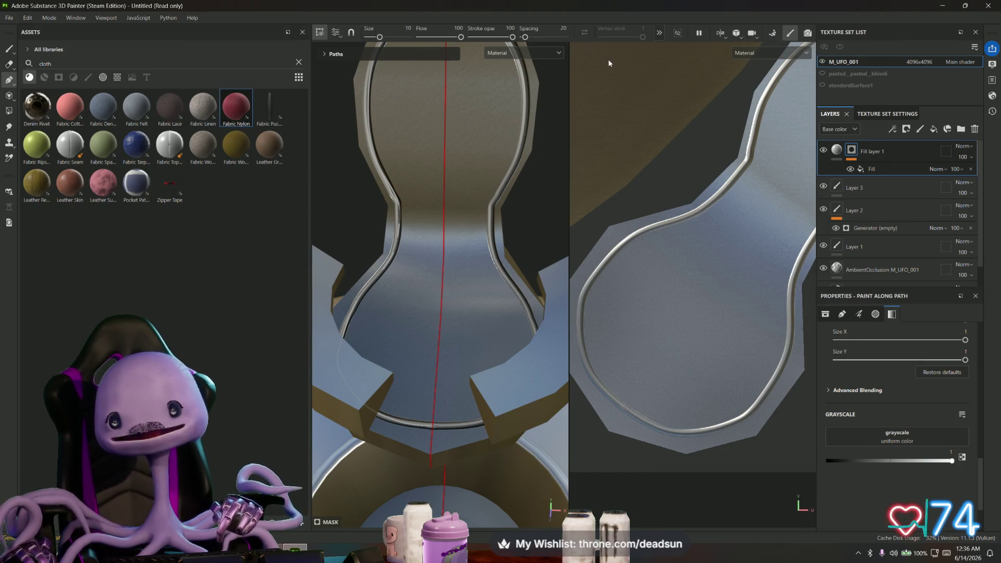
left_click(660, 34)
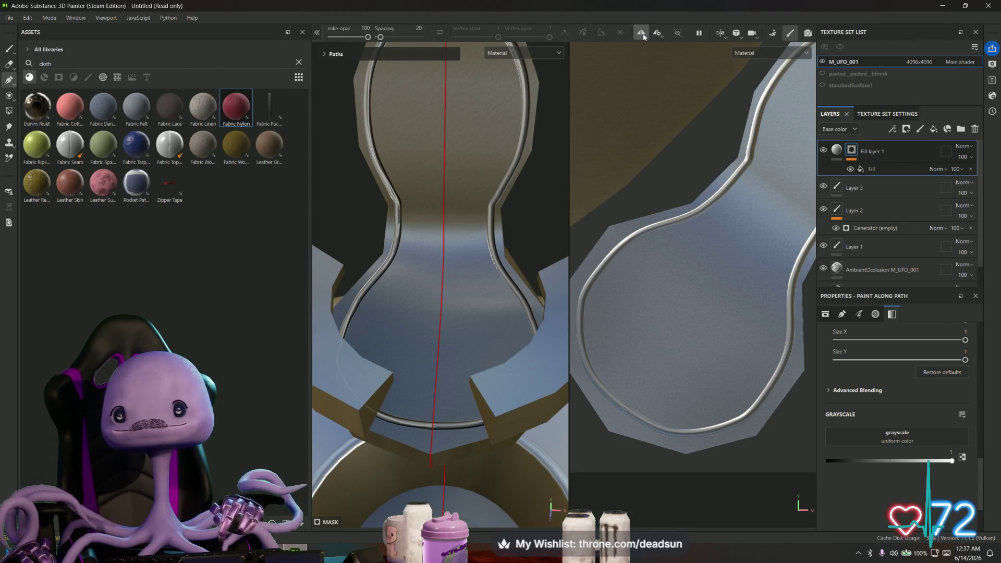
left_click(642, 34)
left_click(642, 34)
left_click(658, 34)
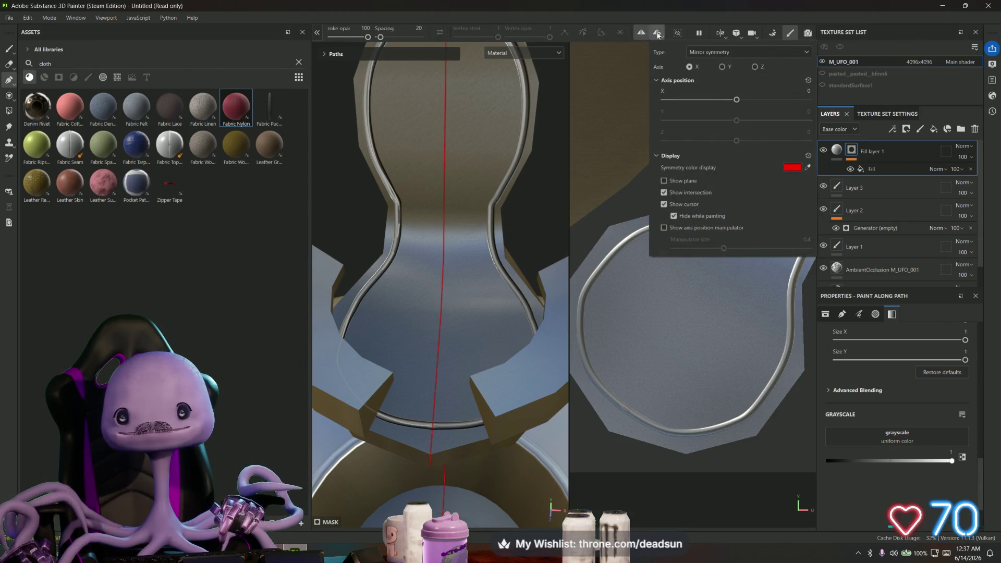
left_click(722, 67)
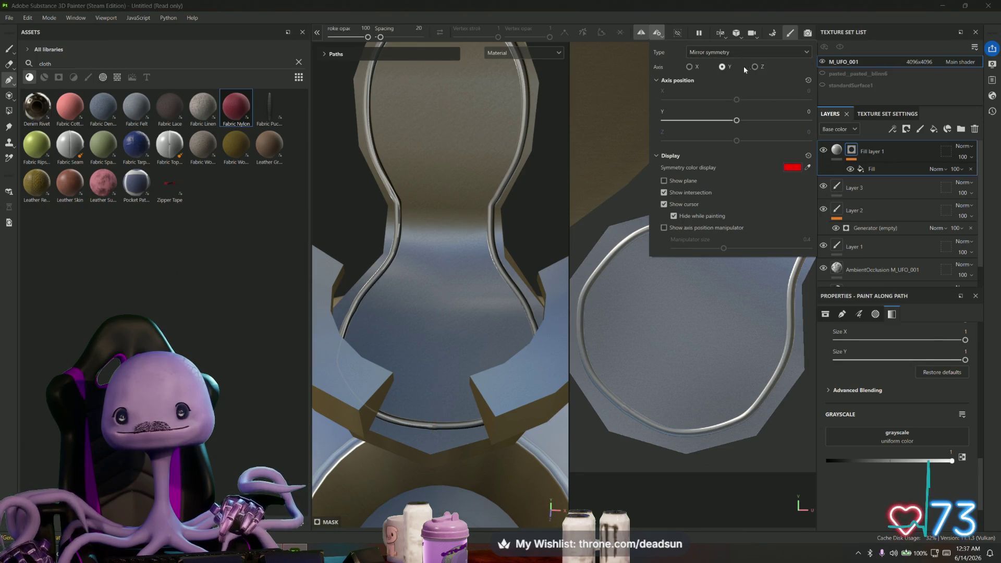
left_click(755, 67)
left_click(690, 66)
left_click(656, 33)
left_click(658, 34)
mouse_move(346, 184)
left_mouse_down("alt")
mouse_move(440, 239)
mouse_move(431, 277)
mouse_move(502, 284)
mouse_move(543, 190)
mouse_move(476, 297)
left_mouse_up("alt")
scroll(471, 208, "up", 5)
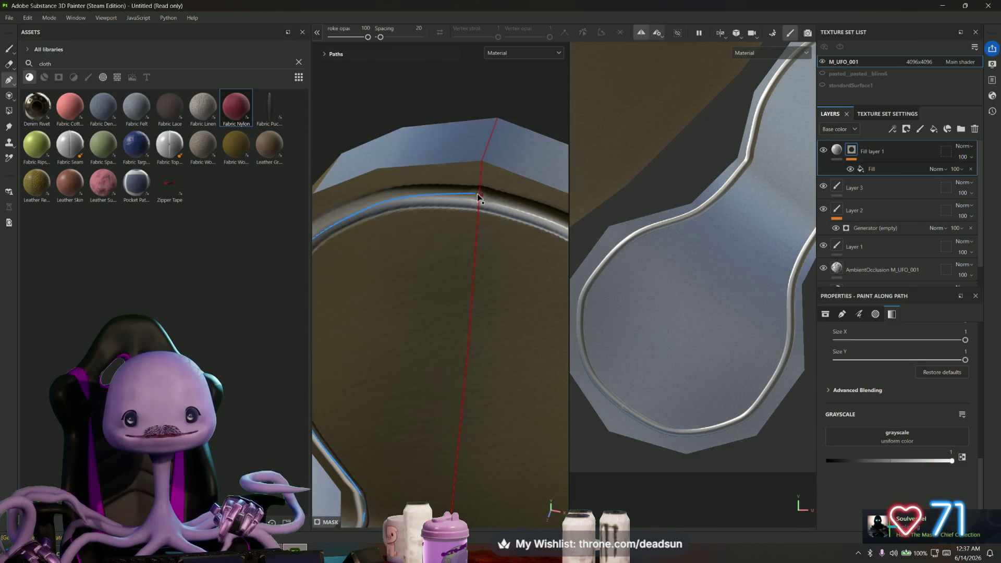
Place a point at the rim top and review the rim from oblique and lower angles
left_click(476, 194)
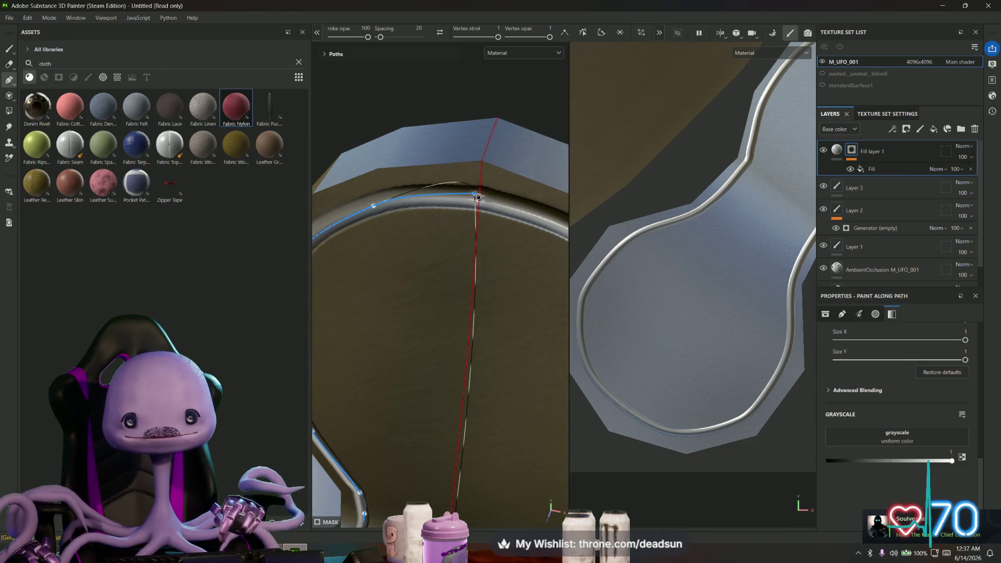
scroll(477, 284, "down", 3)
middle_click_drag(476, 286, 528, 180, "alt")
mouse_move(527, 180)
left_mouse_down("alt")
mouse_move(510, 261)
mouse_move(446, 309)
mouse_move(527, 224)
mouse_move(464, 305)
mouse_move(460, 388)
left_mouse_up("alt")
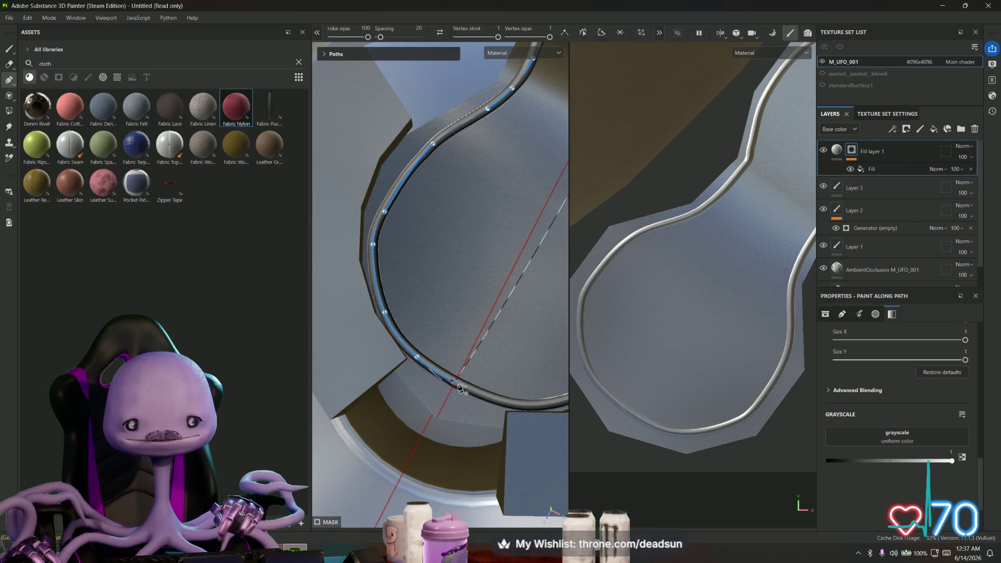
mouse_move(451, 423)
left_mouse_down("alt")
mouse_move(474, 411)
mouse_move(420, 374)
mouse_move(484, 417)
left_mouse_up("alt")
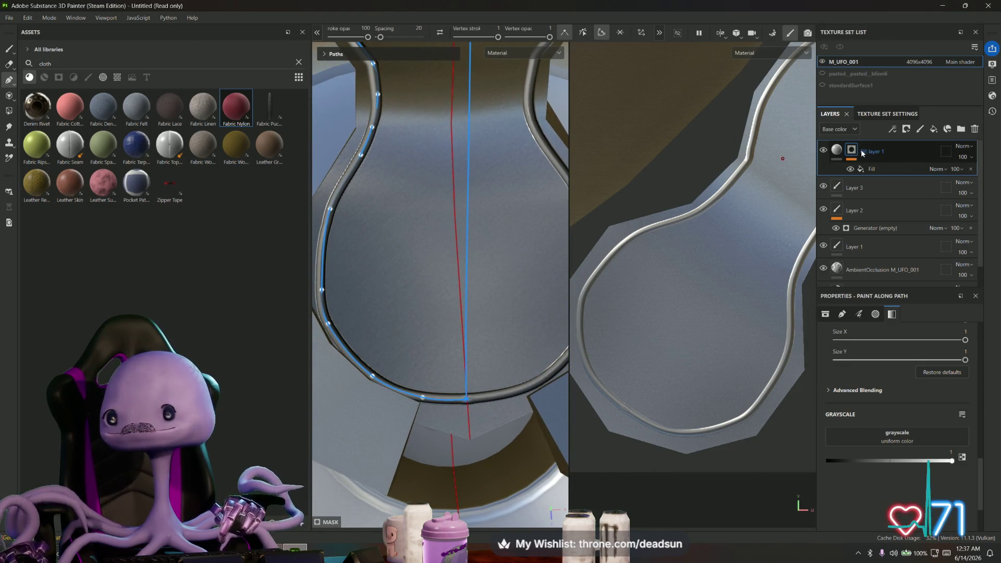
Select the fill effect in Fill layer 1's mask, orbit the UFO, then select Fill layer 1
left_click(873, 169)
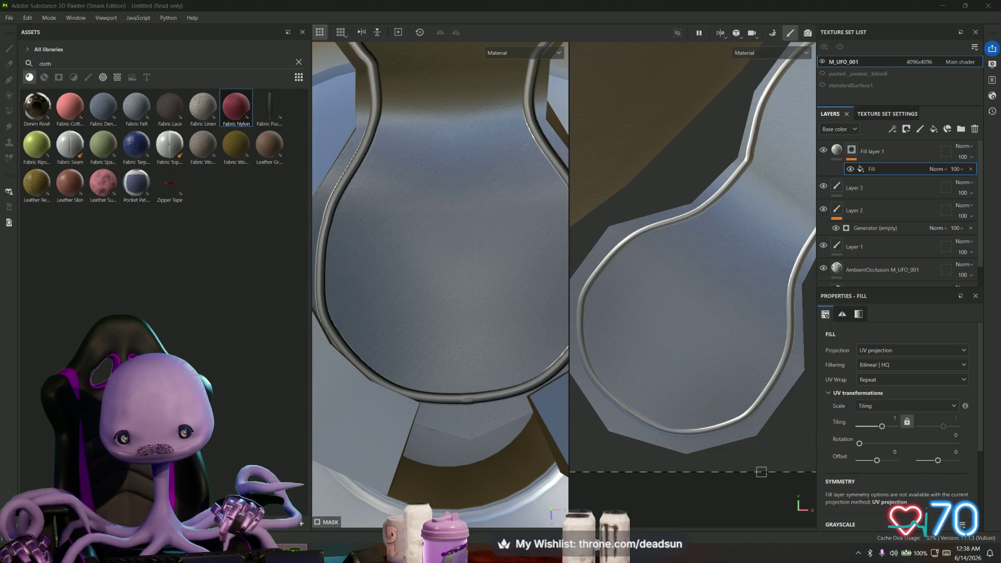
mouse_move(494, 299)
left_mouse_down("alt")
mouse_move(496, 397)
mouse_move(495, 387)
left_mouse_up("alt")
mouse_move(475, 325)
left_mouse_down("alt")
mouse_move(436, 271)
mouse_move(425, 380)
mouse_move(433, 385)
mouse_move(428, 360)
mouse_move(447, 305)
left_mouse_up("alt")
left_click(887, 149)
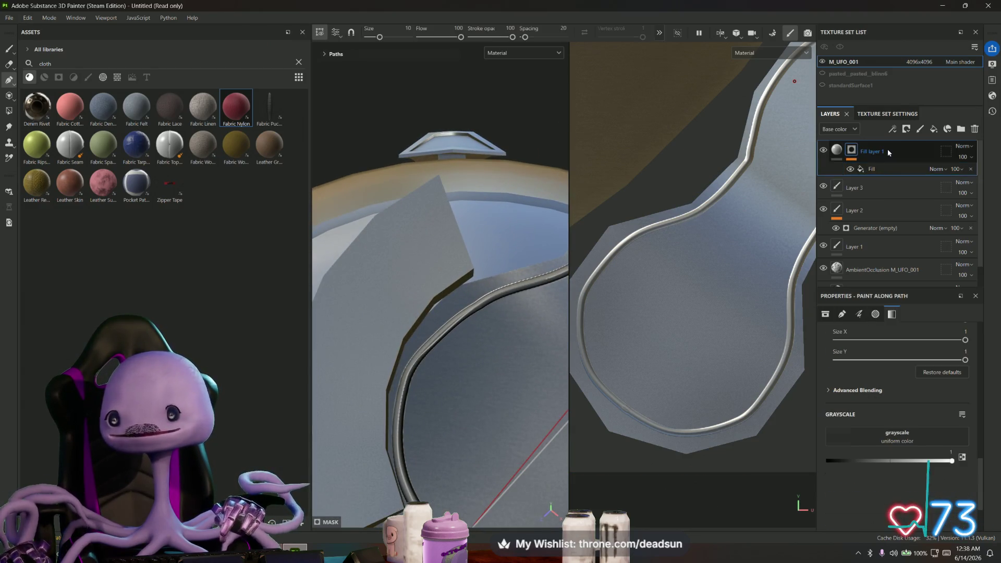
Delete Fill layer 1 and start a Path stroke at the rim panel's corner
key("Delete")
key("p")
mouse_move(419, 265)
left_mouse_down("alt")
mouse_move(436, 281)
mouse_move(474, 286)
mouse_move(386, 260)
left_mouse_up("alt")
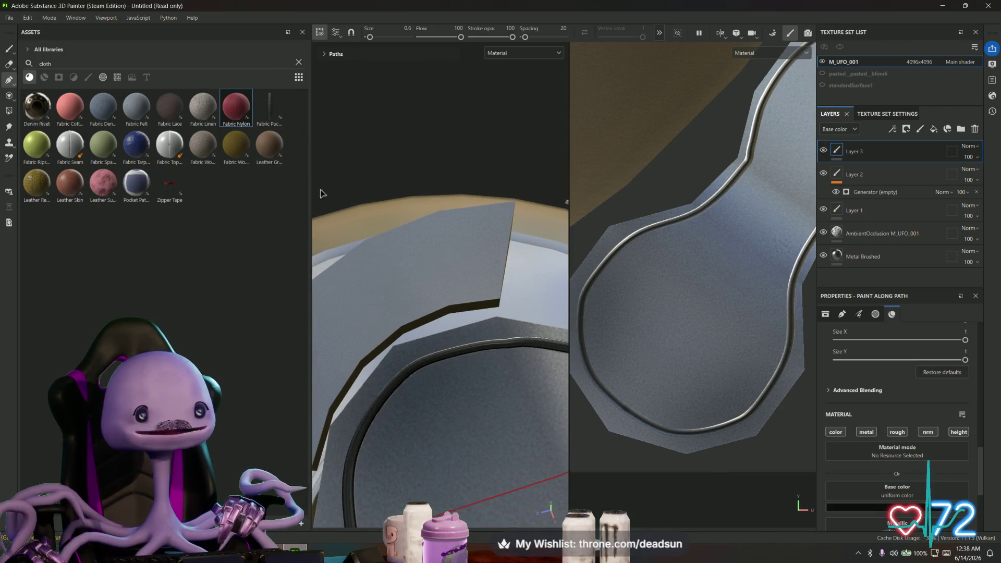
left_click(495, 293)
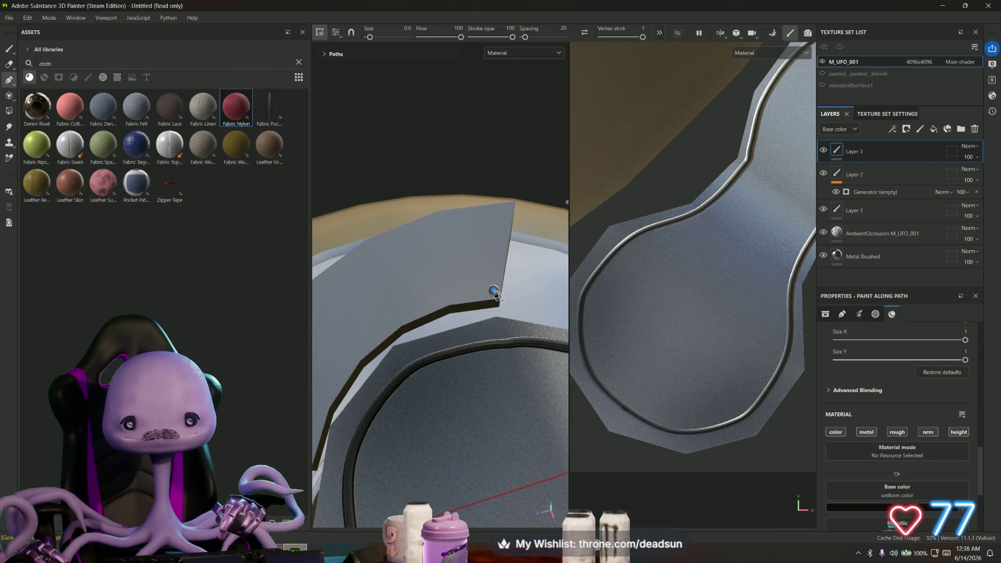
left_click(505, 211)
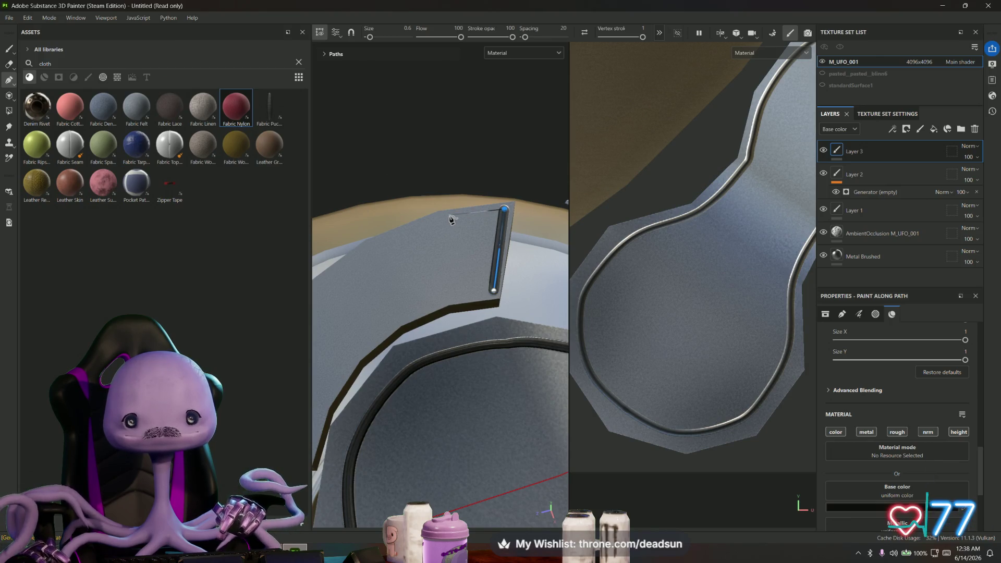
Trace the path along the panel's top, outer and bottom edges toward the corner
left_click_drag(407, 237, 472, 224, "alt")
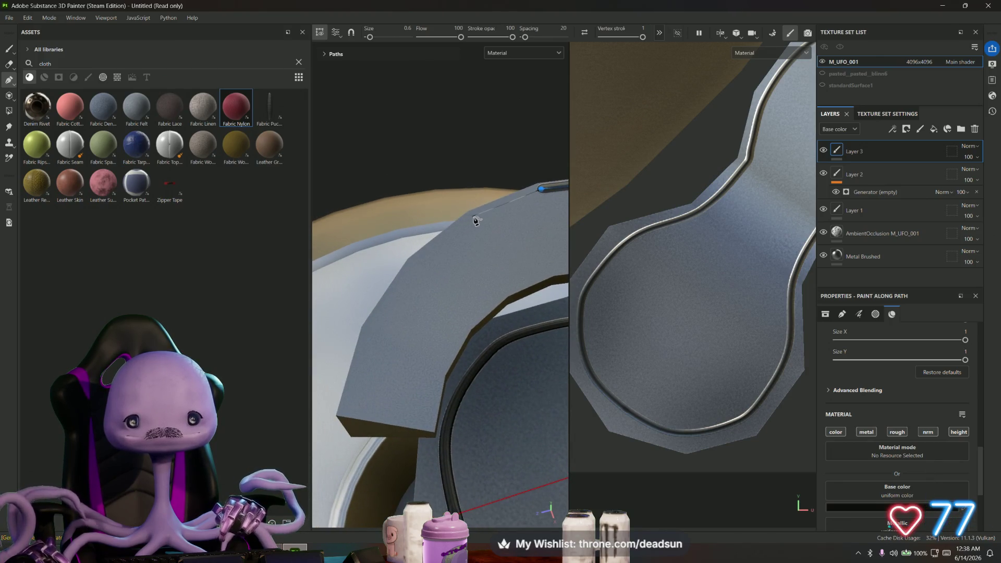
left_click(472, 217)
left_click(412, 264)
left_click(367, 327)
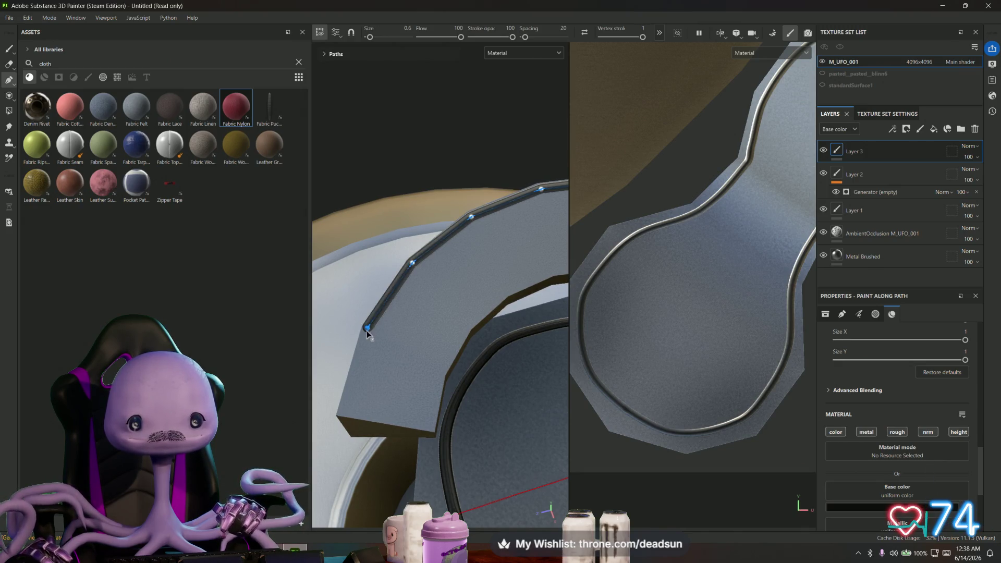
left_click(343, 412)
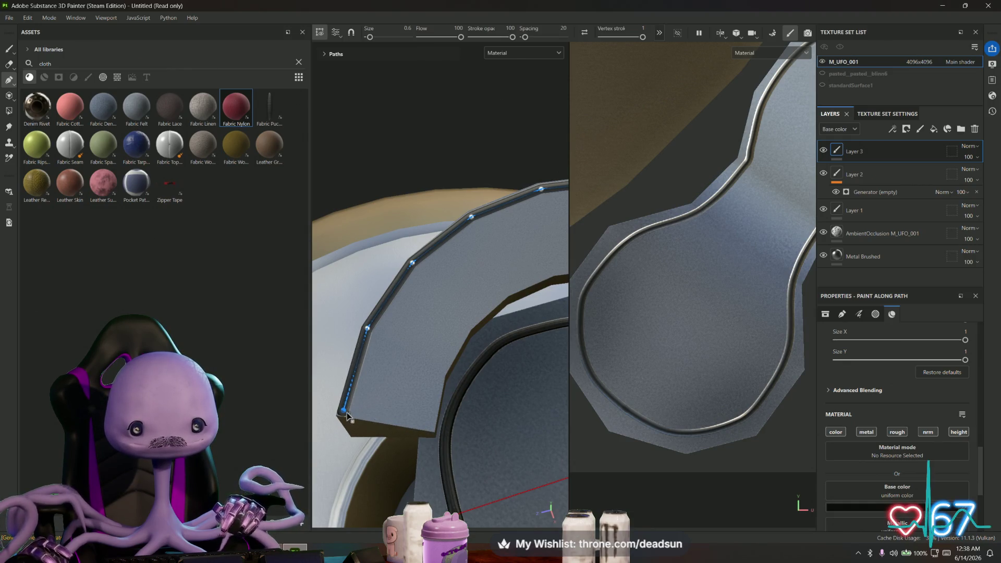
left_click(430, 428)
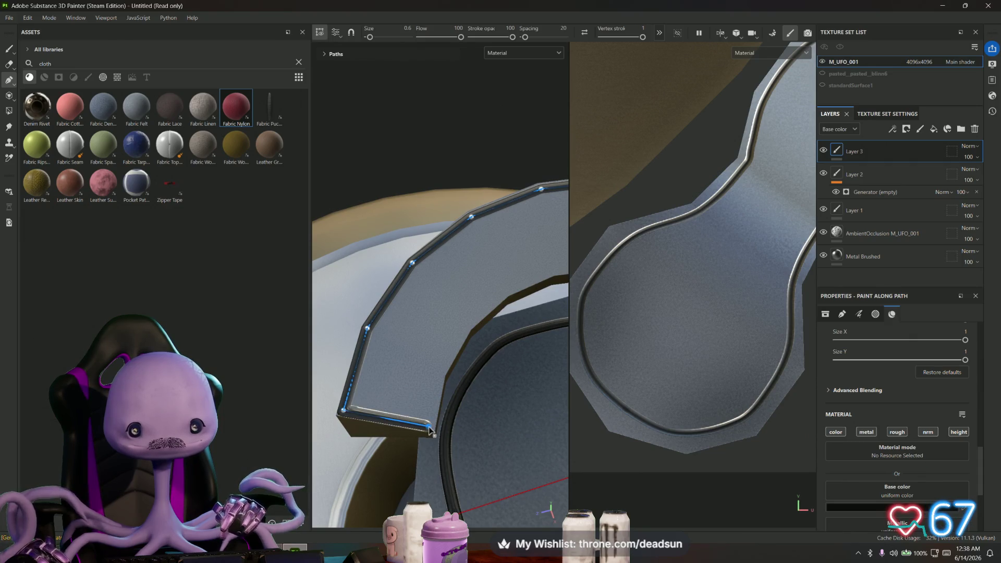
mouse_move(438, 377)
left_mouse_down("alt")
mouse_move(476, 384)
mouse_move(473, 365)
mouse_move(446, 364)
left_mouse_up("alt")
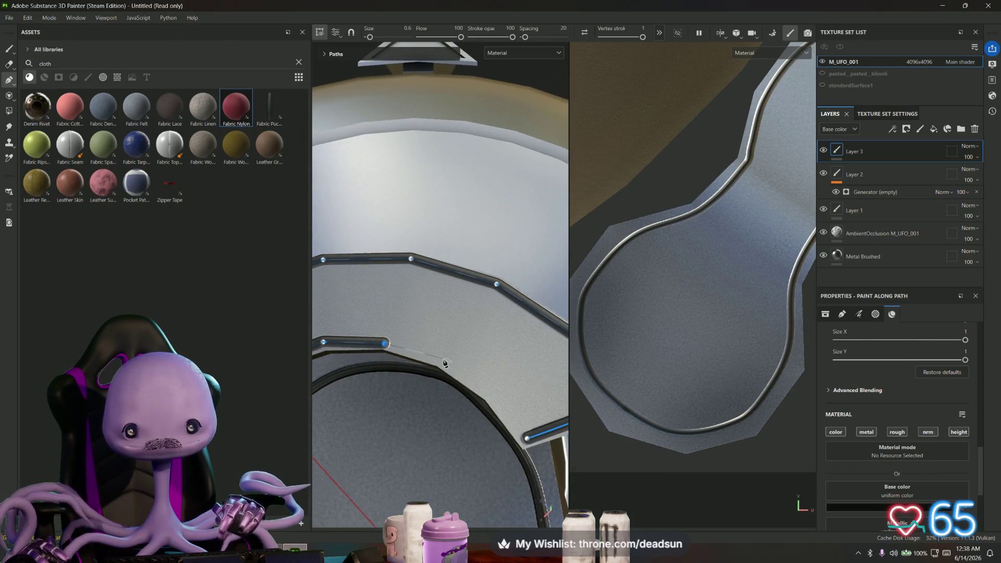
left_click(443, 360)
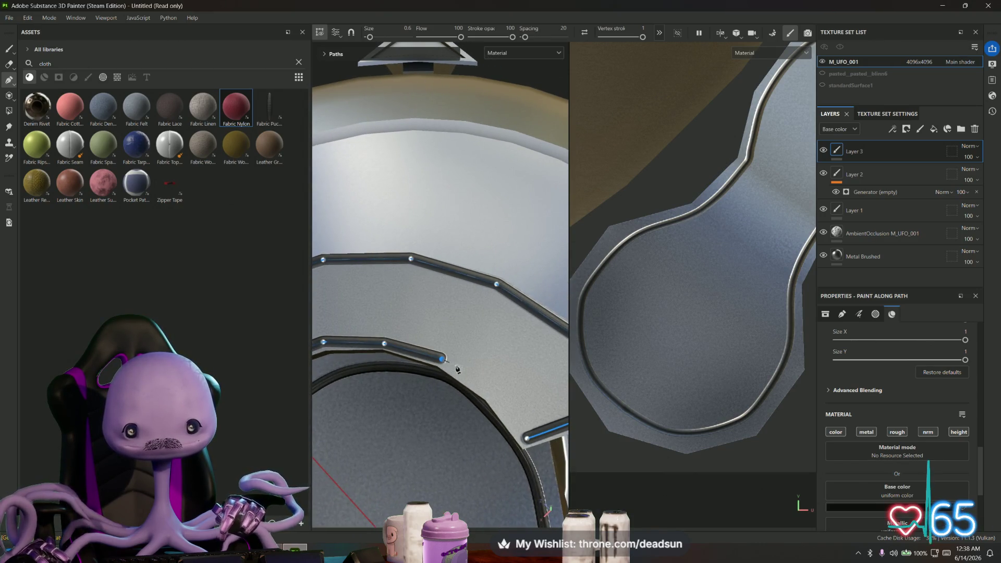
left_click(487, 395)
left_click(523, 435)
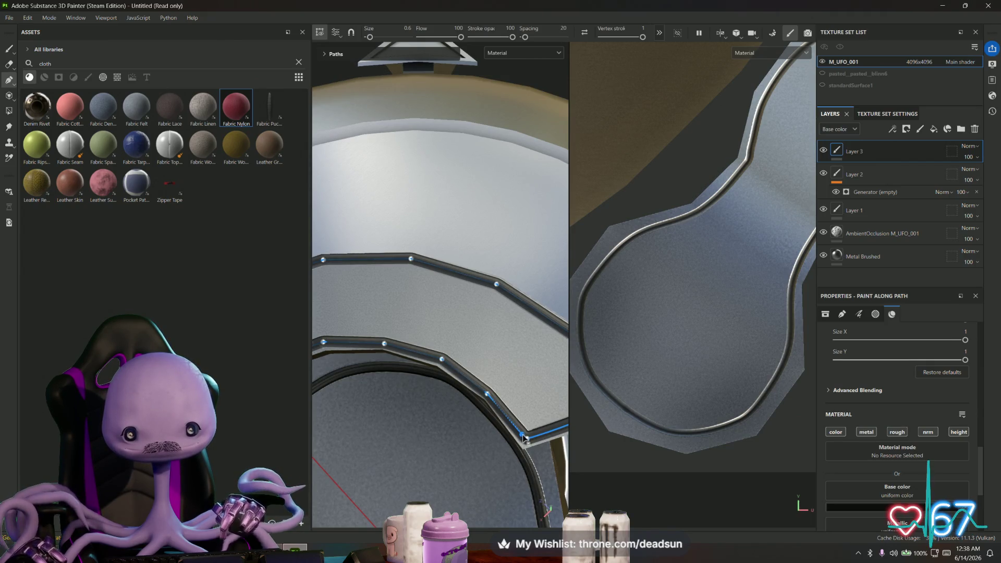
Insert an extra path point and nudge points so the stroke hugs the panel edges
left_click(467, 378)
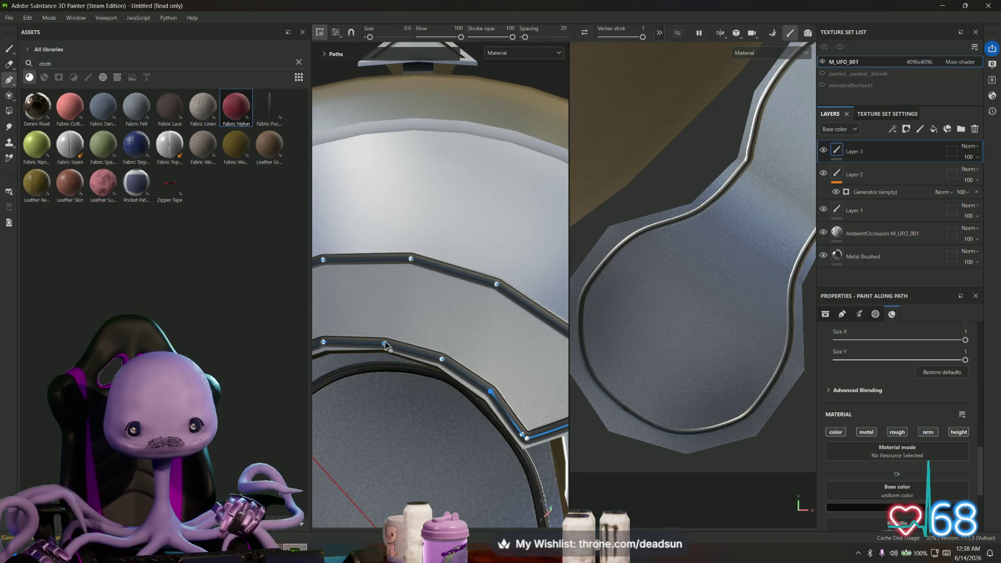
mouse_move(384, 344)
left_mouse_down()
mouse_move(417, 374)
mouse_move(432, 371)
left_mouse_up()
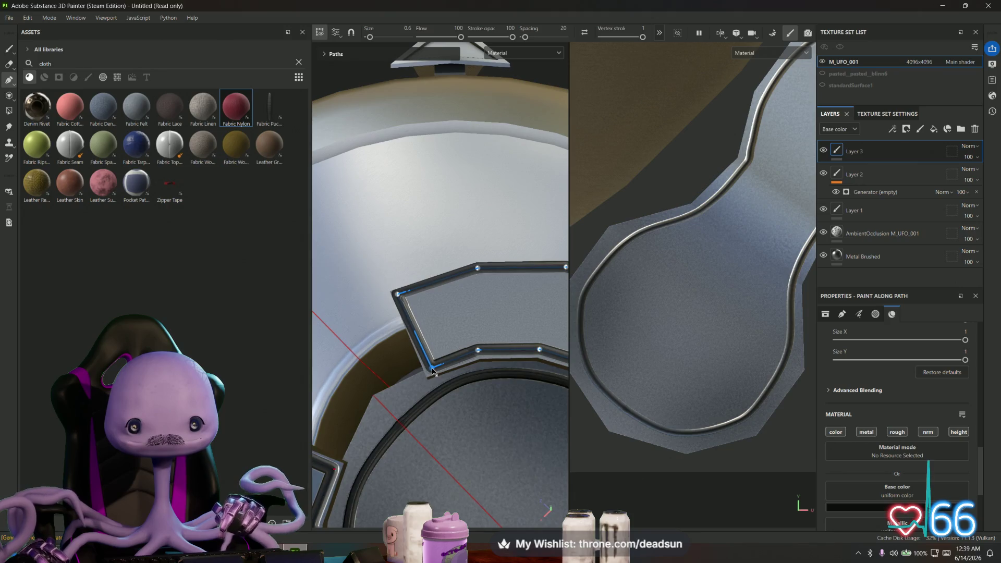
left_click_drag(400, 297, 403, 299)
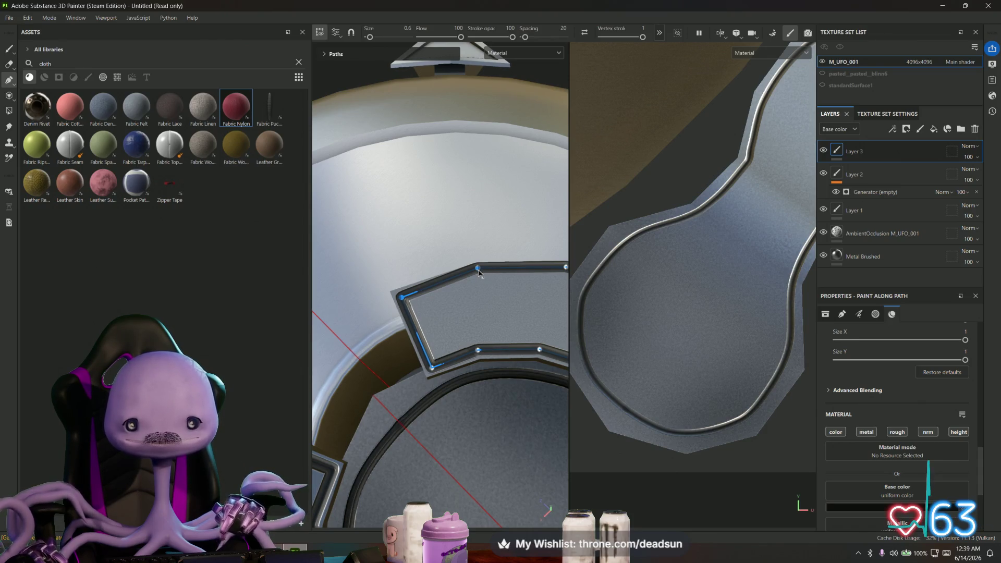
left_click_drag(478, 272, 479, 276)
middle_click_drag(479, 276, 481, 313)
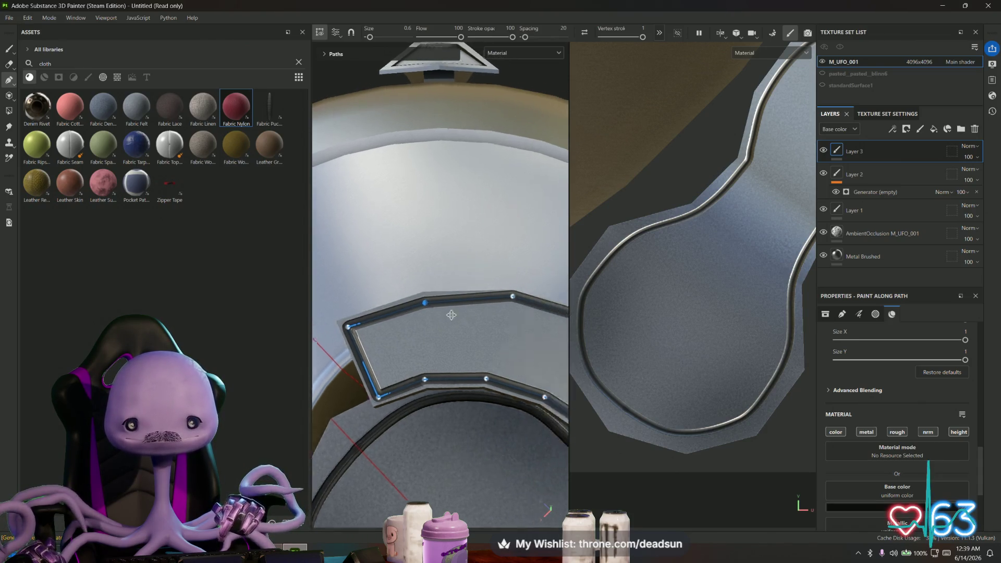
left_click_drag(481, 314, 472, 320)
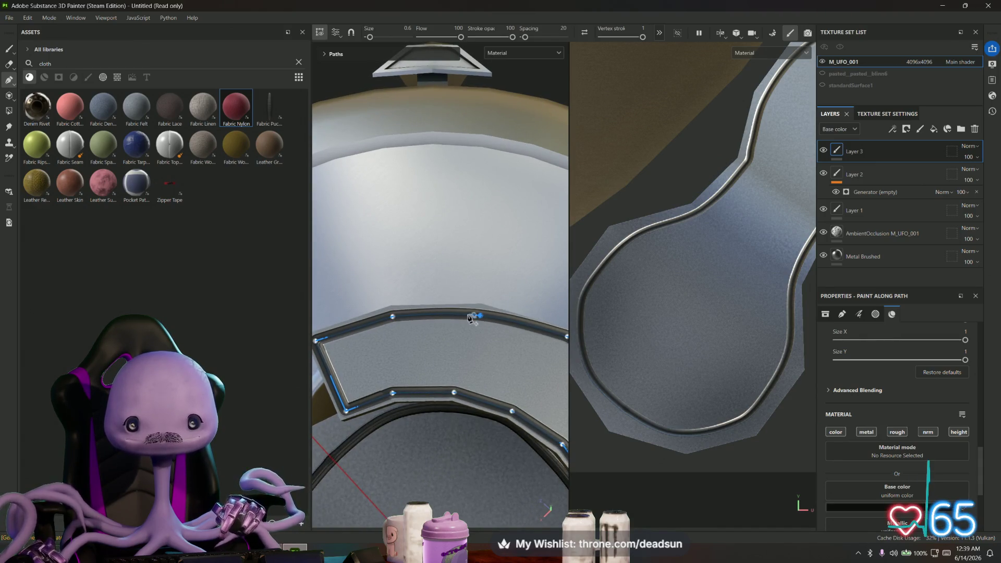
left_click_drag(393, 318, 393, 319)
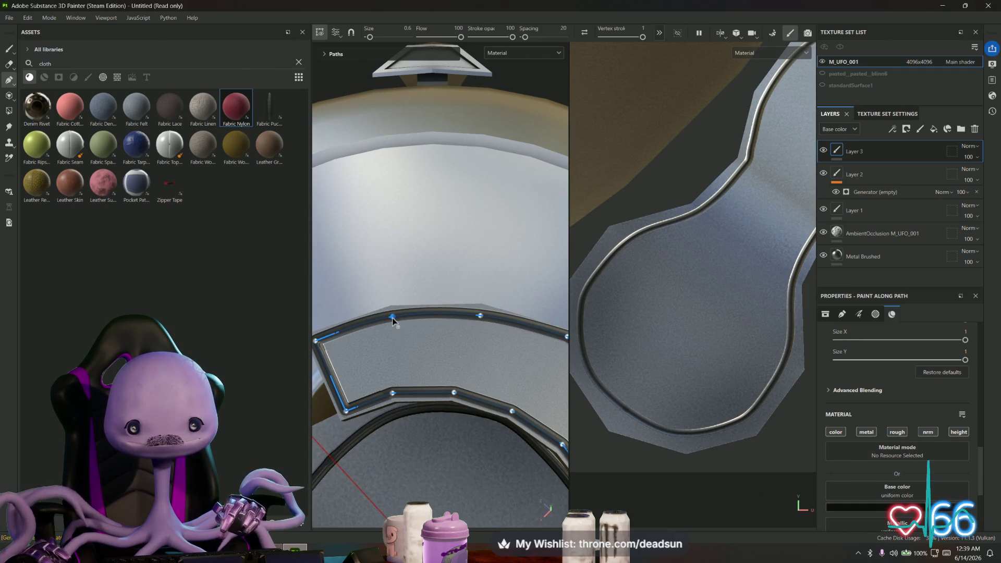
left_click_drag(316, 342, 318, 345)
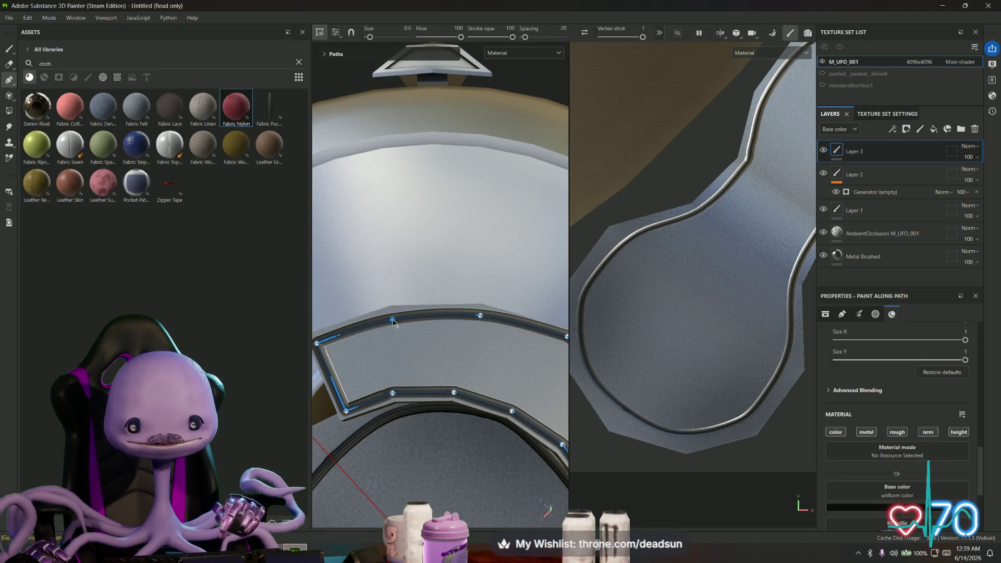
Move a path point on the curved rim down to its corner and review the panel
middle_click_drag(394, 321, 399, 322, "alt")
mouse_move(400, 323)
left_mouse_down("alt")
mouse_move(521, 365)
mouse_move(550, 334)
left_mouse_up("alt")
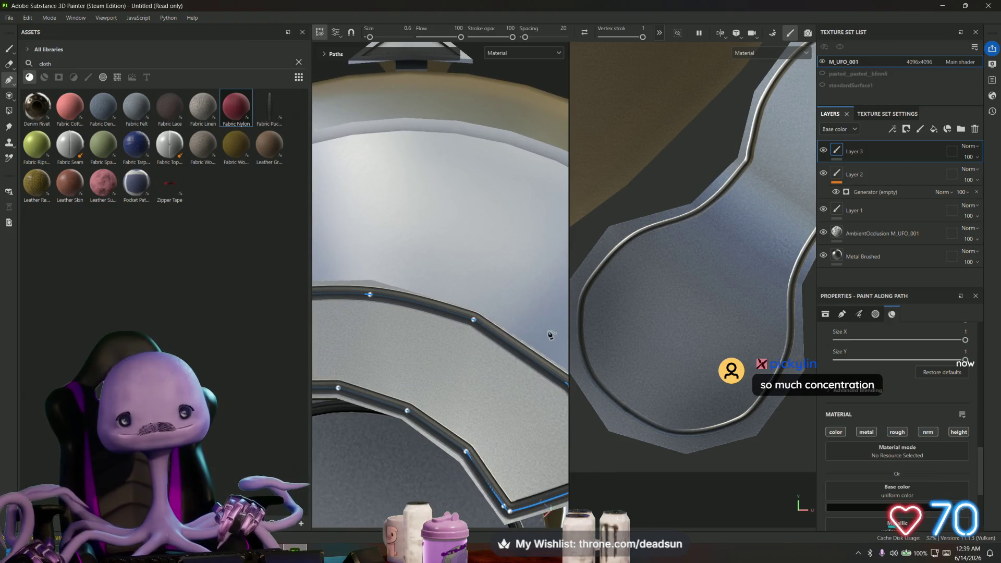
left_click(473, 321)
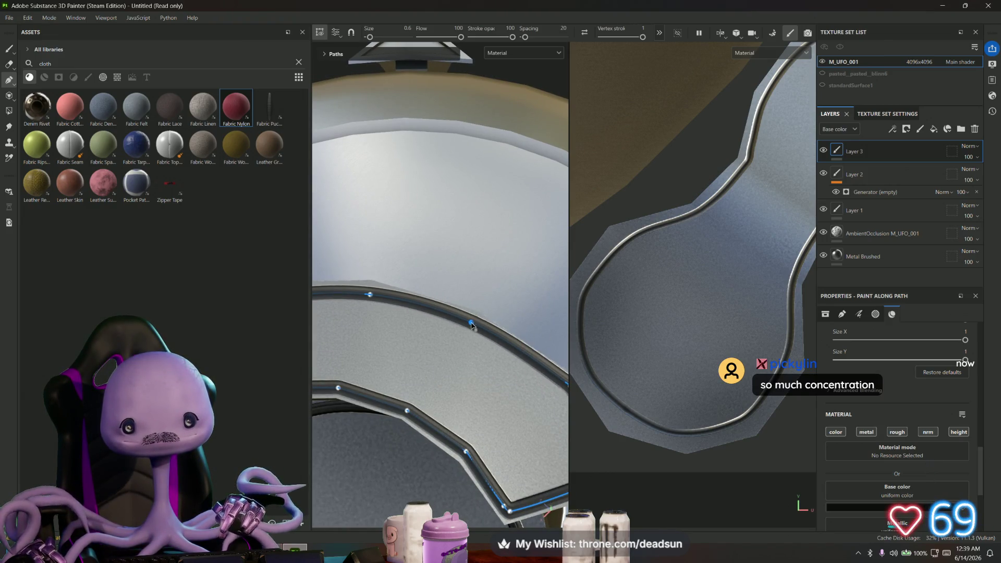
mouse_move(474, 321)
left_mouse_down("alt")
mouse_move(442, 318)
mouse_move(473, 358)
left_mouse_up("alt")
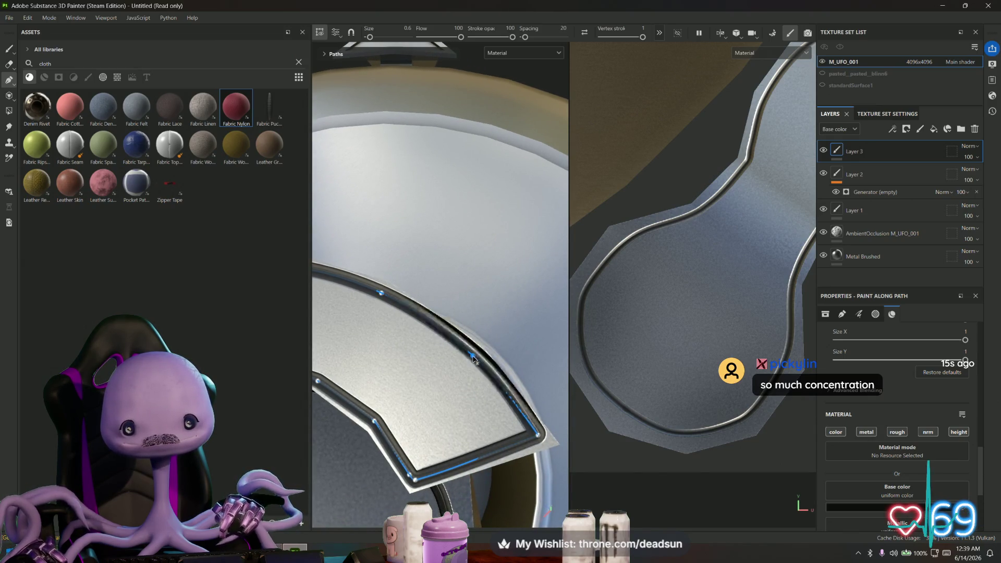
mouse_move(532, 420)
left_mouse_down()
mouse_move(537, 441)
mouse_move(456, 428)
left_mouse_up()
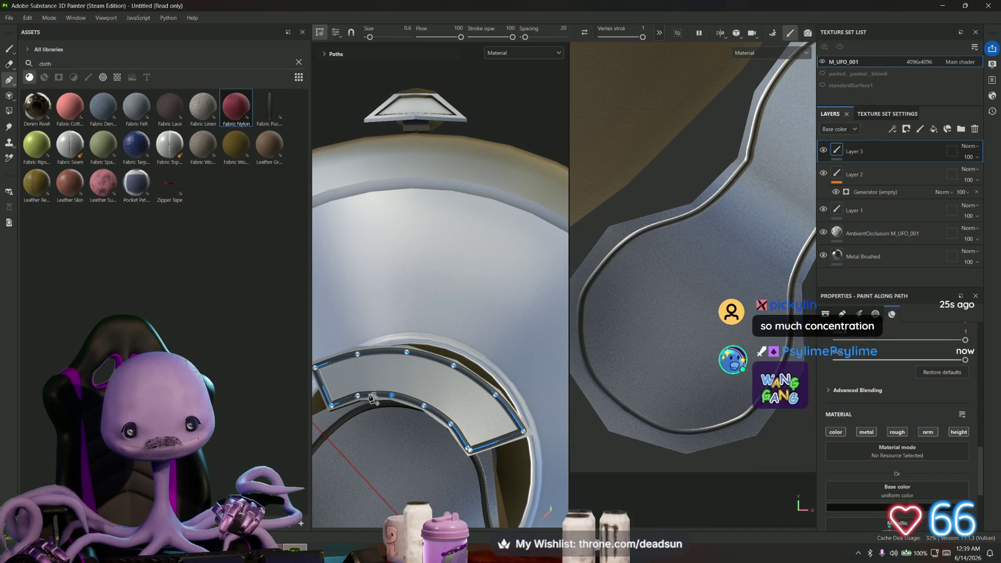
scroll(390, 410, "up", 2)
scroll(390, 411, "up", 3)
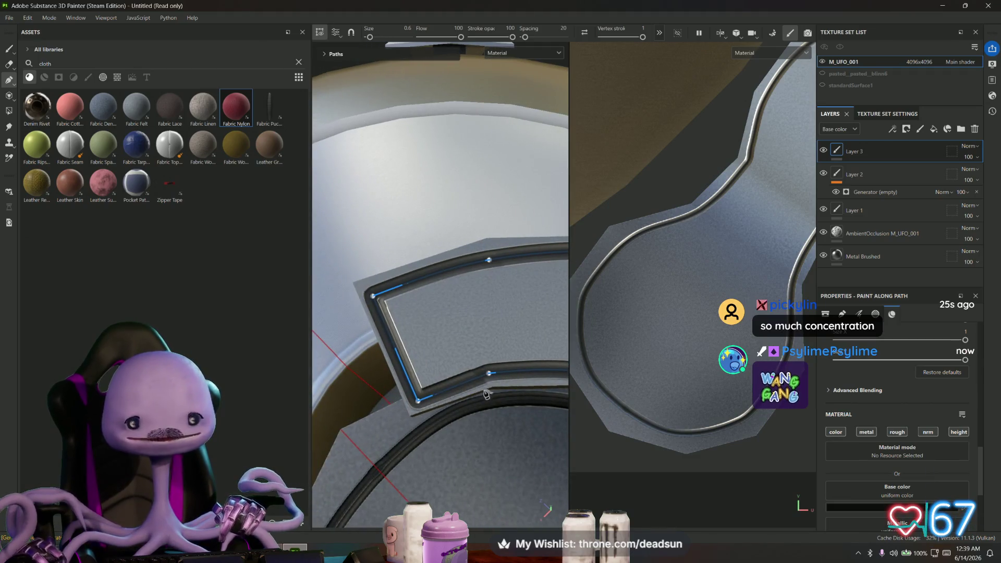
mouse_move(491, 374)
left_mouse_down("alt")
mouse_move(431, 365)
mouse_move(442, 408)
mouse_move(479, 392)
mouse_move(476, 315)
mouse_move(440, 340)
mouse_move(442, 384)
mouse_move(503, 437)
mouse_move(526, 418)
left_mouse_up("alt")
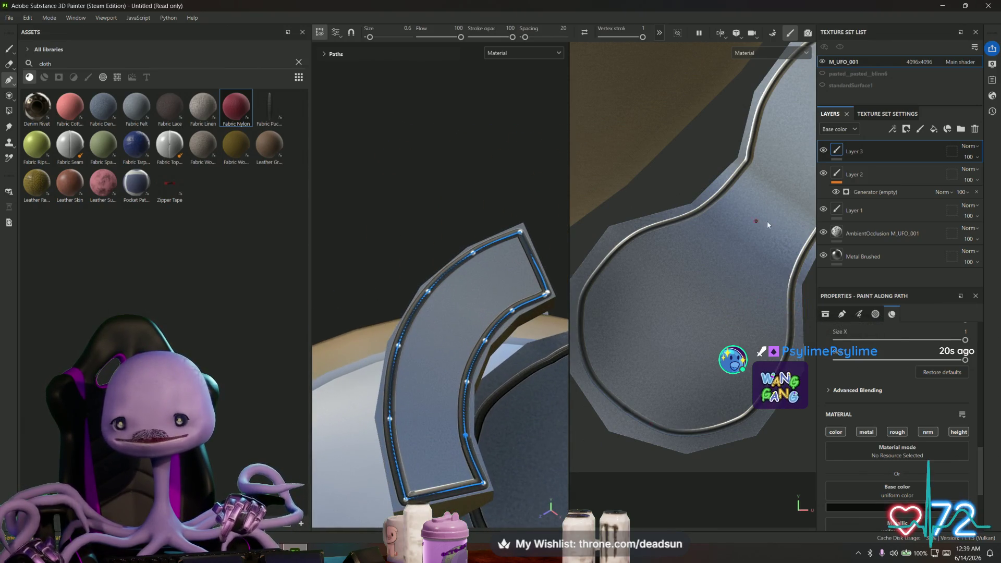
Add a Levels effect on Layer 3's base colour, undoing an accidental fill effect first
right_click(841, 151)
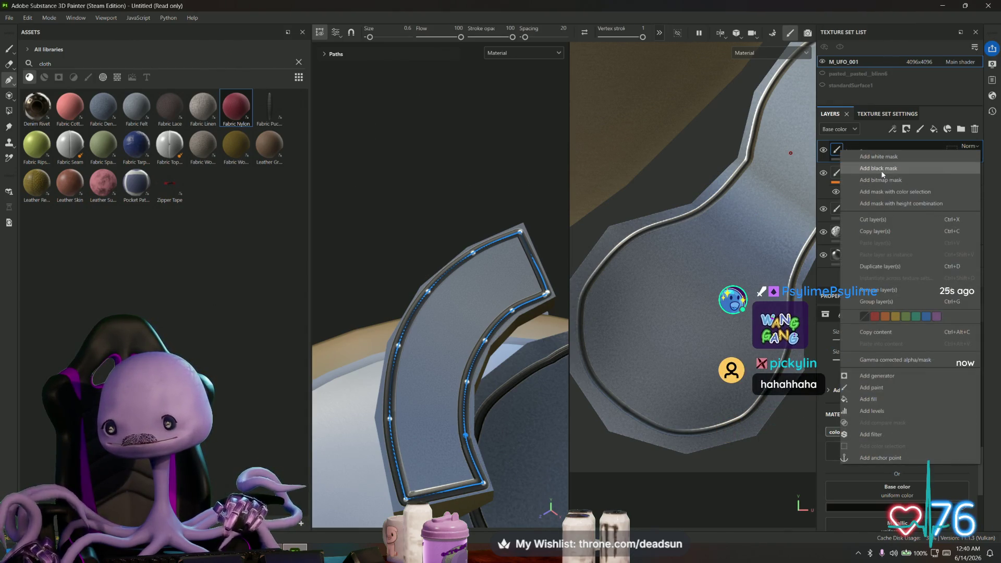
left_click(870, 399)
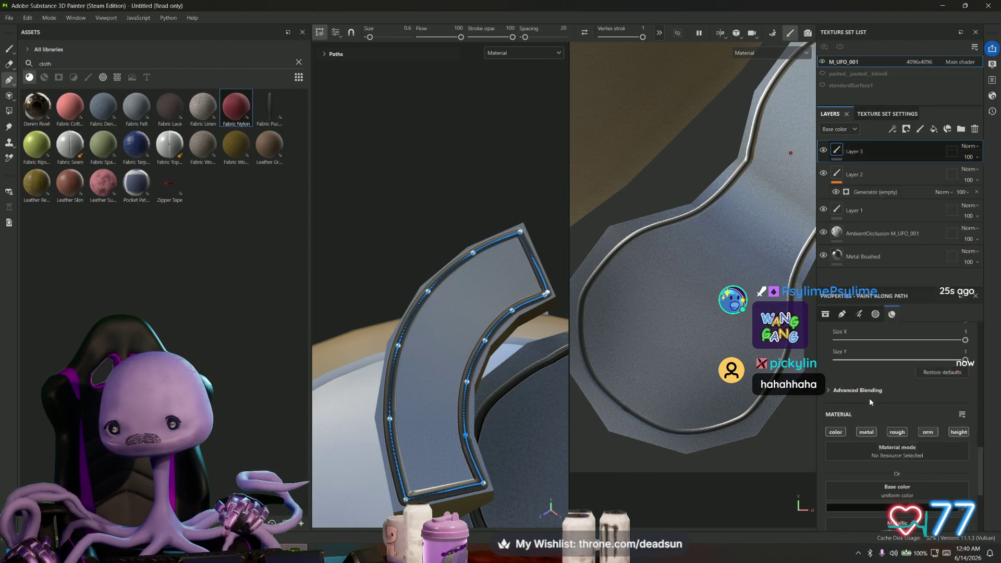
left_click_drag(521, 358, 496, 345, "alt")
key("ctrl+z")
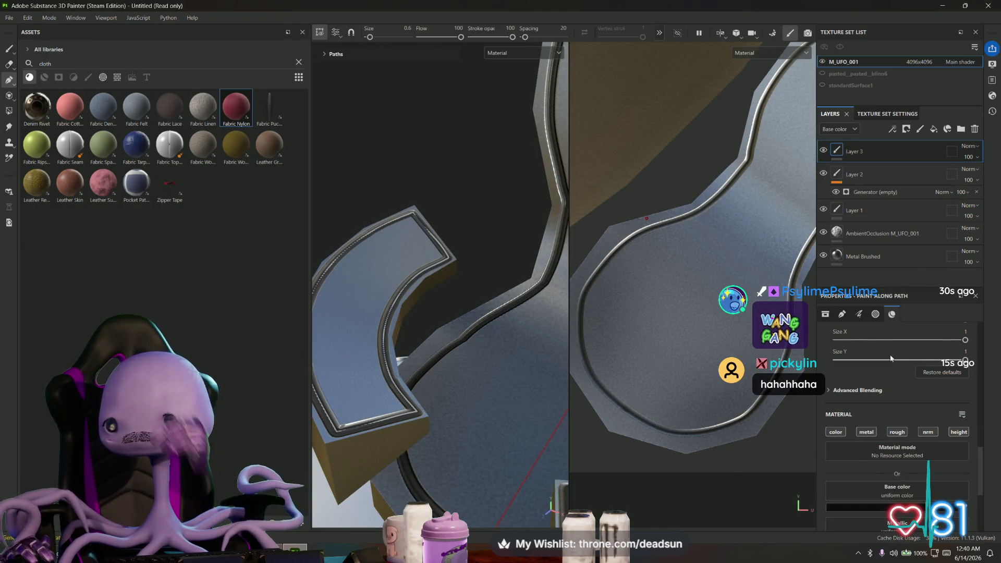
right_click(859, 150)
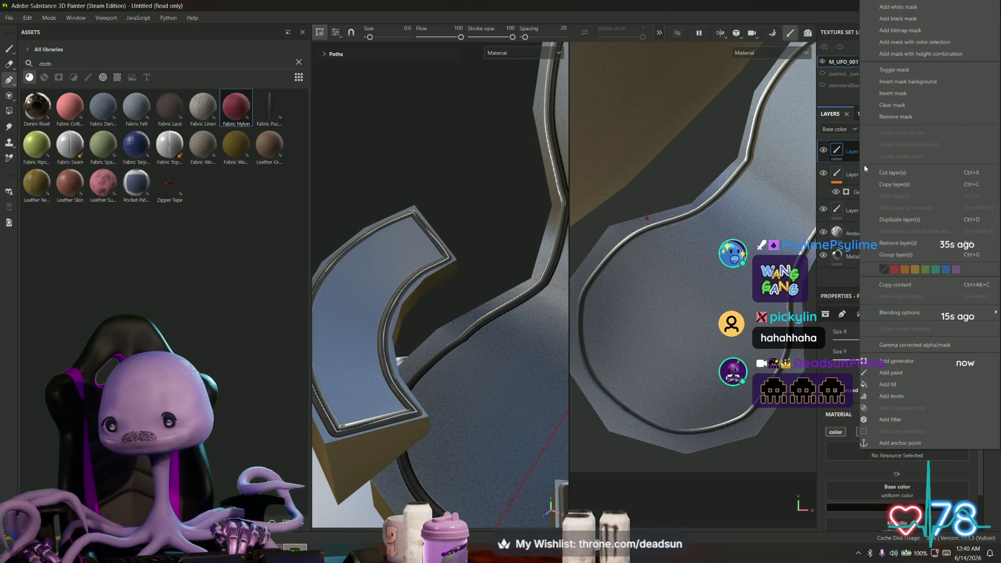
left_click(892, 397)
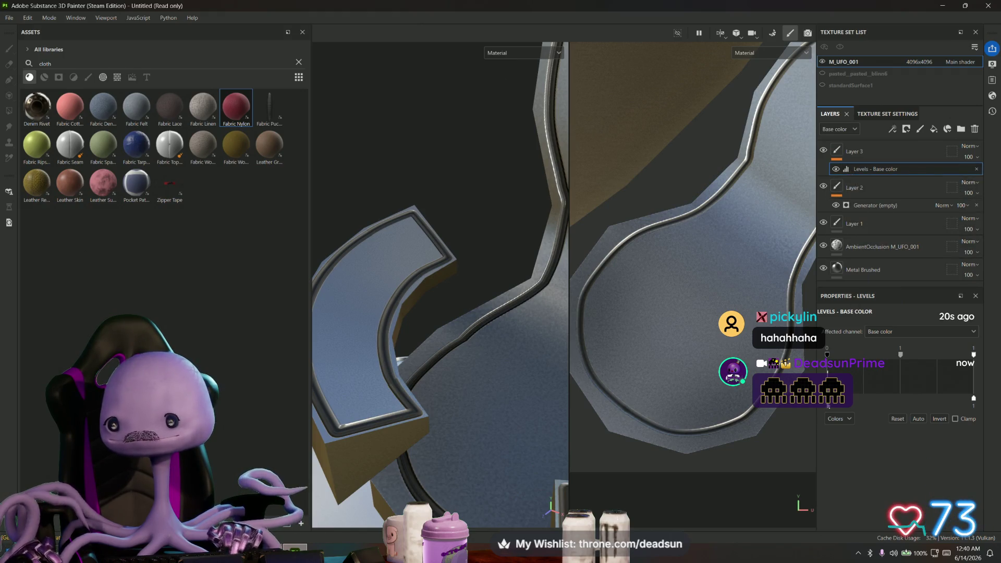
Tune the base-colour Levels handles so output runs about 0.3–0.603, darkening the trim
mouse_move(973, 397)
left_mouse_down()
mouse_move(842, 406)
mouse_move(865, 406)
left_mouse_up()
mouse_move(834, 353)
left_mouse_down()
mouse_move(874, 362)
mouse_move(825, 370)
left_mouse_up()
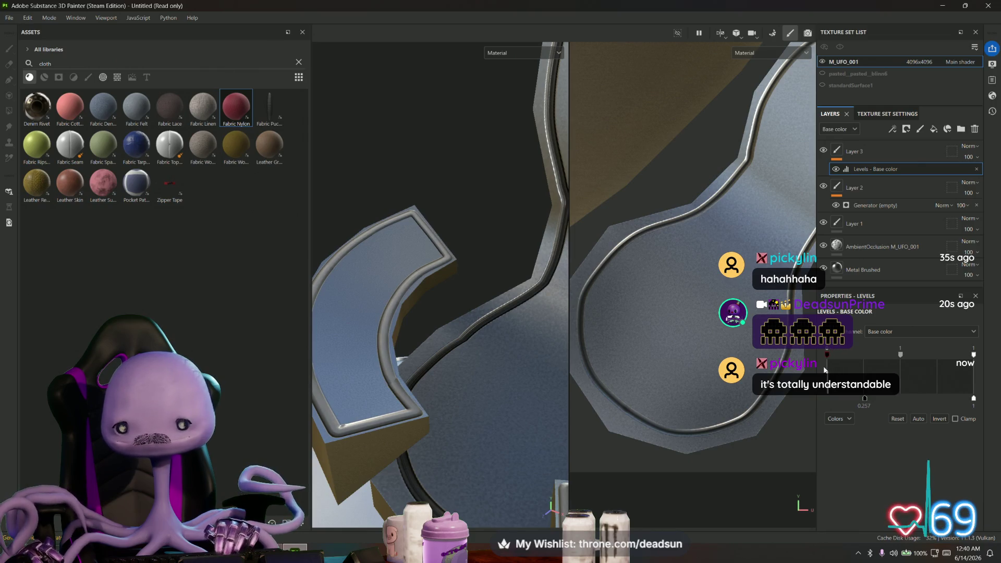
left_click_drag(869, 400, 875, 401)
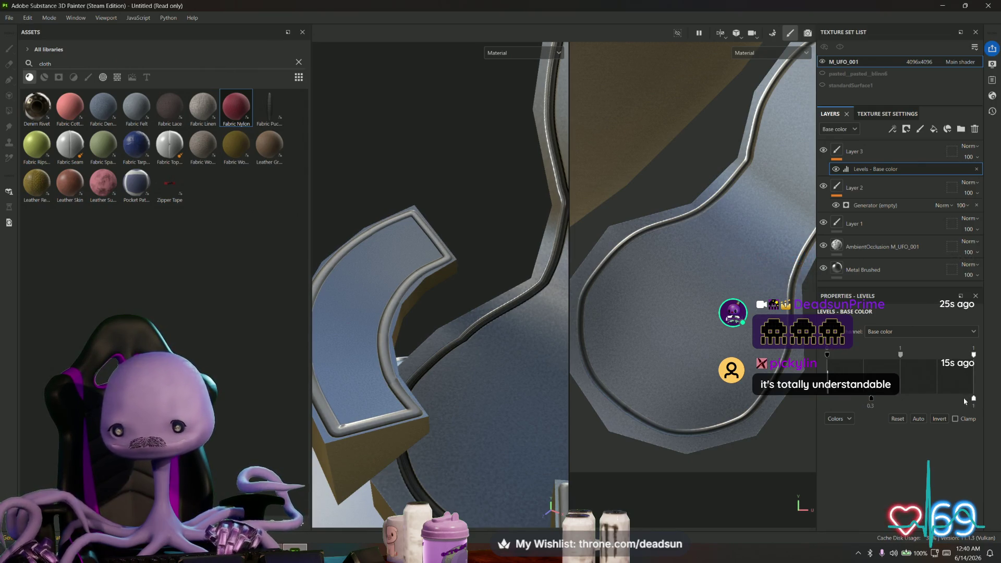
left_click_drag(974, 400, 928, 399)
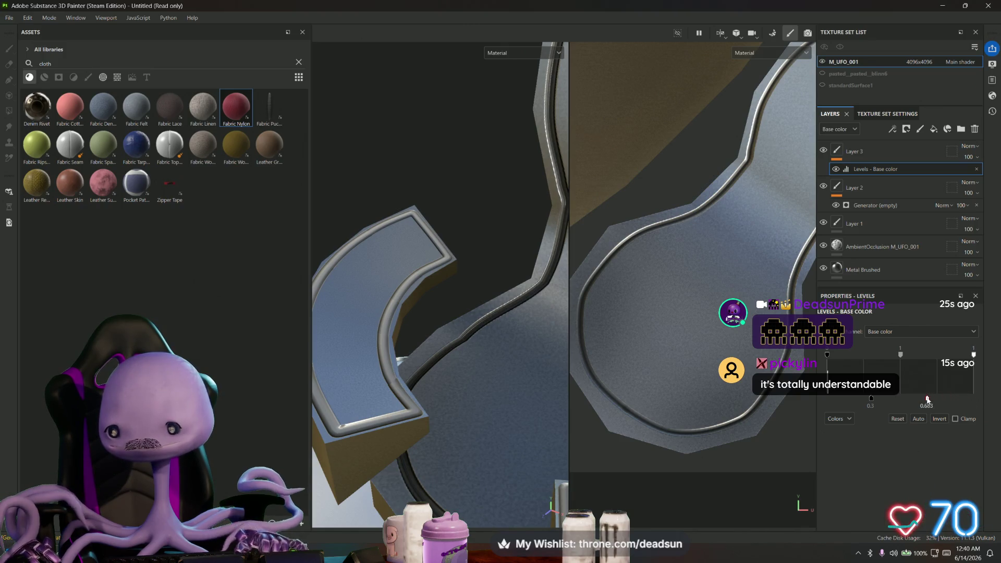
mouse_move(894, 358)
left_mouse_down()
mouse_move(871, 358)
mouse_move(901, 358)
left_mouse_up()
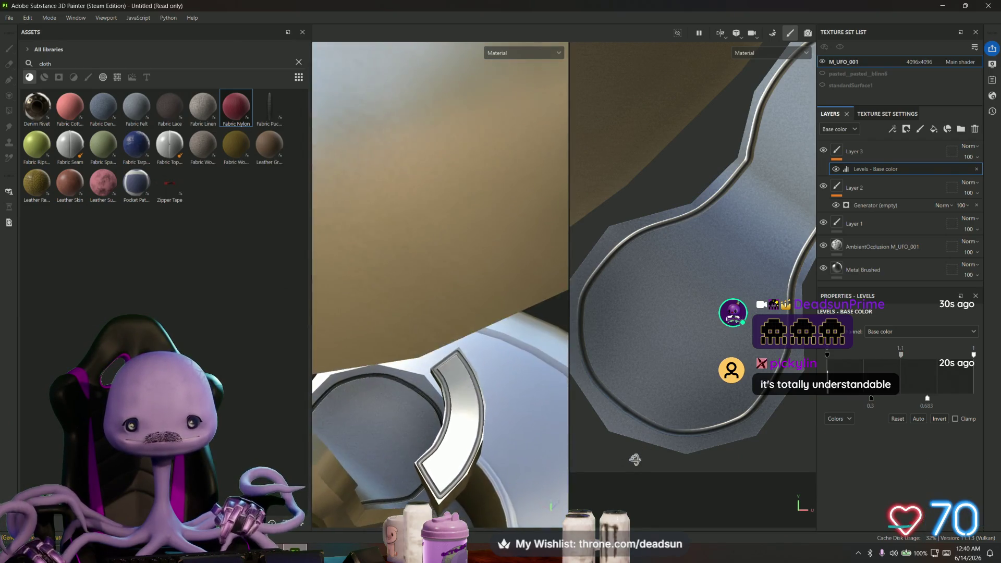
scroll(464, 401, "down", 5)
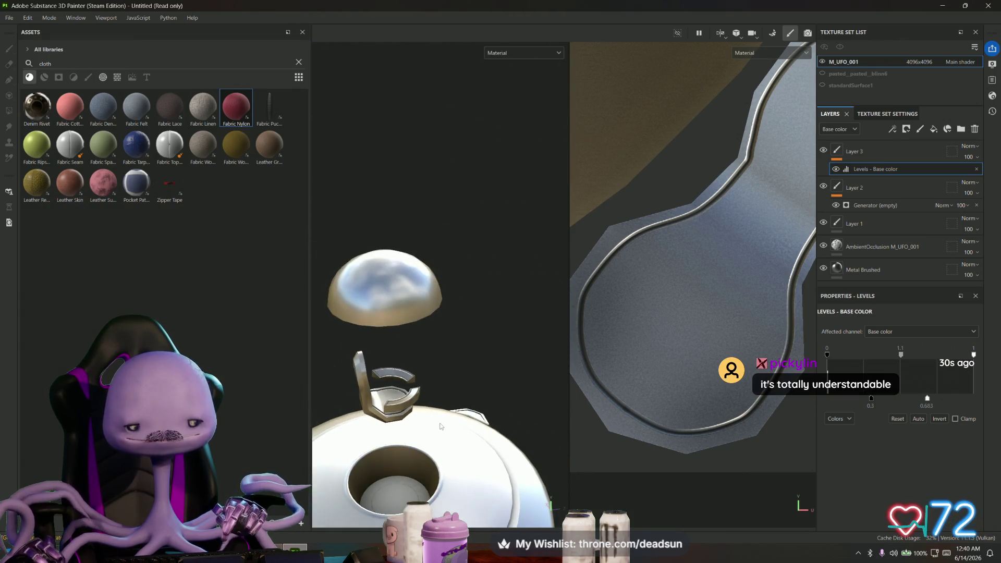
mouse_move(395, 308)
left_mouse_down("alt")
mouse_move(424, 364)
mouse_move(399, 384)
mouse_move(388, 354)
mouse_move(455, 458)
left_mouse_up("alt")
scroll(476, 402, "up", 5)
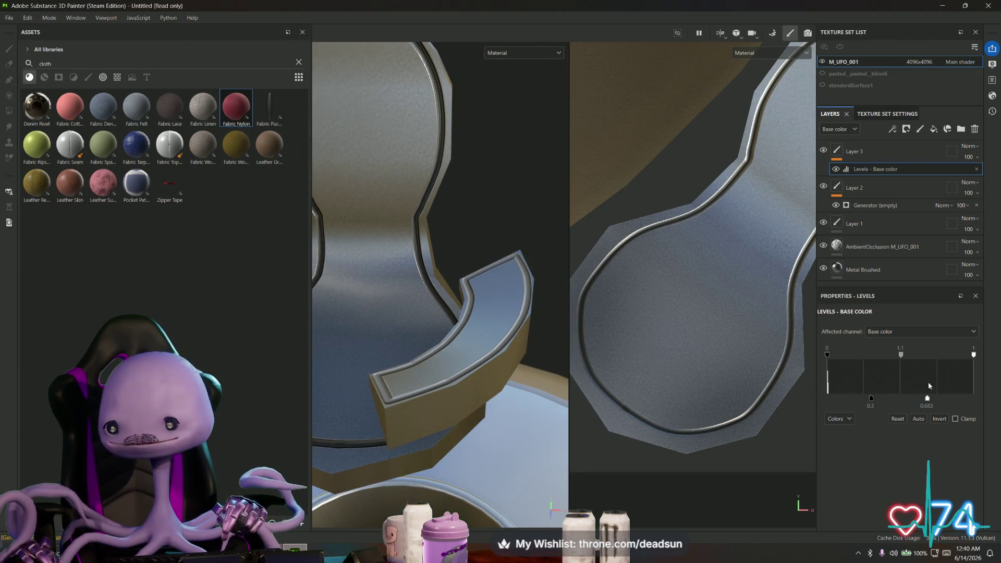
left_click(976, 297)
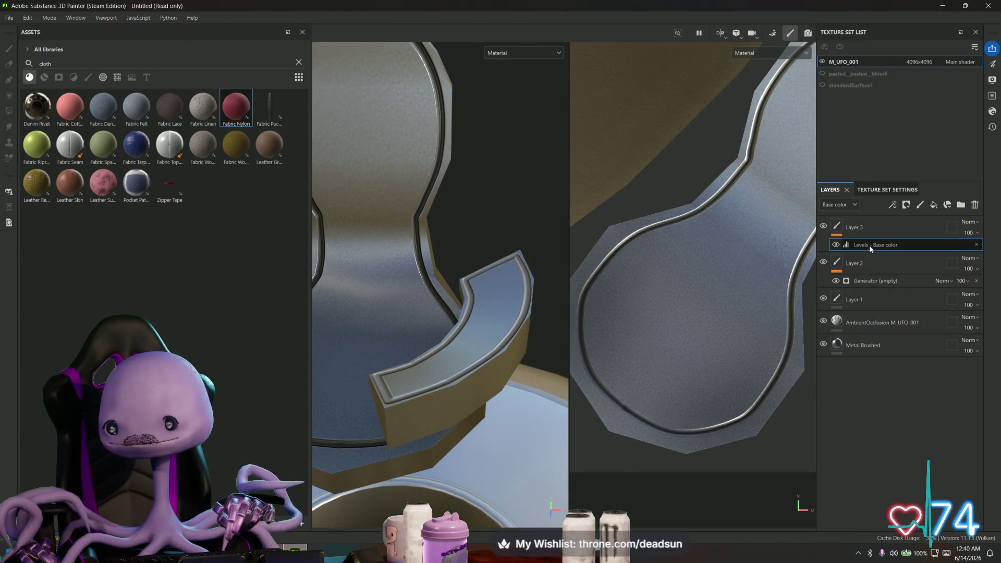
Delete Layer 3's Levels effect and zoom into a close, tilted side view of the spike
key("Delete")
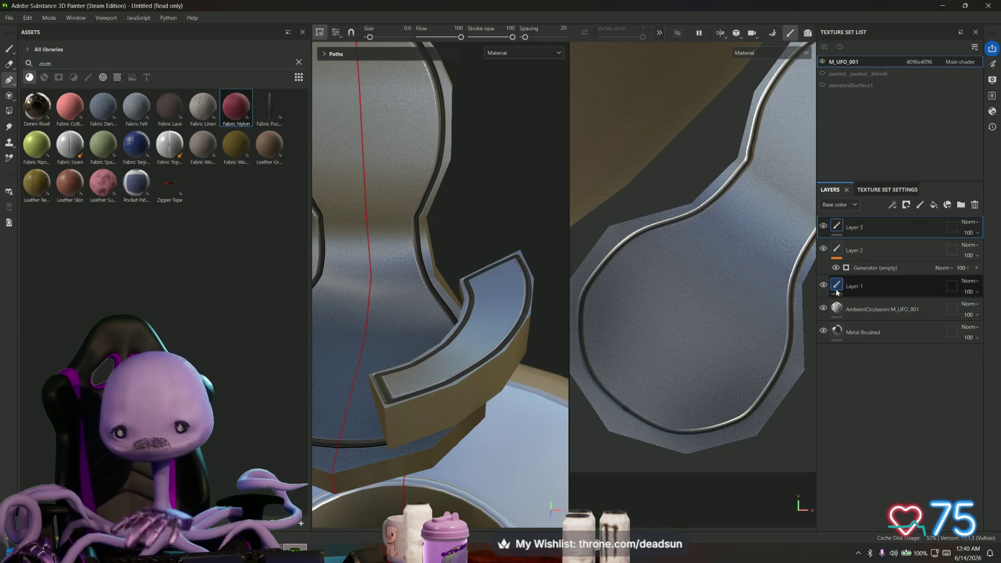
left_click_drag(527, 366, 524, 245, "alt")
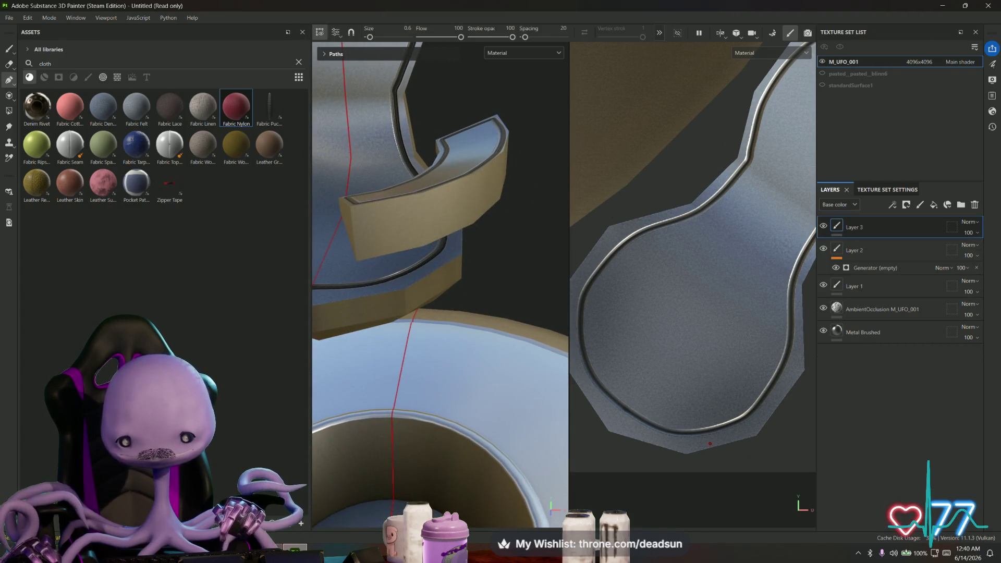
mouse_move(367, 402)
left_mouse_down("alt")
mouse_move(439, 418)
mouse_move(487, 291)
mouse_move(477, 268)
mouse_move(427, 321)
mouse_move(428, 347)
mouse_move(476, 360)
mouse_move(412, 368)
mouse_move(431, 344)
mouse_move(443, 261)
mouse_move(387, 249)
mouse_move(406, 240)
left_mouse_up("alt")
scroll(464, 350, "up", 5)
left_click_drag(487, 284, 439, 287, "alt")
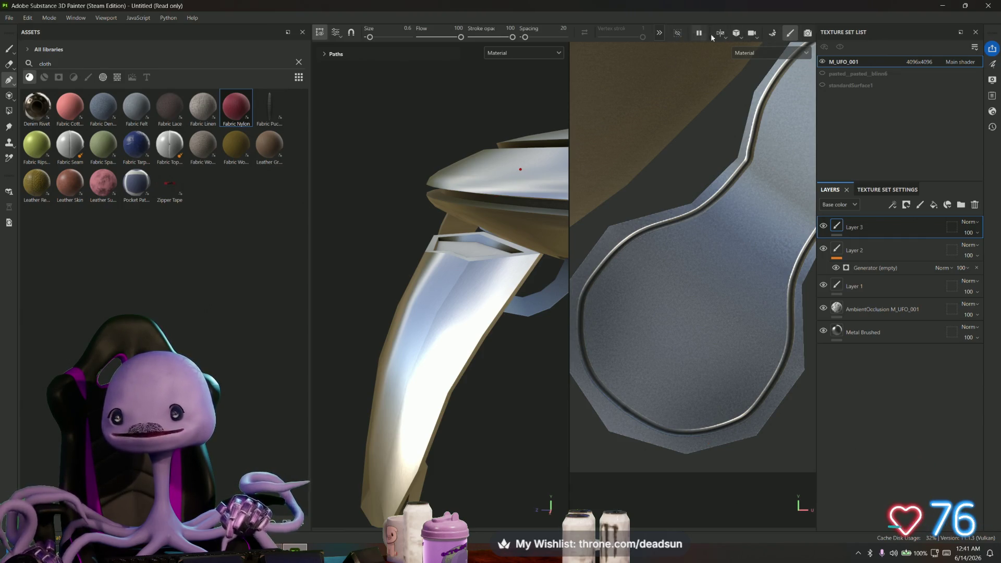
Switch painting symmetry from Mirror to Radial around Z, 6 copies over 360°
left_click(659, 34)
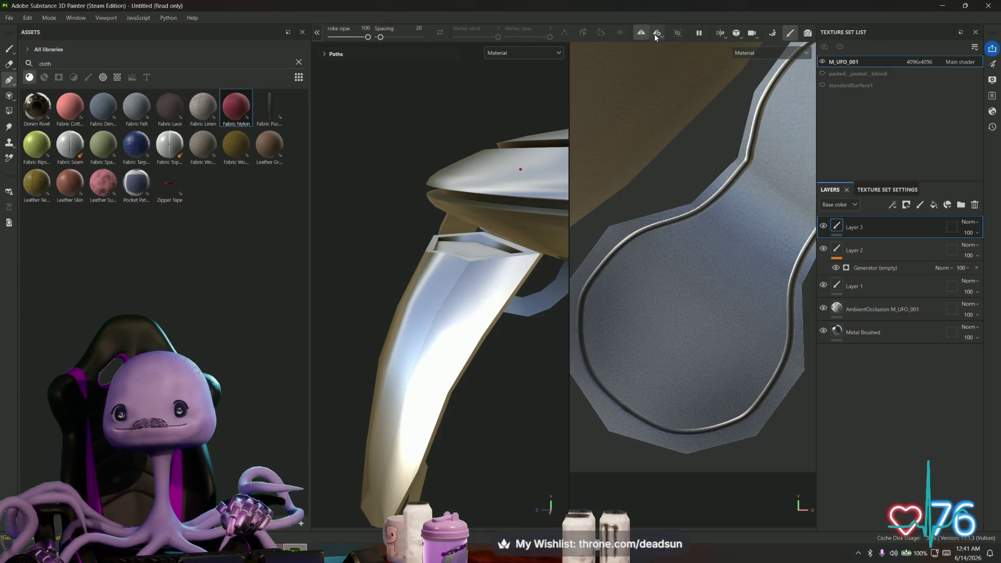
left_click(656, 35)
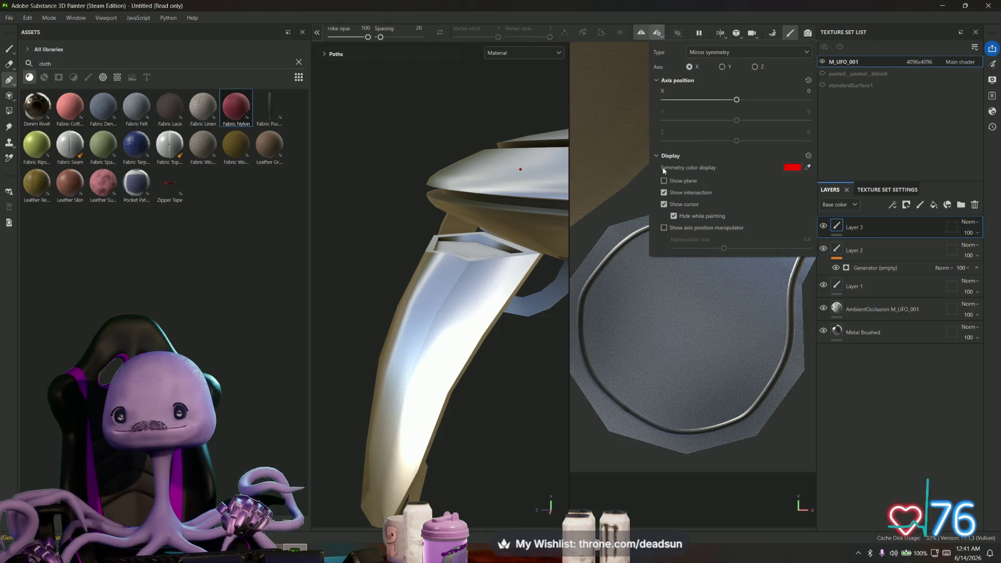
left_click(722, 68)
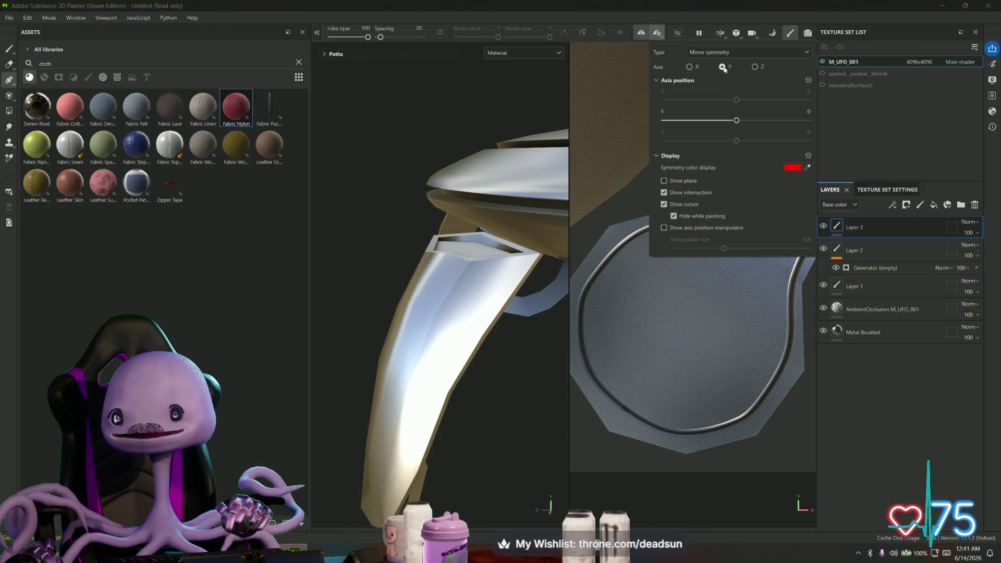
left_click(690, 68)
left_click(726, 54)
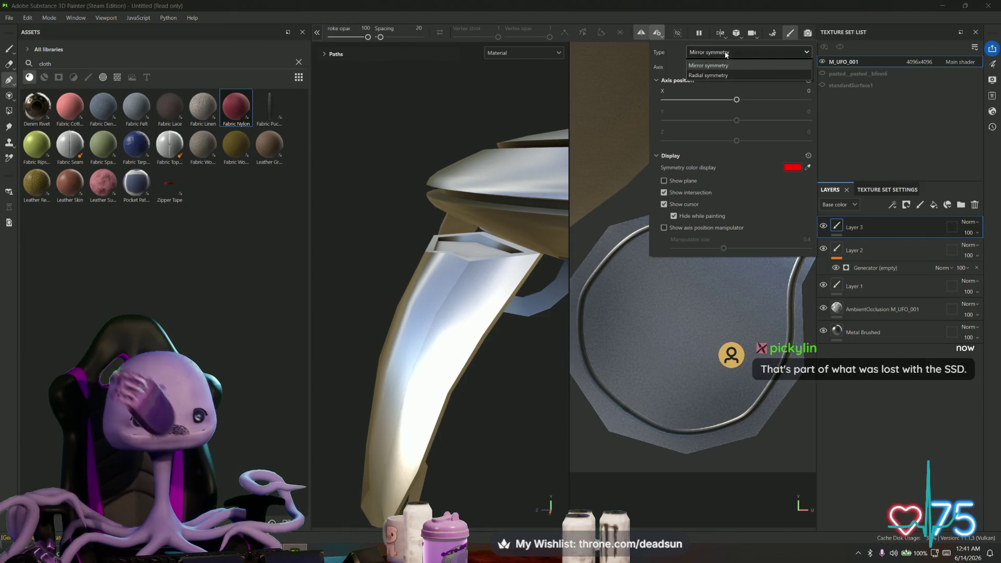
left_click(718, 78)
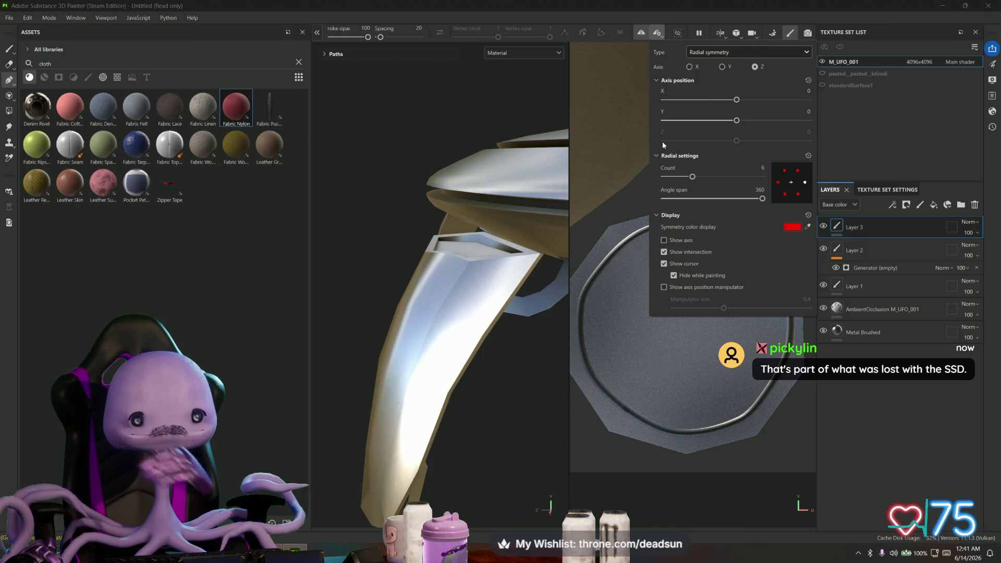
left_click_drag(397, 274, 445, 293, "alt")
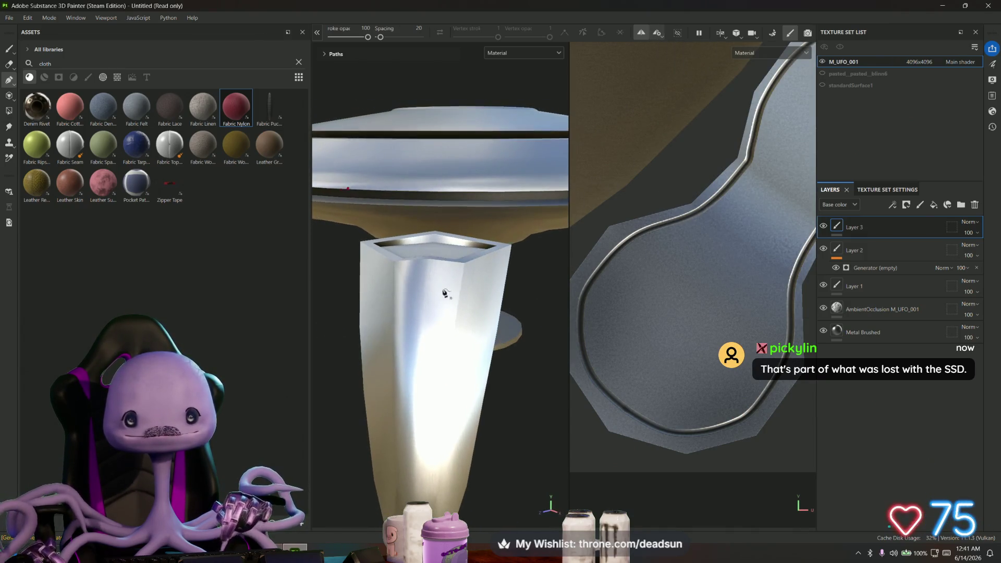
mouse_move(432, 272)
left_mouse_down("alt")
mouse_move(440, 290)
mouse_move(424, 292)
mouse_move(407, 322)
mouse_move(426, 343)
left_mouse_up("alt")
scroll(441, 290, "down", 6)
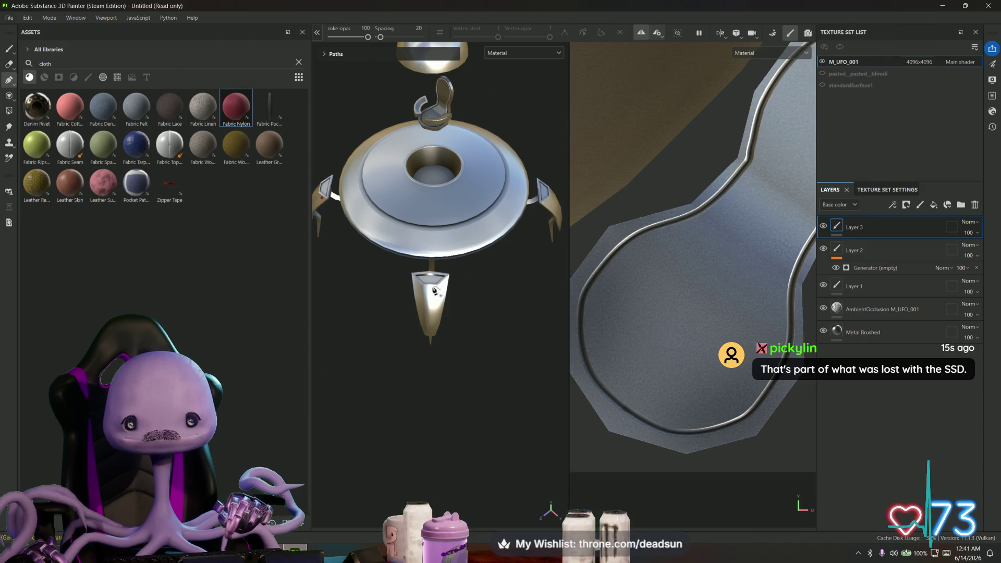
scroll(434, 290, "up", 5)
Place Path points along the leg fin's top edge and down its side, orbiting between points
left_click_drag(401, 308, 425, 291, "alt")
middle_click_drag(425, 290, 345, 259, "alt")
mouse_move(375, 267)
left_mouse_down("alt")
mouse_move(335, 268)
mouse_move(358, 248)
mouse_move(460, 245)
left_mouse_up("alt")
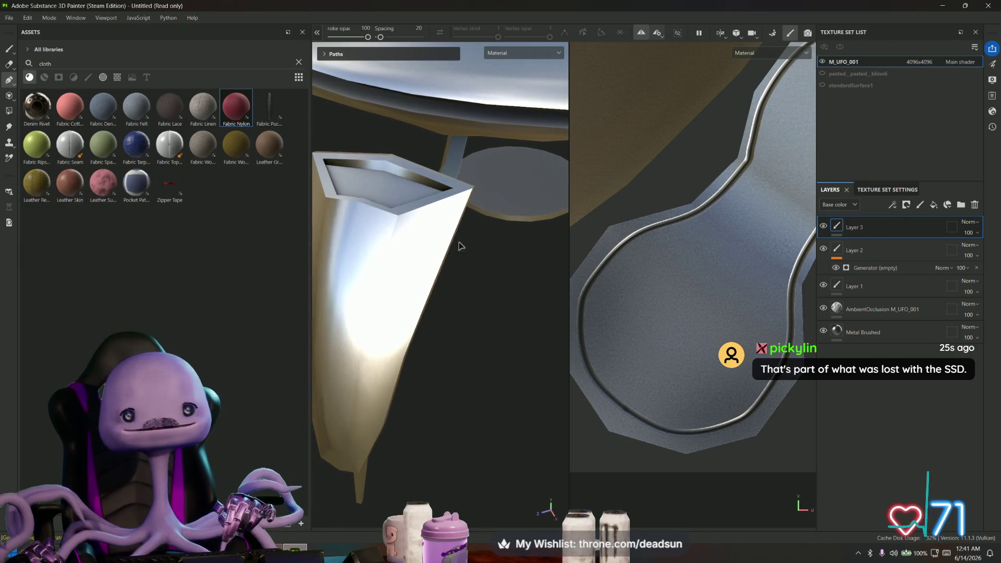
left_click(457, 203)
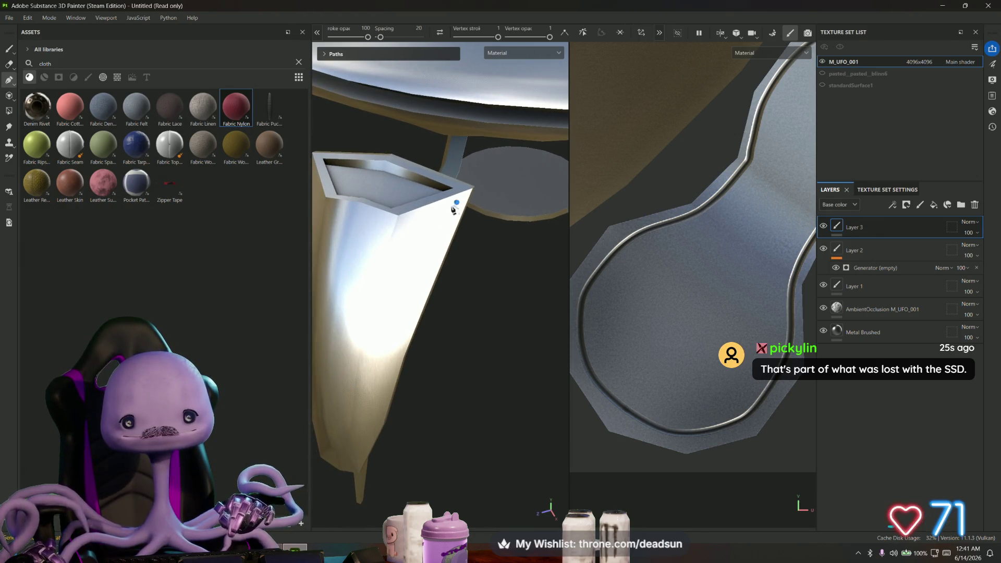
left_click(395, 226)
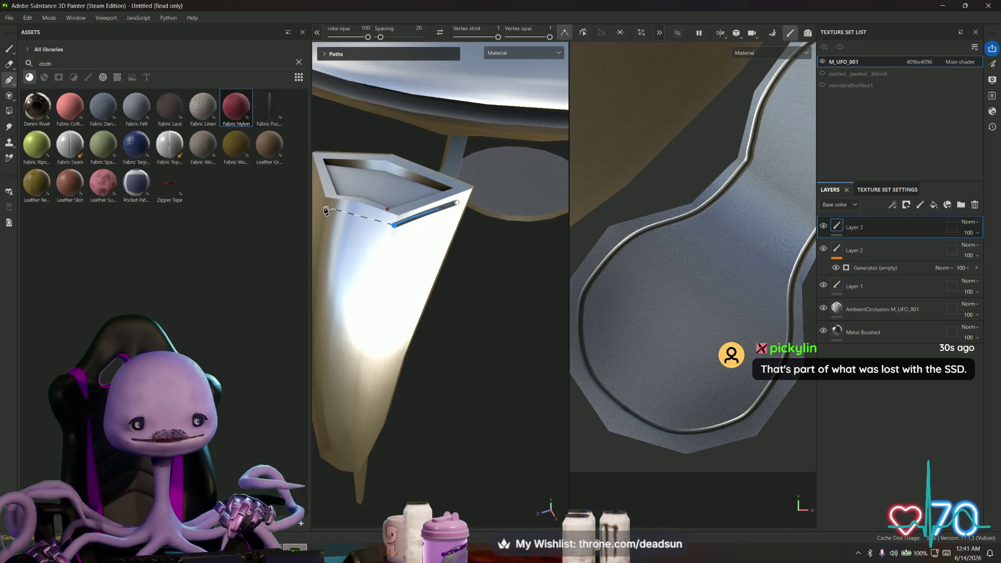
mouse_move(326, 214)
left_mouse_down("alt")
mouse_move(416, 205)
mouse_move(418, 217)
mouse_move(518, 194)
mouse_move(440, 219)
mouse_move(326, 232)
left_mouse_up("alt")
scroll(437, 198, "up", 5)
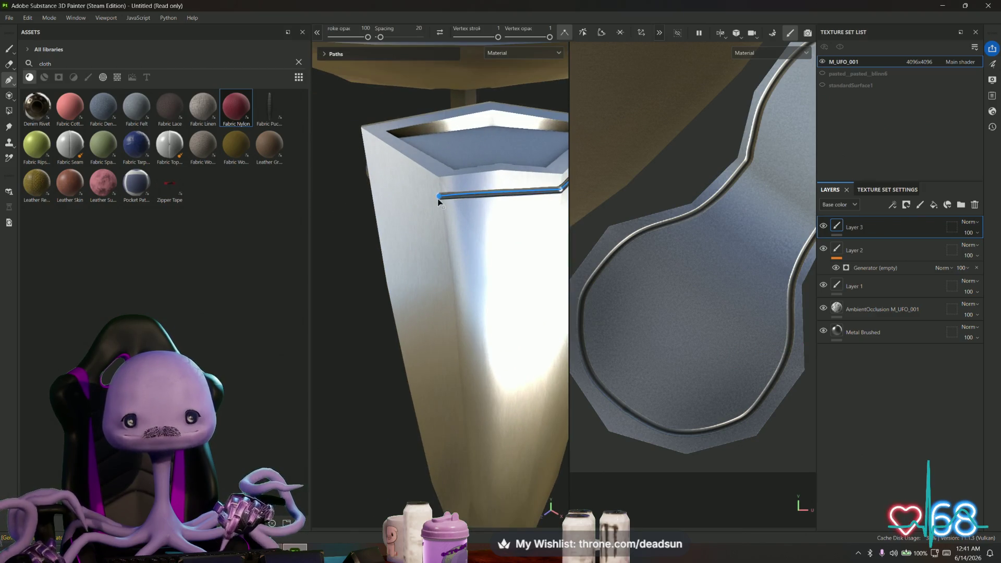
left_click_drag(437, 198, 342, 160, "alt")
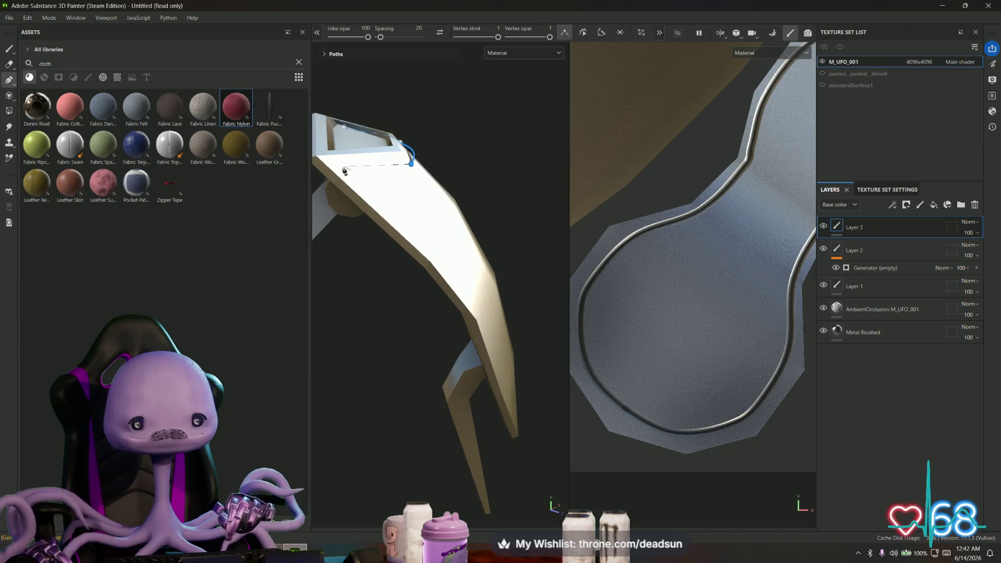
left_click(343, 167)
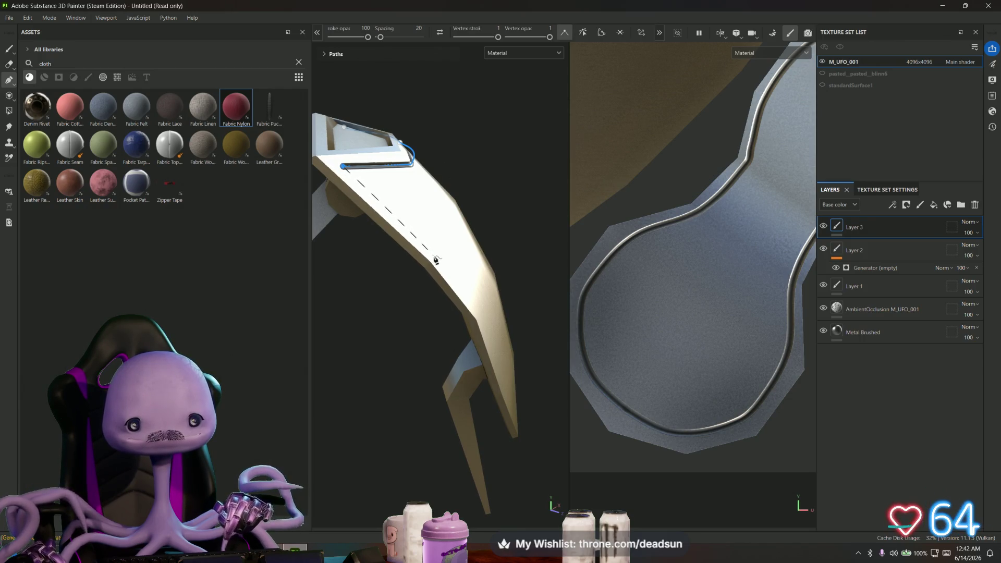
mouse_move(436, 260)
left_mouse_down("alt")
mouse_move(454, 265)
mouse_move(385, 272)
mouse_move(468, 261)
mouse_move(476, 245)
mouse_move(444, 238)
left_mouse_up("alt")
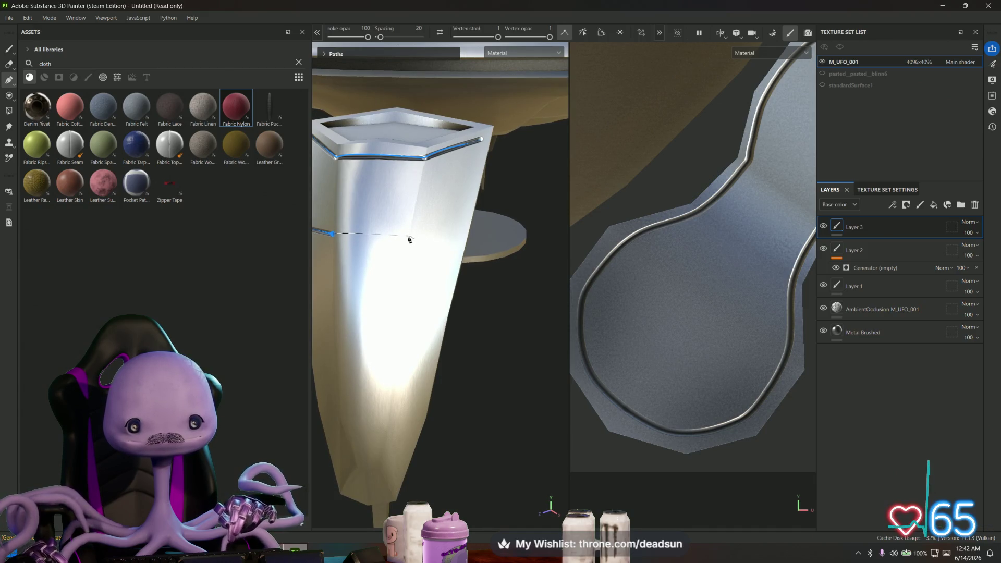
mouse_move(409, 238)
left_mouse_down("alt")
mouse_move(431, 223)
mouse_move(436, 239)
mouse_move(608, 293)
left_mouse_up("alt")
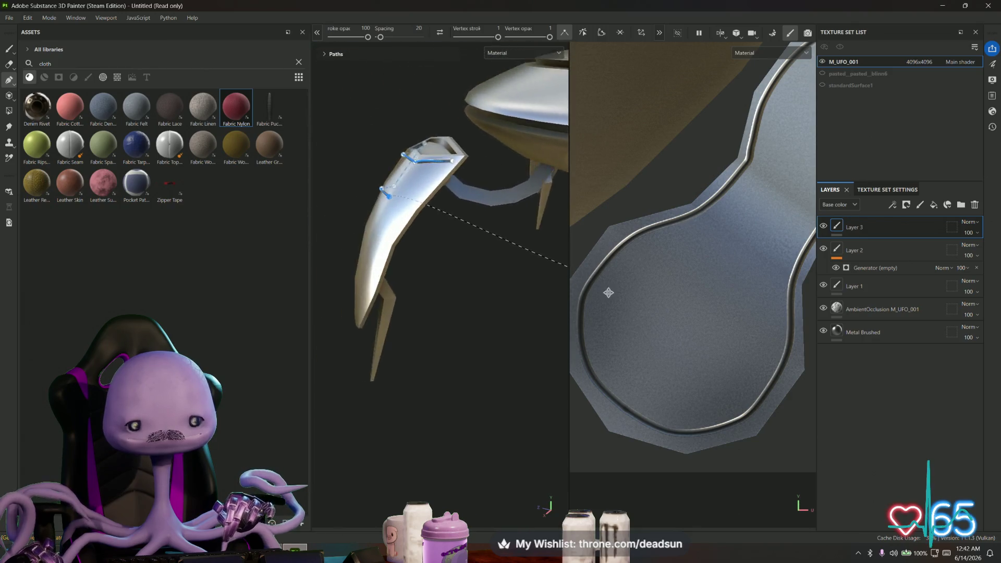
Add a path point across the leg's face and close the path on its start point
scroll(443, 229, "up", 3)
scroll(436, 224, "up", 5)
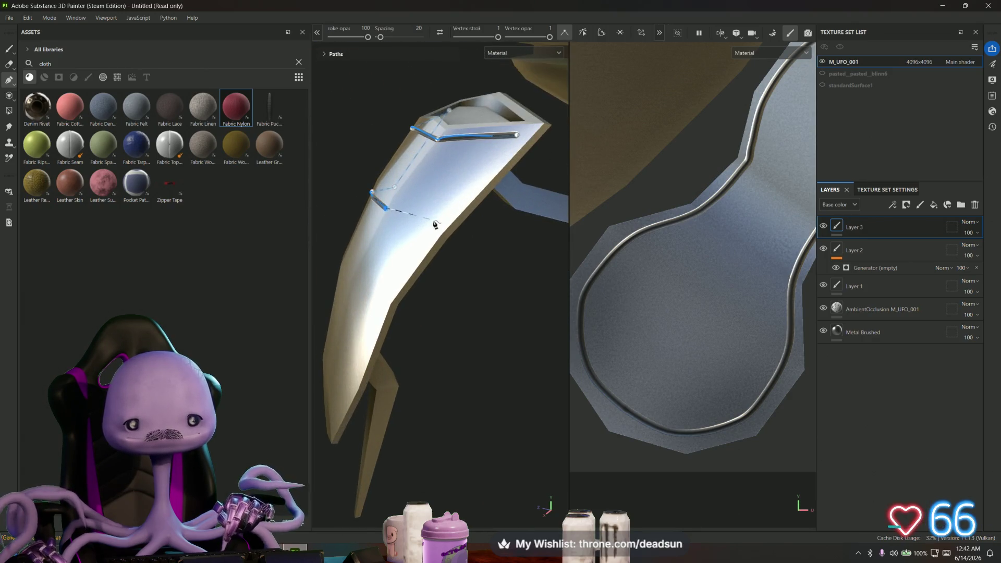
left_click(431, 226)
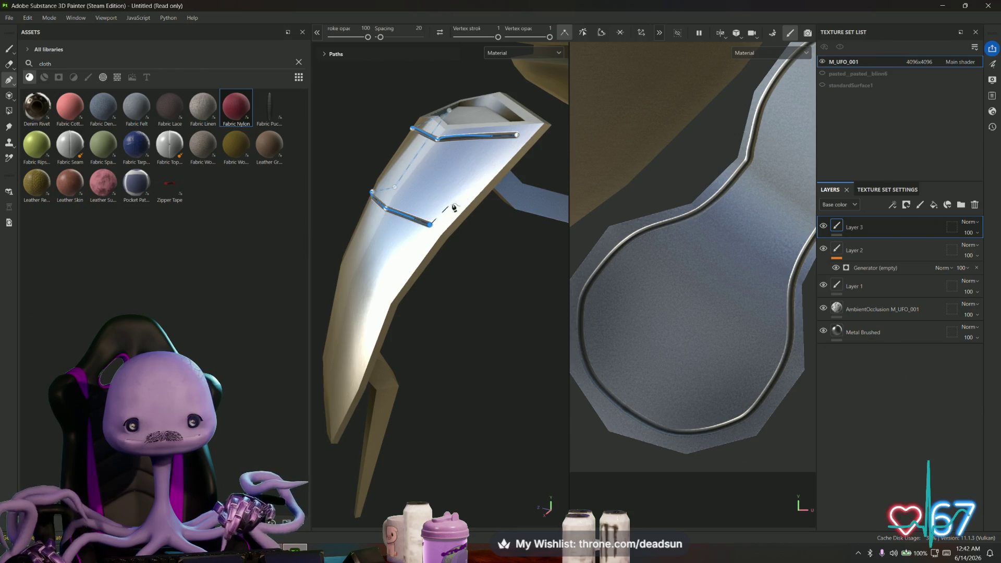
left_click(518, 137)
Add a point on the path's bottom edge and pull it down into a V-shaped curve
mouse_move(517, 137)
left_mouse_down("alt")
mouse_move(487, 219)
mouse_move(463, 239)
mouse_move(386, 230)
mouse_move(418, 284)
mouse_move(397, 271)
mouse_move(369, 291)
left_mouse_up("alt")
scroll(368, 287, "up", 4)
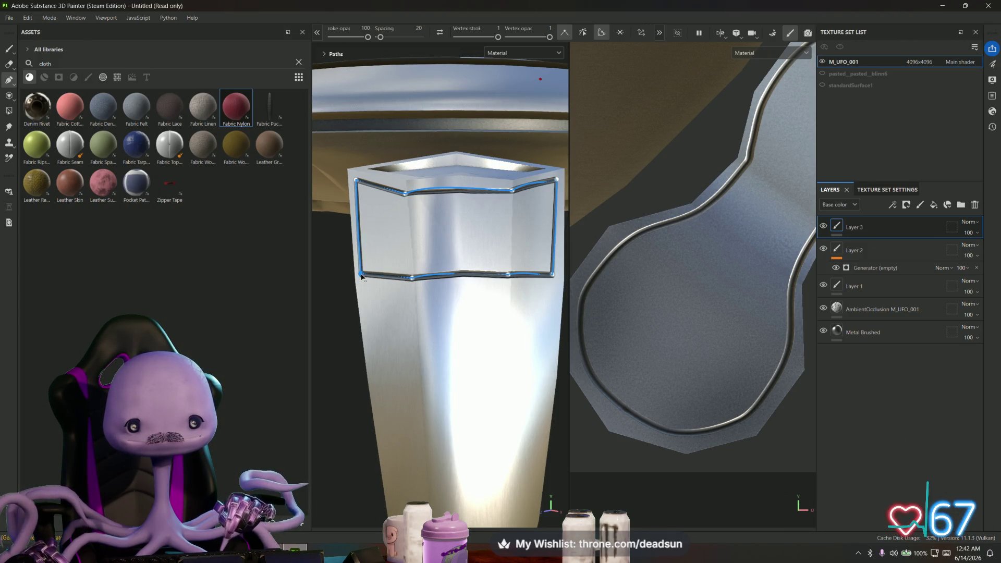
middle_click_drag(458, 270, 428, 286, "alt")
left_click(425, 284)
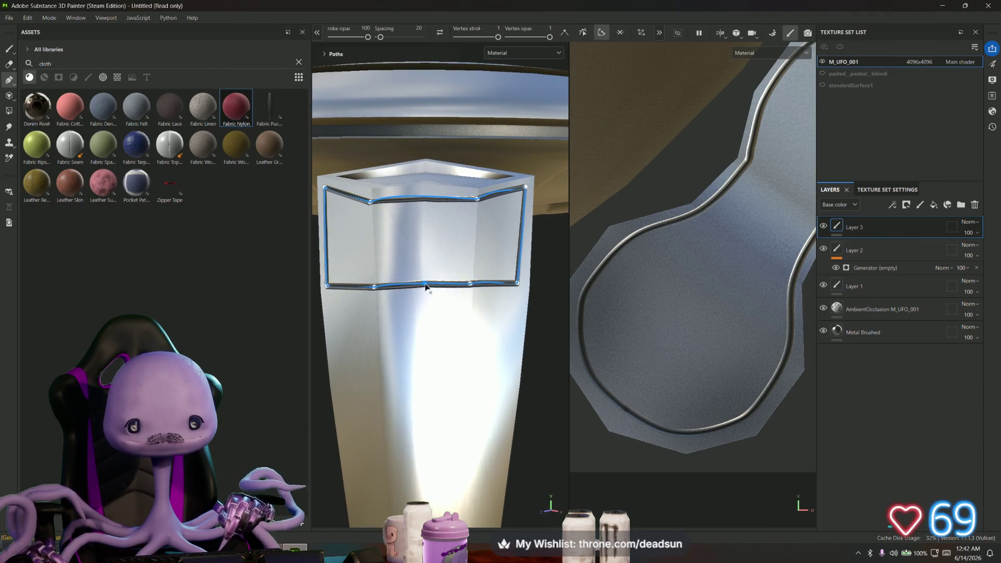
mouse_move(424, 282)
left_mouse_down()
mouse_move(425, 336)
mouse_move(490, 305)
left_mouse_up()
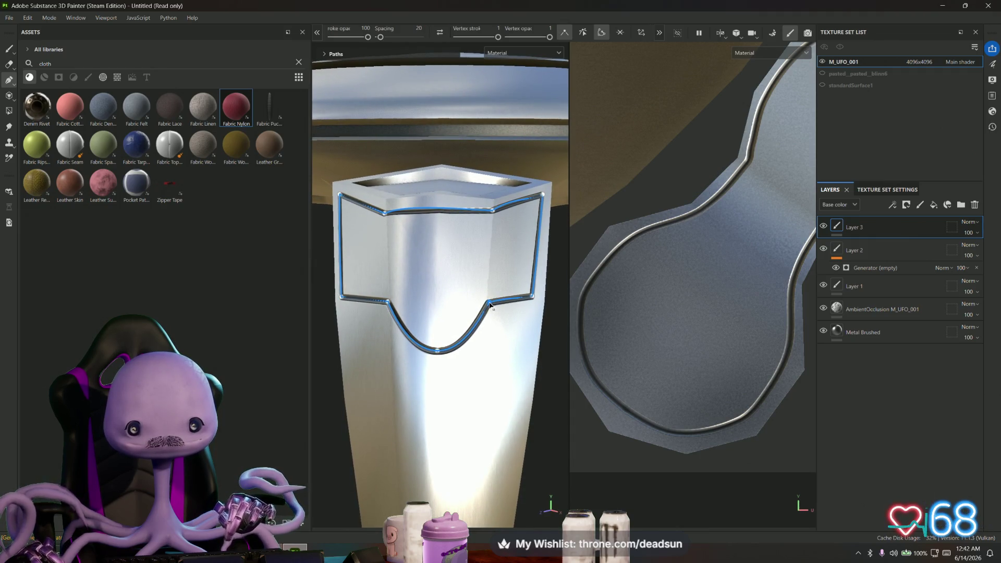
mouse_move(441, 223)
left_mouse_down("alt")
mouse_move(438, 259)
mouse_move(382, 213)
left_mouse_up("alt")
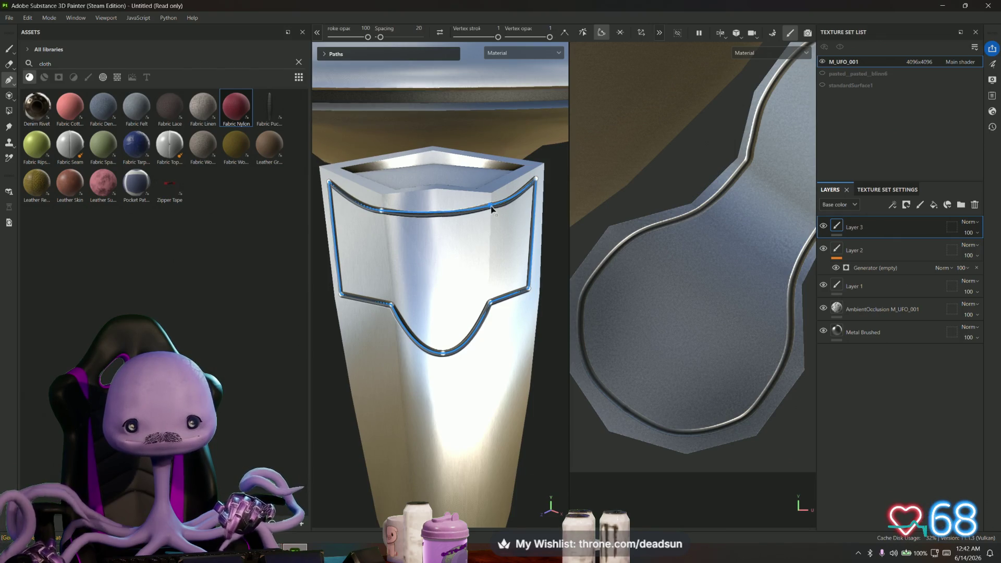
scroll(472, 262, "down", 5)
mouse_move(430, 293)
left_mouse_down("alt")
mouse_move(481, 299)
mouse_move(501, 268)
mouse_move(569, 262)
mouse_move(414, 270)
mouse_move(510, 253)
mouse_move(496, 274)
mouse_move(418, 272)
mouse_move(563, 237)
left_mouse_up("alt")
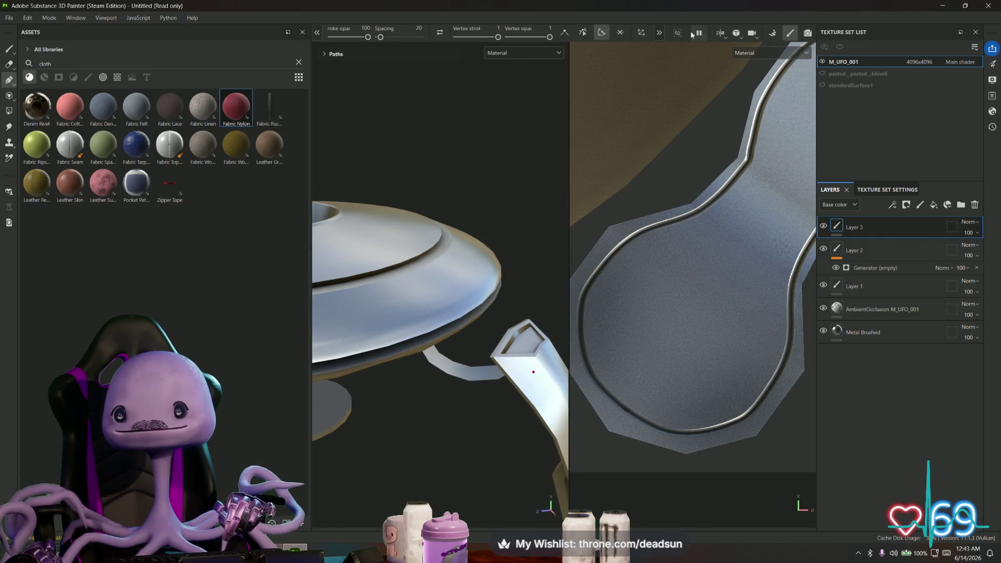
Change symmetry from Radial to Mirror along the X axis and view the whole UFO
left_click(661, 33)
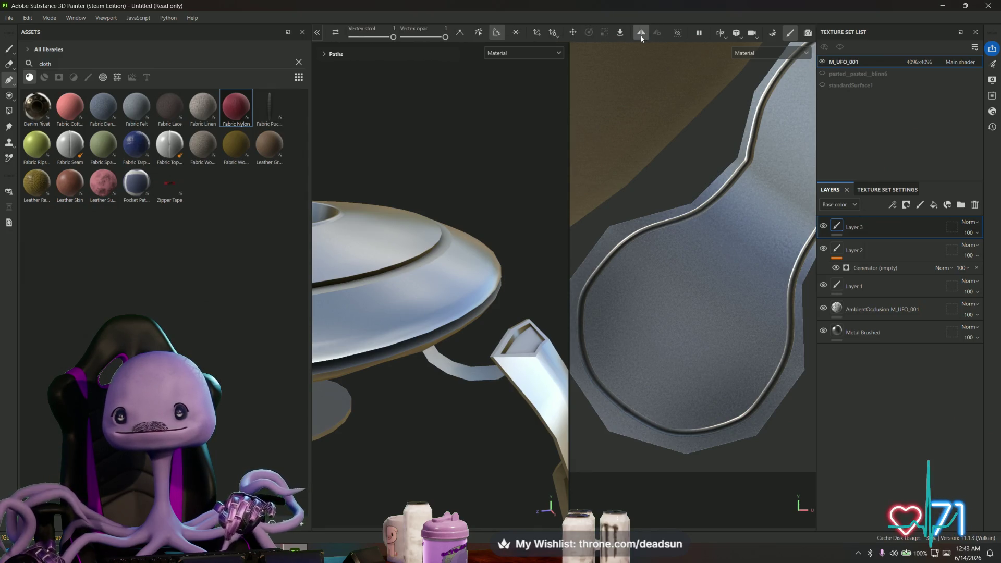
left_click(658, 33)
left_click(694, 54)
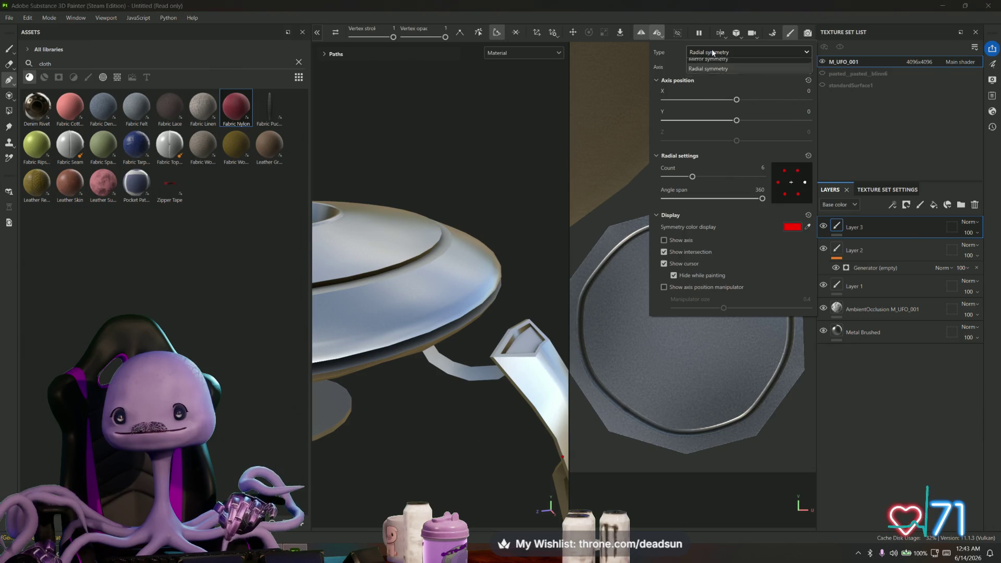
left_click(704, 65)
mouse_move(509, 239)
left_mouse_down("alt")
mouse_move(478, 250)
mouse_move(599, 231)
mouse_move(522, 277)
mouse_move(600, 271)
mouse_move(476, 306)
mouse_move(432, 346)
mouse_move(449, 337)
mouse_move(490, 353)
mouse_move(525, 346)
mouse_move(513, 290)
mouse_move(409, 355)
mouse_move(527, 315)
mouse_move(508, 357)
mouse_move(496, 324)
mouse_move(482, 325)
mouse_move(537, 347)
mouse_move(415, 350)
left_mouse_up("alt")
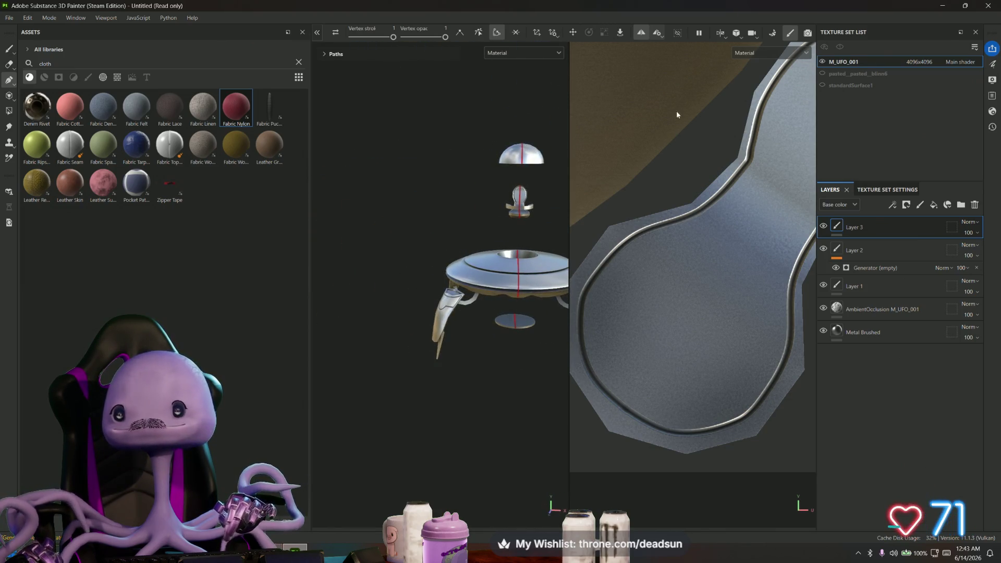
Add a new paint layer, Layer 4, above all other layers
right_click(881, 227)
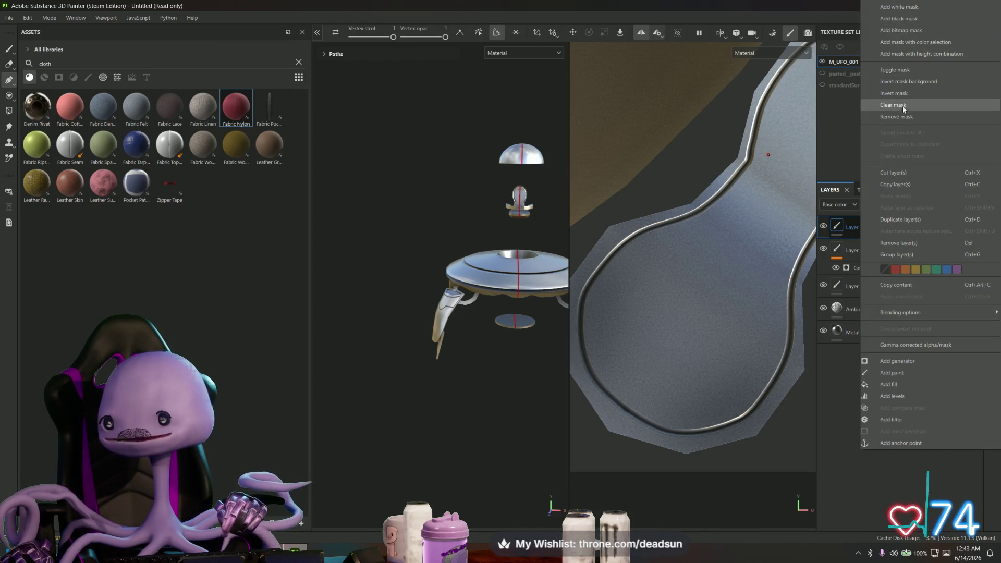
left_click(901, 219)
left_click_drag(526, 271, 502, 285, "alt")
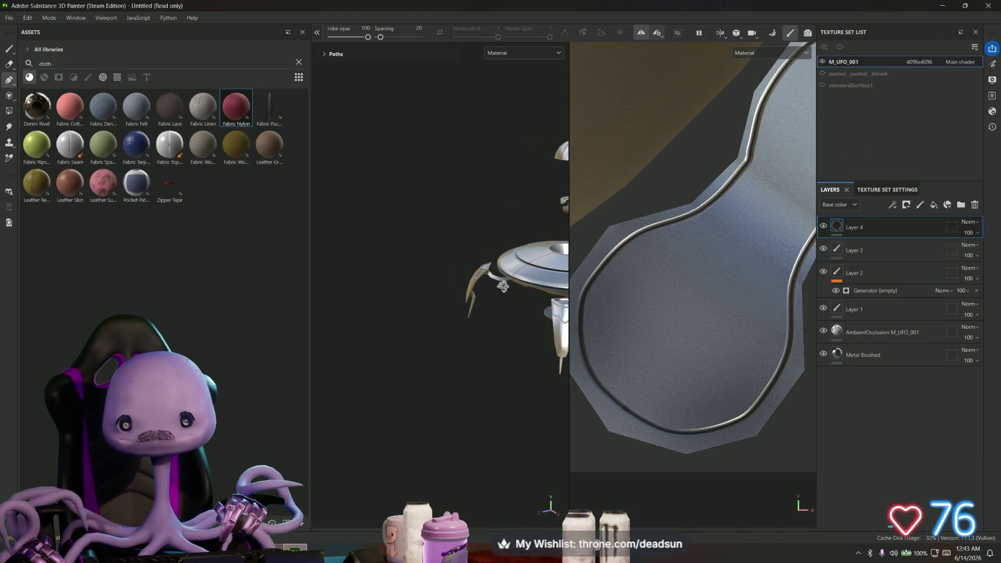
middle_click_drag(502, 285, 415, 281, "alt")
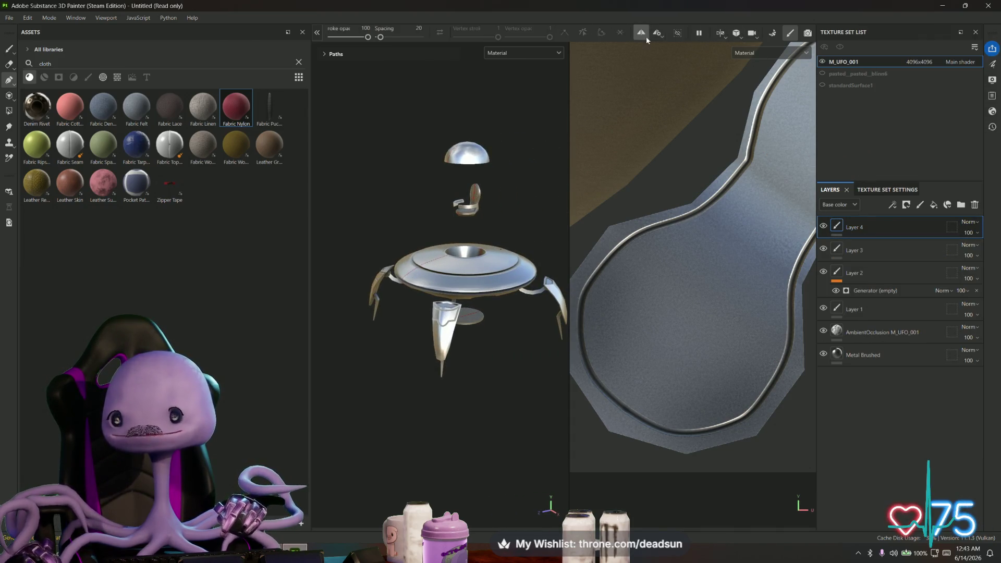
Check the symmetry settings and orbit the UFO to see the symmetry line
left_click(662, 33)
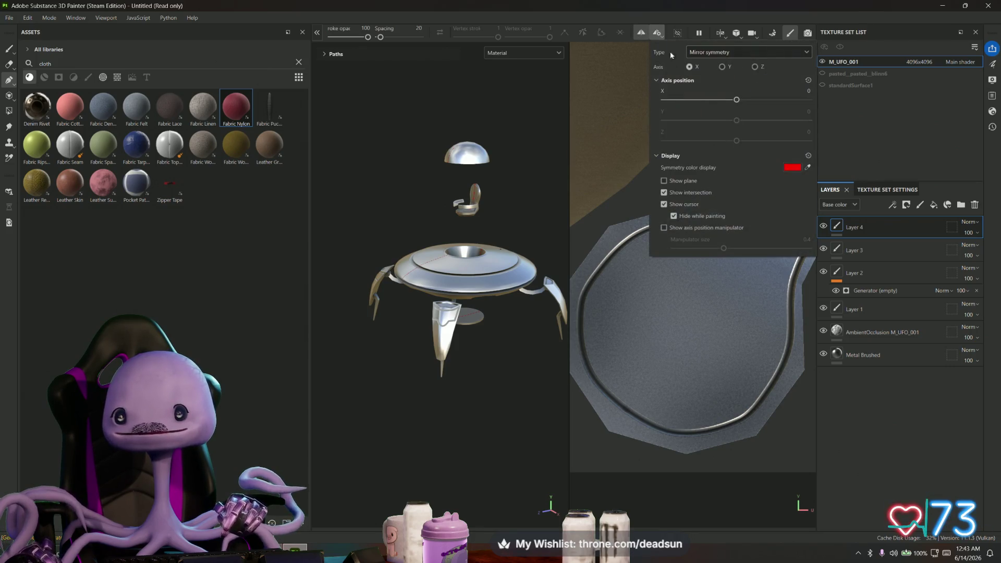
mouse_move(470, 260)
left_mouse_down("alt")
mouse_move(374, 262)
mouse_move(523, 270)
mouse_move(639, 252)
mouse_move(671, 235)
mouse_move(918, 242)
mouse_move(662, 256)
mouse_move(585, 275)
mouse_move(512, 264)
mouse_move(533, 259)
left_mouse_up("alt")
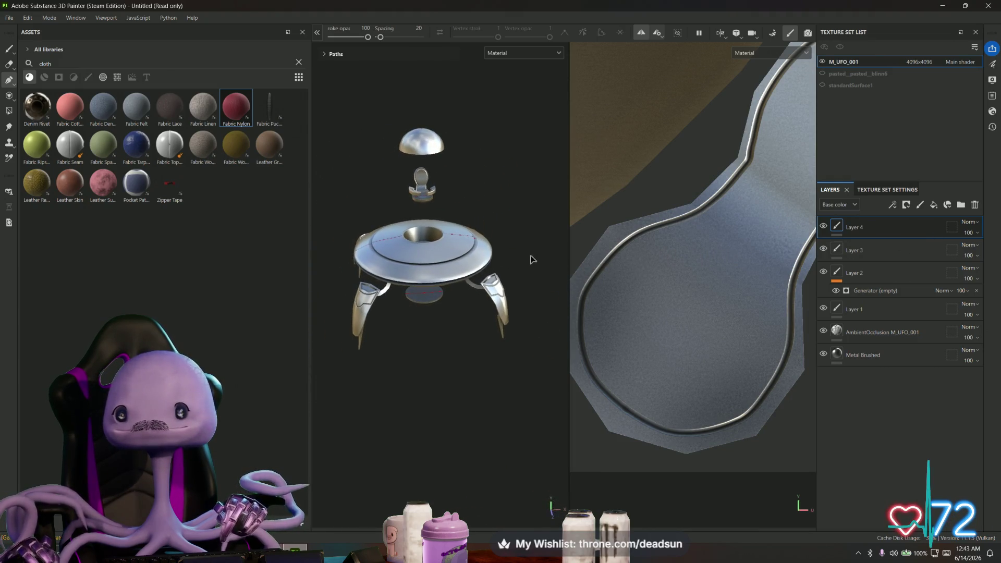
left_click(659, 35)
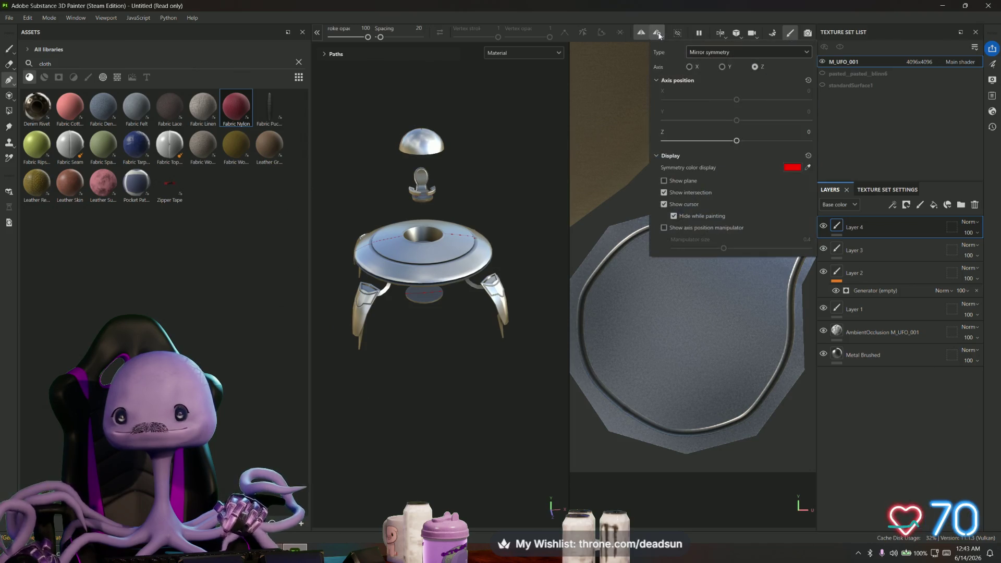
Switch the mirror axis to Y, then to X, orbiting to check each
left_click(723, 67)
mouse_move(512, 250)
left_mouse_down("alt")
mouse_move(541, 272)
mouse_move(744, 223)
mouse_move(725, 56)
left_mouse_up("alt")
left_click(660, 35)
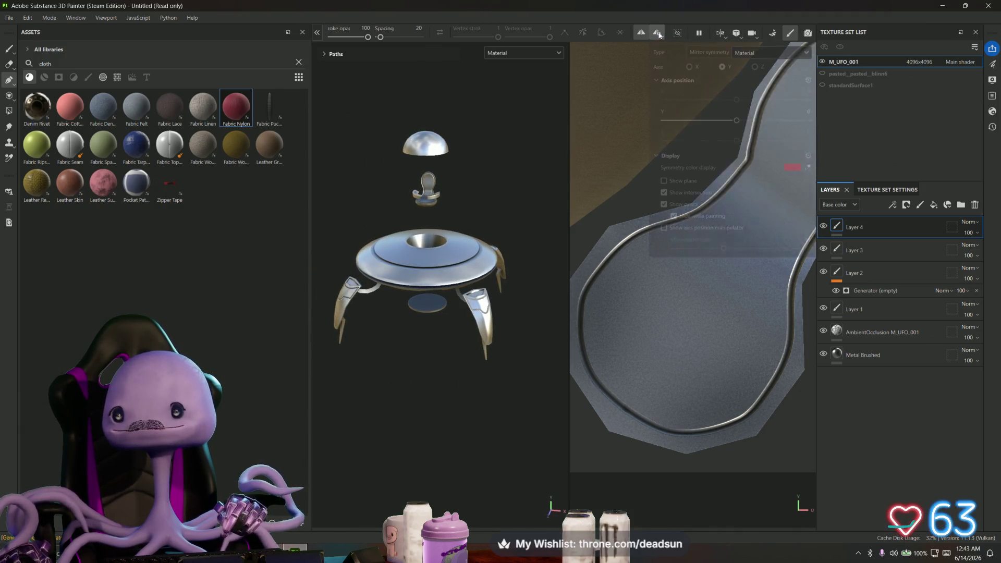
left_click(689, 67)
mouse_move(496, 251)
left_mouse_down("alt")
mouse_move(337, 258)
mouse_move(354, 257)
left_mouse_up("alt")
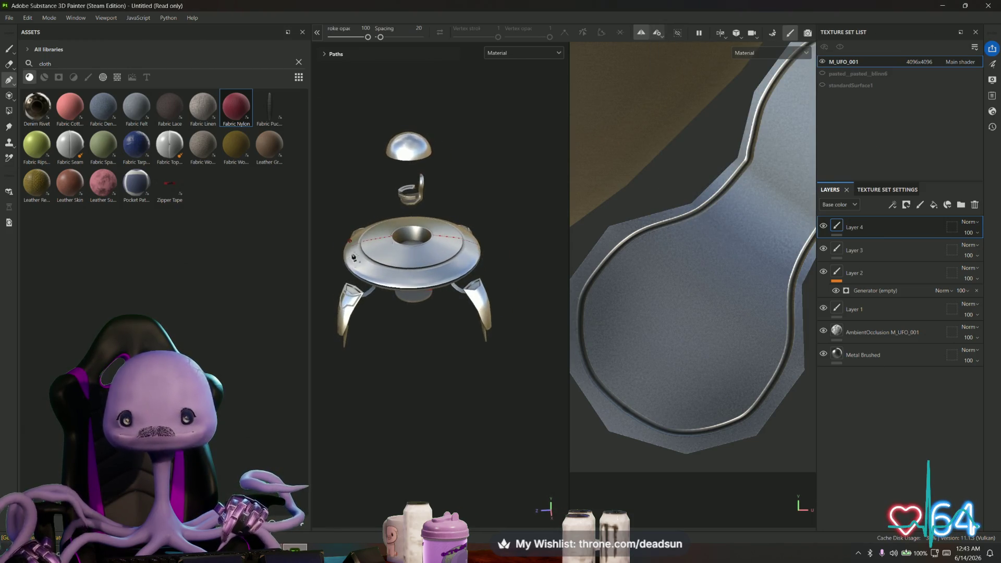
Set the mirror axis to Z, view the UFO from above, and hide Layer 4
left_click(659, 33)
left_click(754, 67)
mouse_move(432, 230)
left_mouse_down("alt")
mouse_move(416, 351)
mouse_move(416, 267)
left_mouse_up("alt")
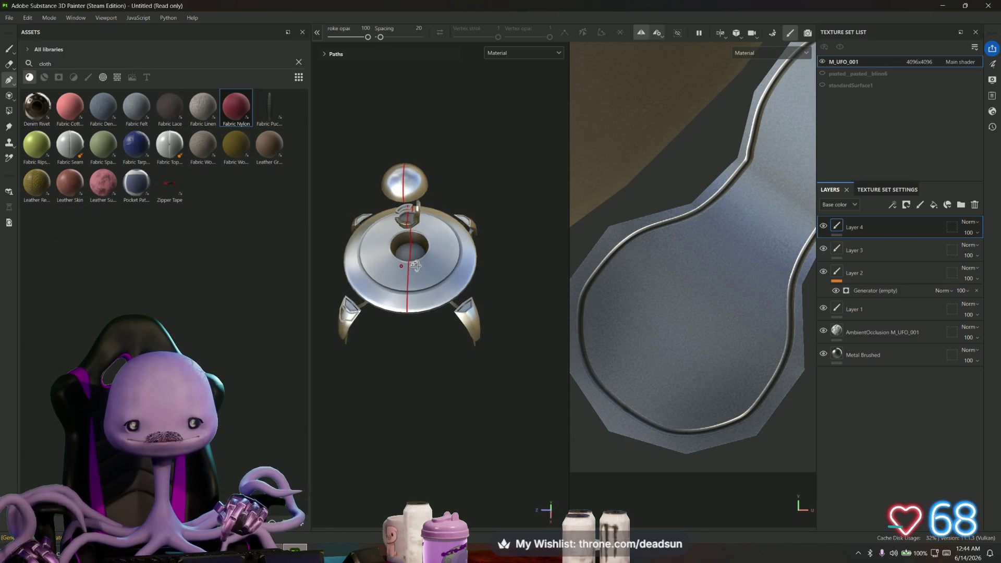
scroll(416, 267, "up", 3)
mouse_move(416, 267)
middle_mouse_down("alt")
mouse_move(429, 280)
mouse_move(445, 264)
middle_mouse_up("alt")
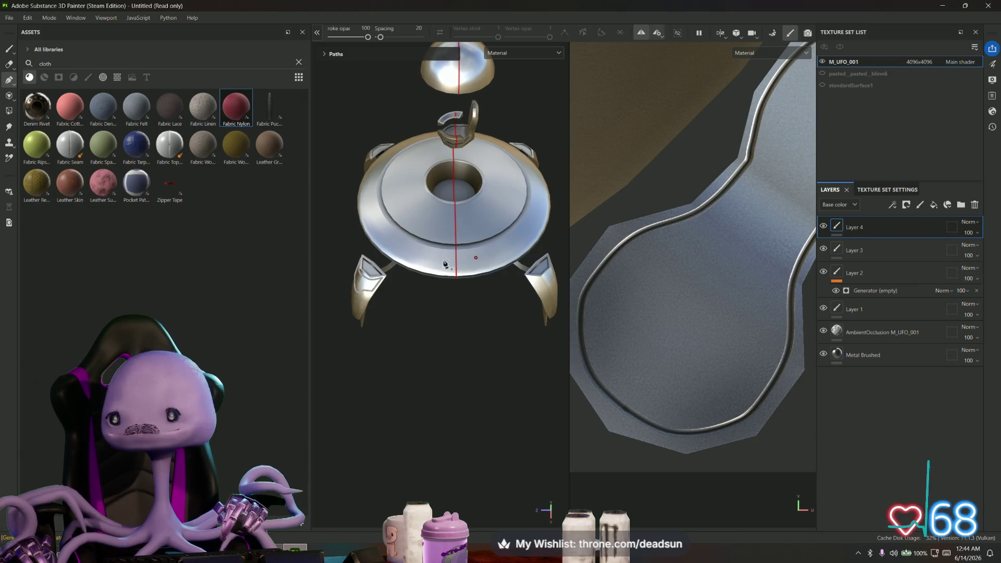
left_click(645, 35)
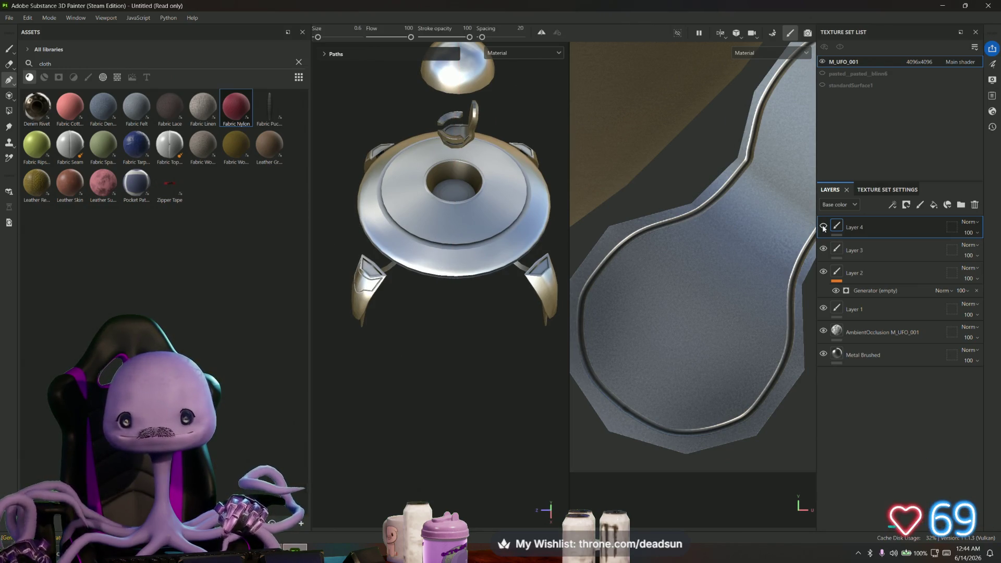
Search the assets for 'metal' and drop Metal Brushed at the bottom of the layer stack
scroll(514, 263, "up", 5)
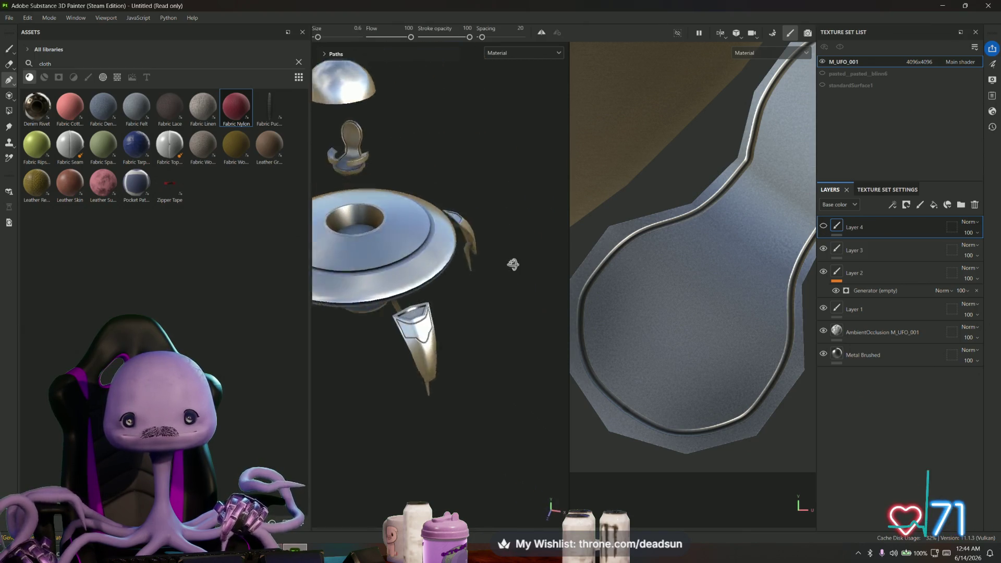
mouse_move(469, 301)
left_mouse_down("alt")
mouse_move(480, 275)
mouse_move(417, 312)
mouse_move(479, 398)
mouse_move(488, 358)
mouse_move(513, 323)
mouse_move(525, 324)
mouse_move(488, 340)
mouse_move(485, 179)
mouse_move(477, 232)
left_mouse_up("alt")
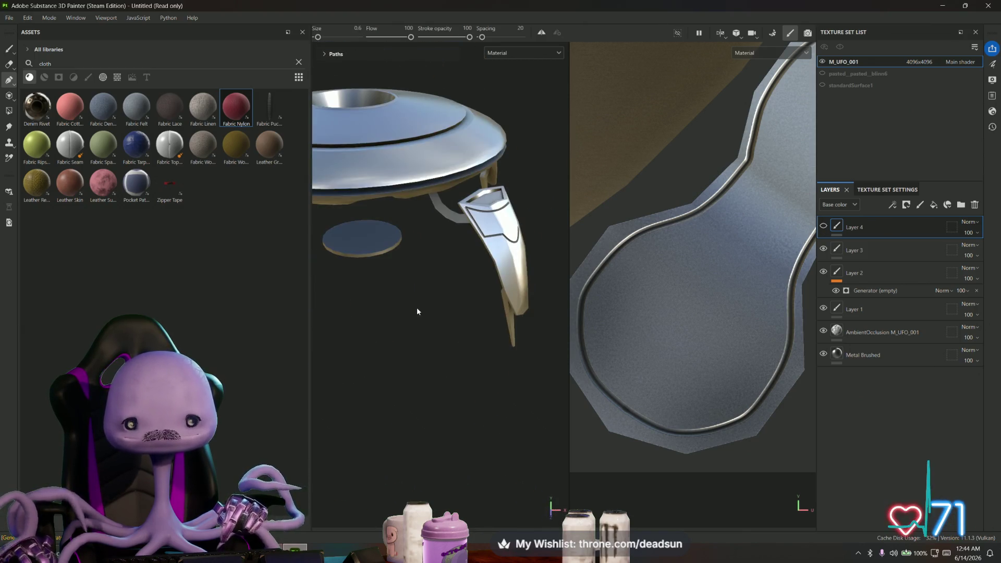
scroll(418, 312, "down", 5)
scroll(472, 245, "up", 5)
scroll(443, 267, "up", 1)
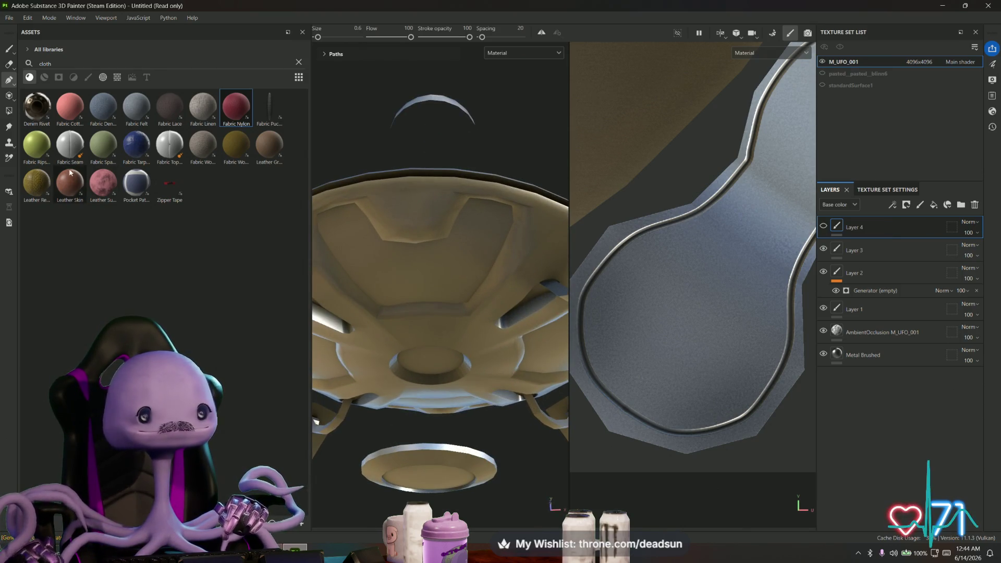
left_click(66, 65)
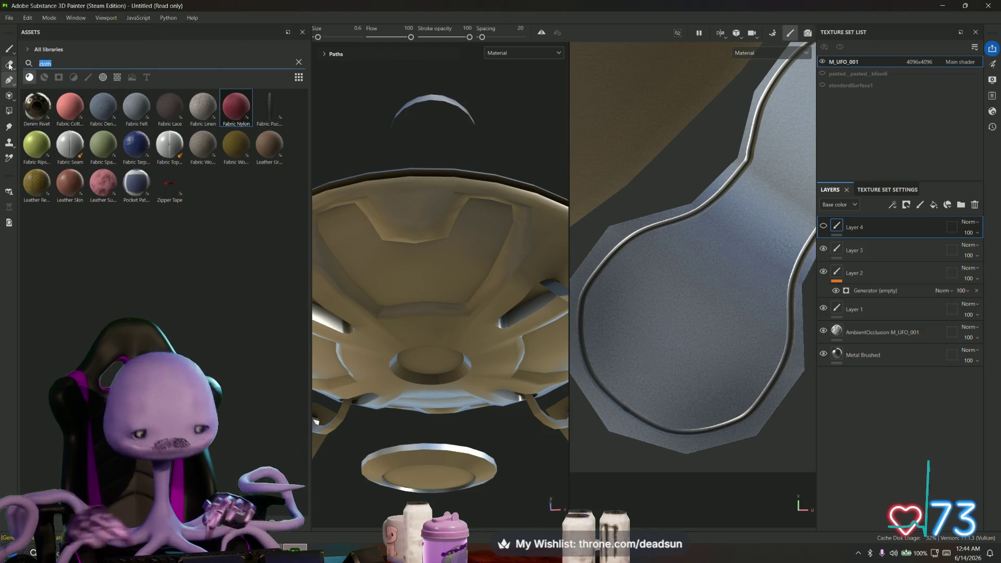
type("metal")
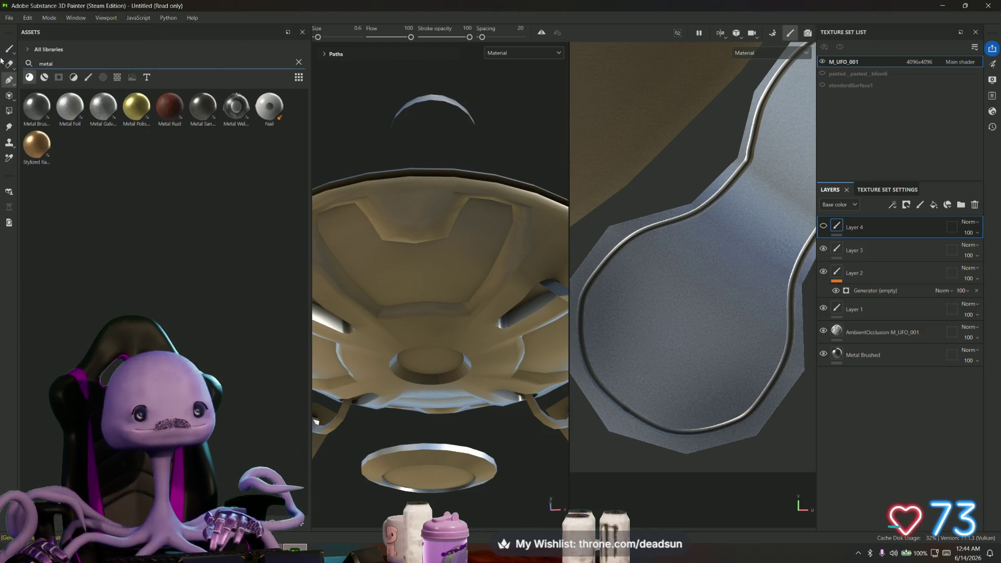
mouse_move(38, 113)
left_mouse_down()
mouse_move(103, 126)
mouse_move(641, 116)
mouse_move(790, 253)
mouse_move(850, 373)
left_mouse_up()
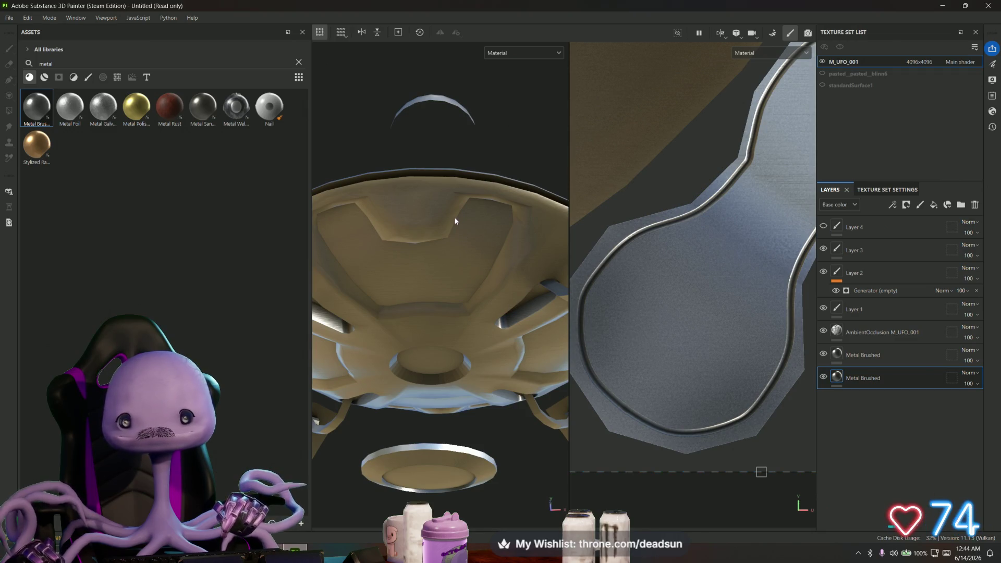
Add a black mask to the bottom Metal Brushed layer and try Polygon Fill
right_click(838, 381)
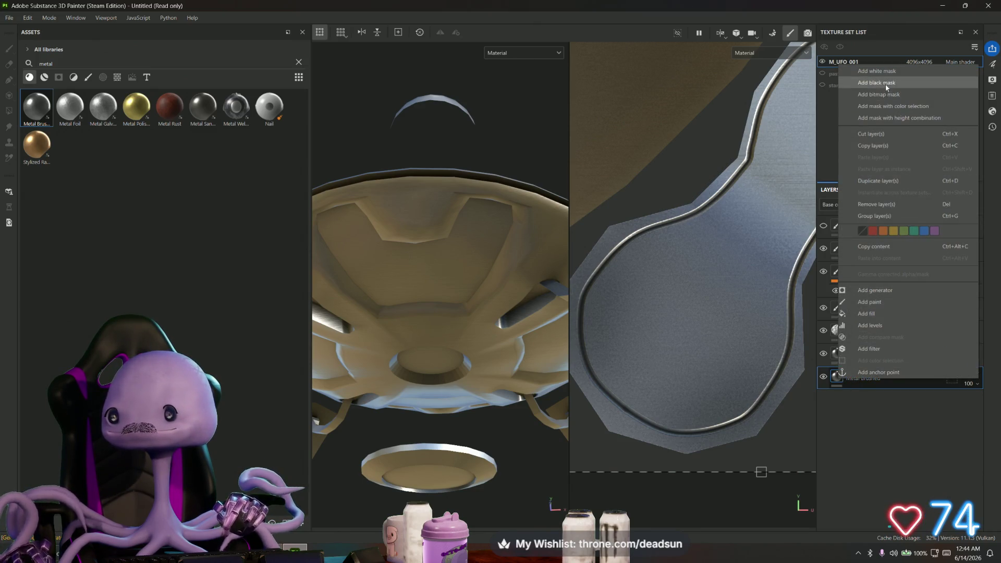
left_click(890, 90)
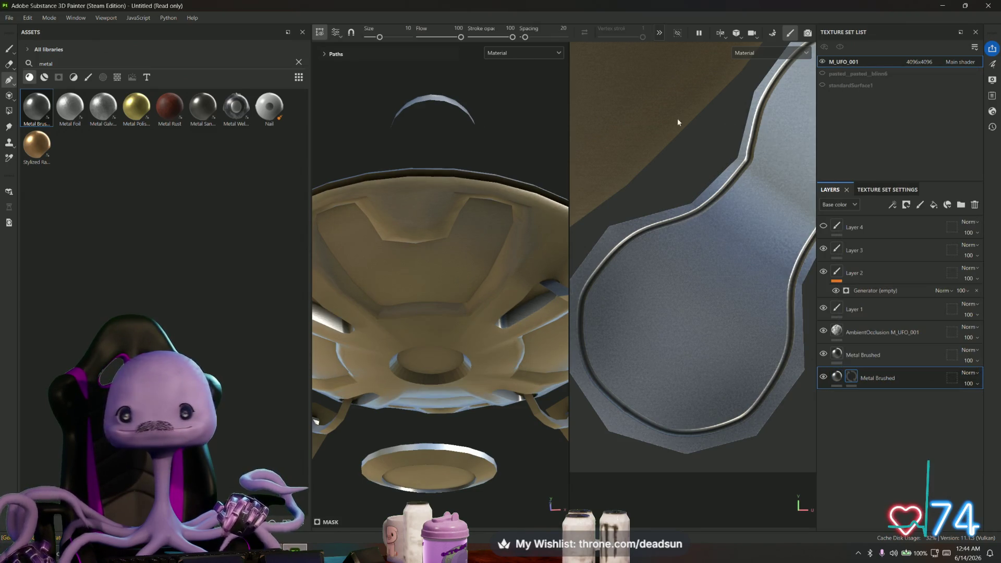
left_click(9, 112)
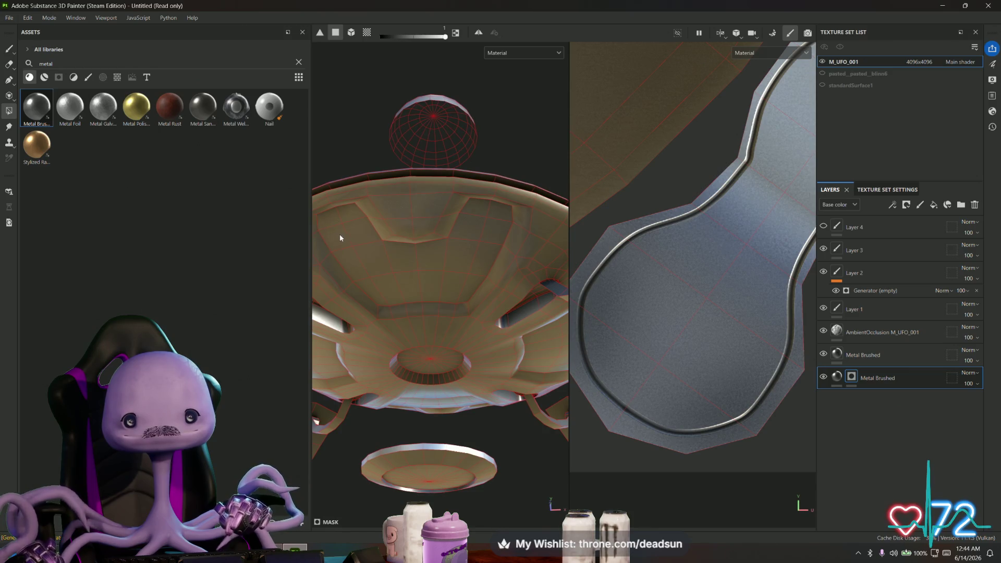
left_click(838, 379)
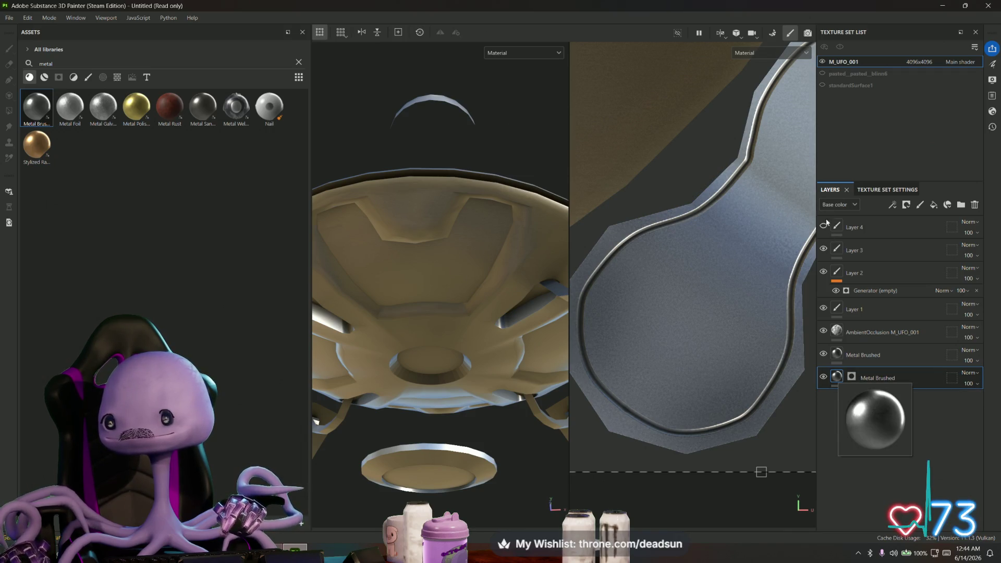
Delete the duplicate Metal Brushed layers and add an empty fill layer above the original
left_click(834, 379)
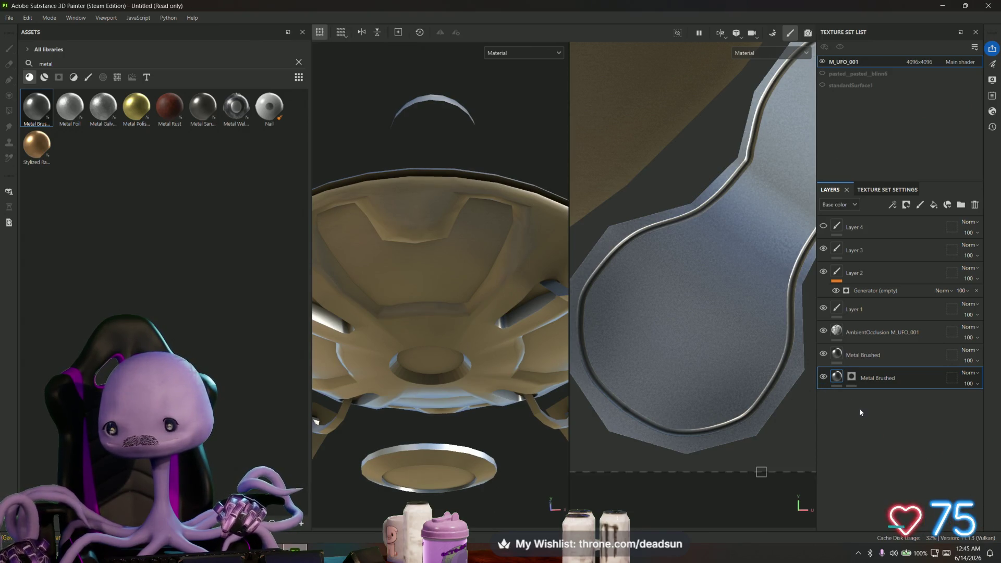
key("Delete")
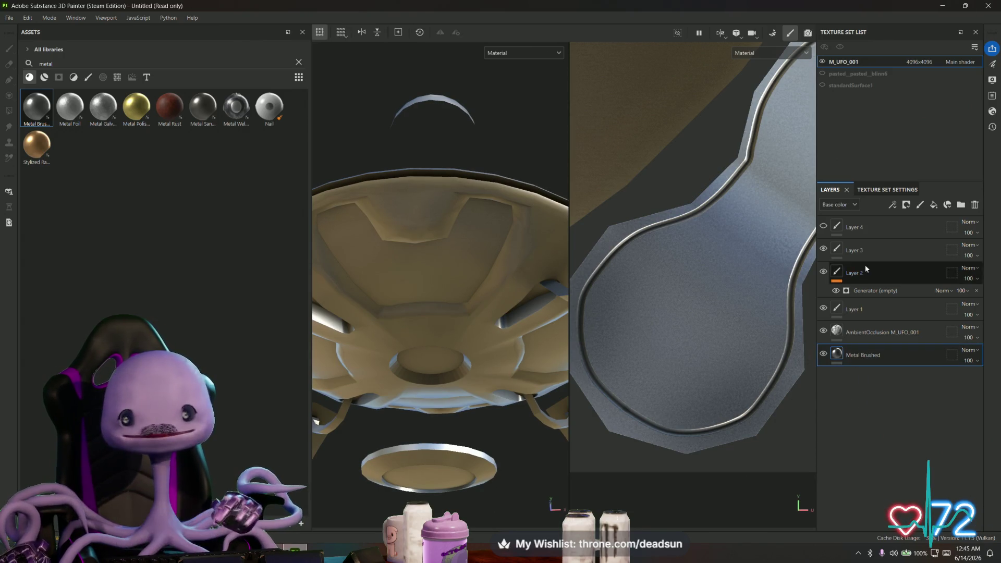
mouse_move(28, 109)
left_mouse_down()
mouse_move(855, 417)
mouse_move(882, 412)
mouse_move(843, 383)
left_mouse_up()
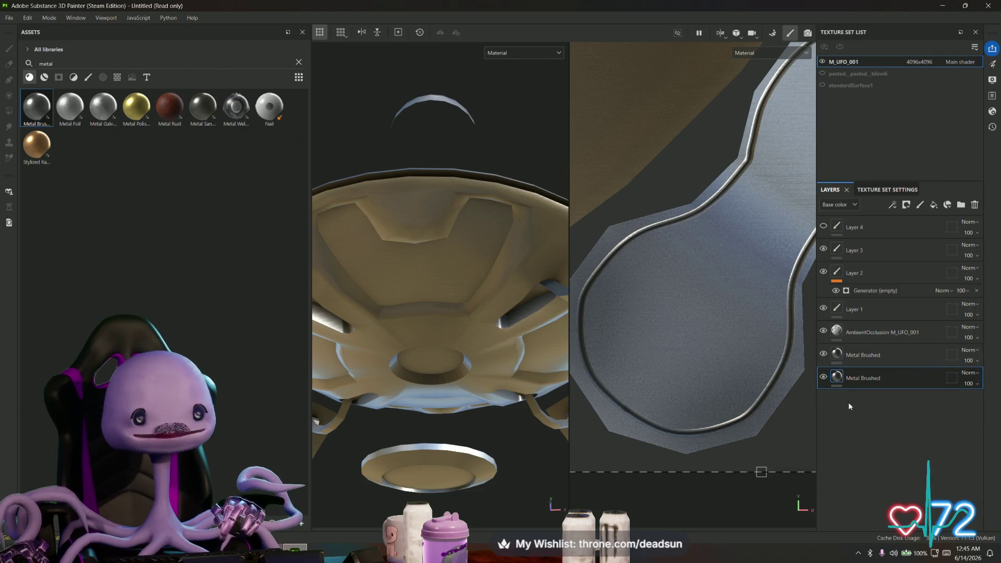
key("Delete")
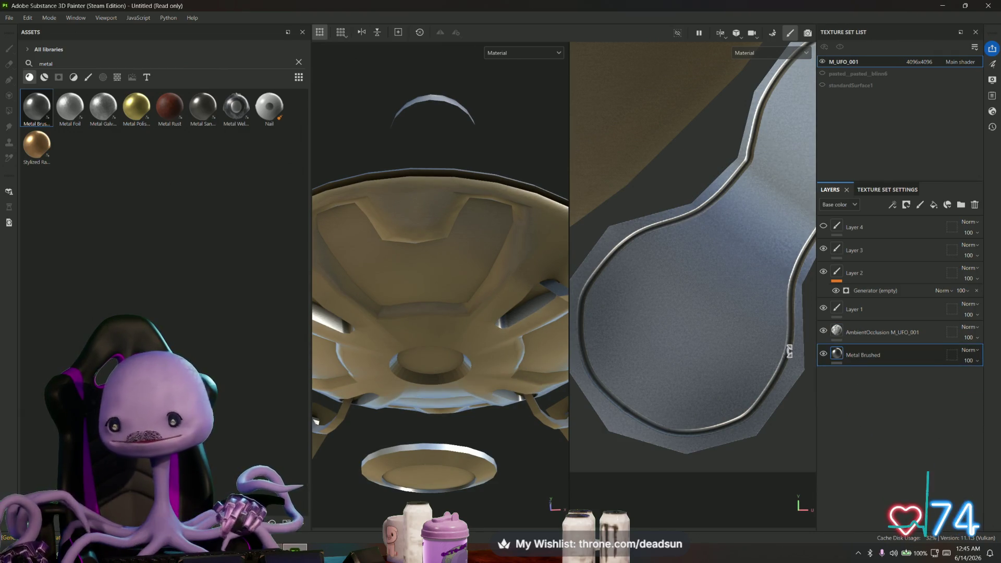
mouse_move(33, 111)
left_mouse_down()
mouse_move(242, 217)
mouse_move(854, 389)
left_mouse_up()
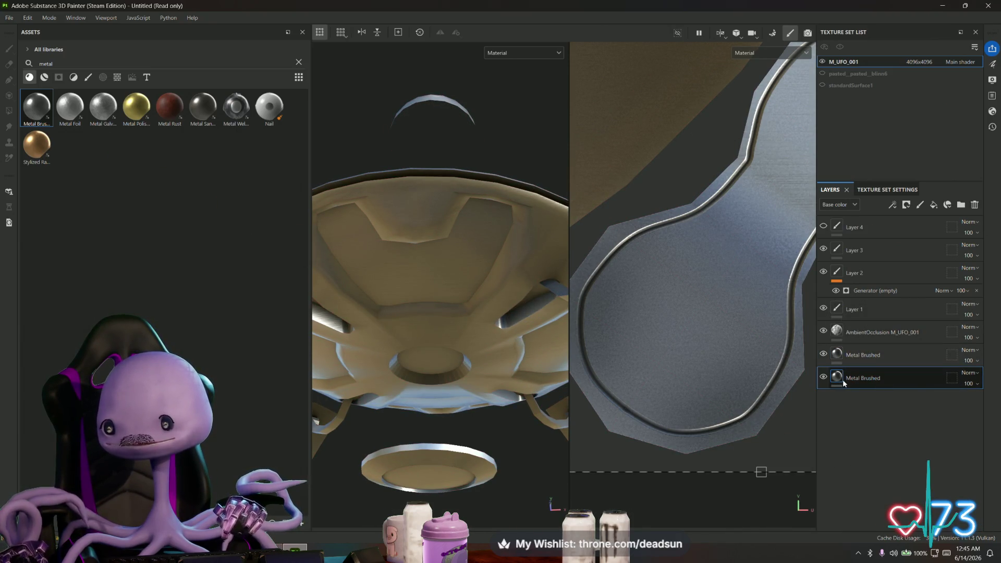
key("Delete")
left_click(933, 204)
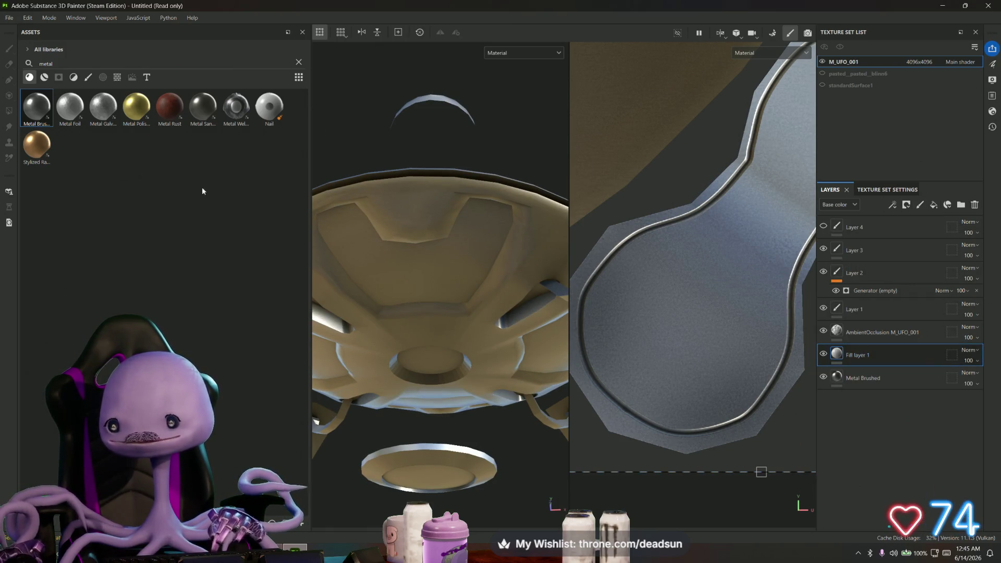
Drop Metal Brushed into Fill layer 1 and enlarge the Layers panel
mouse_move(40, 107)
left_mouse_down()
mouse_move(558, 340)
mouse_move(751, 372)
mouse_move(803, 416)
mouse_move(839, 365)
left_mouse_up()
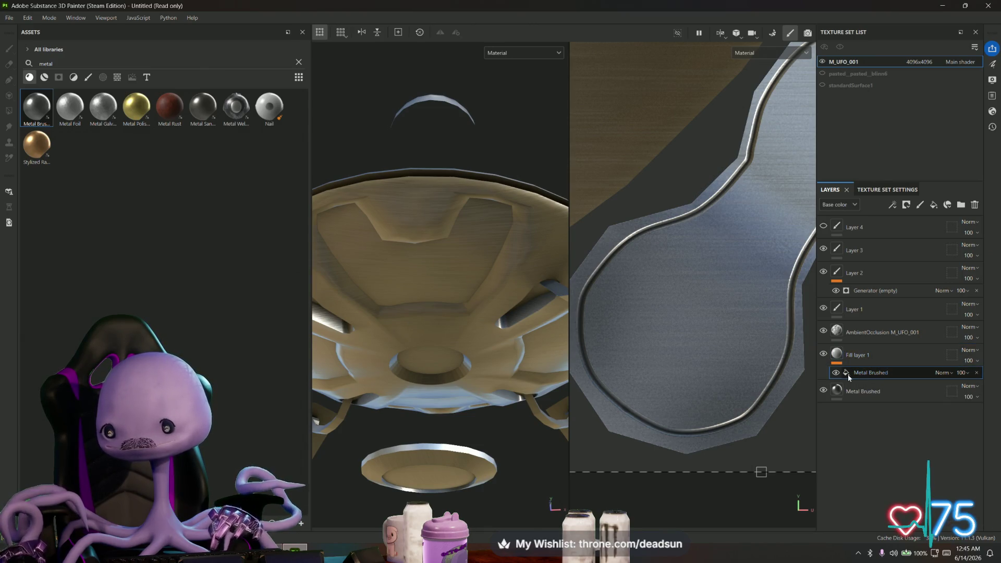
left_click(837, 354)
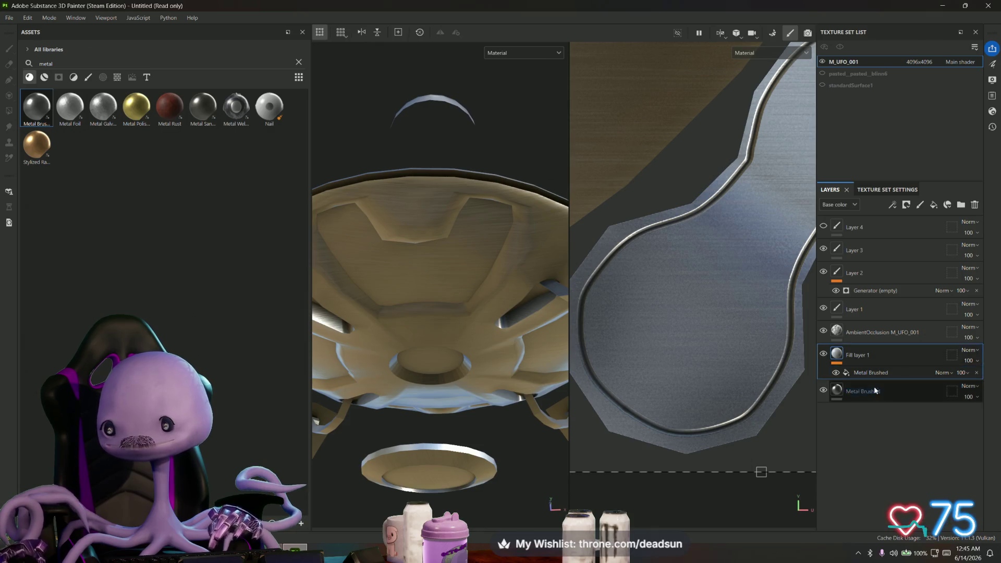
left_click_drag(874, 181, 874, 130)
Inspect each layer from base Metal Brushed up to Layer 4, then view the UFO from the side
left_click(838, 340)
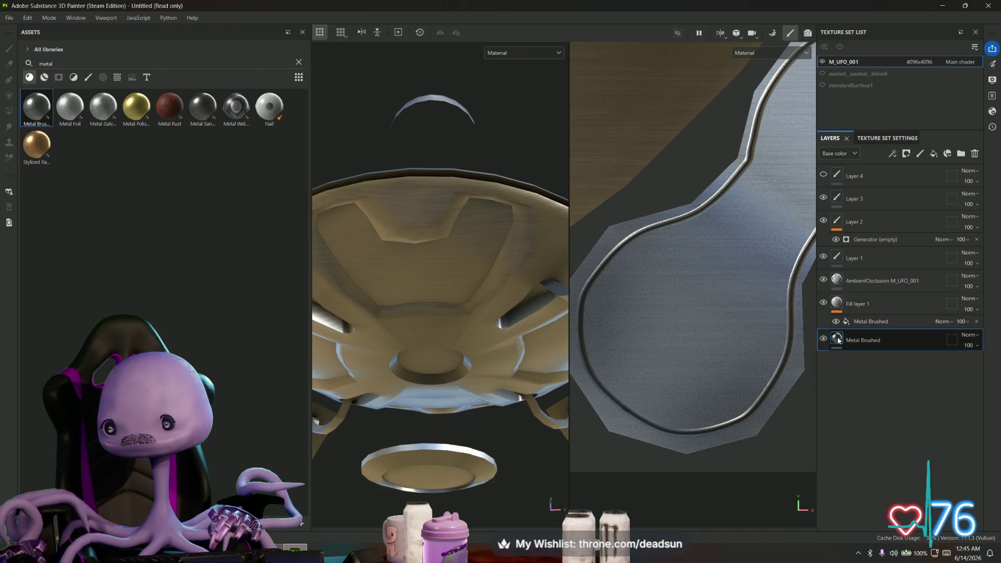
left_click(837, 279)
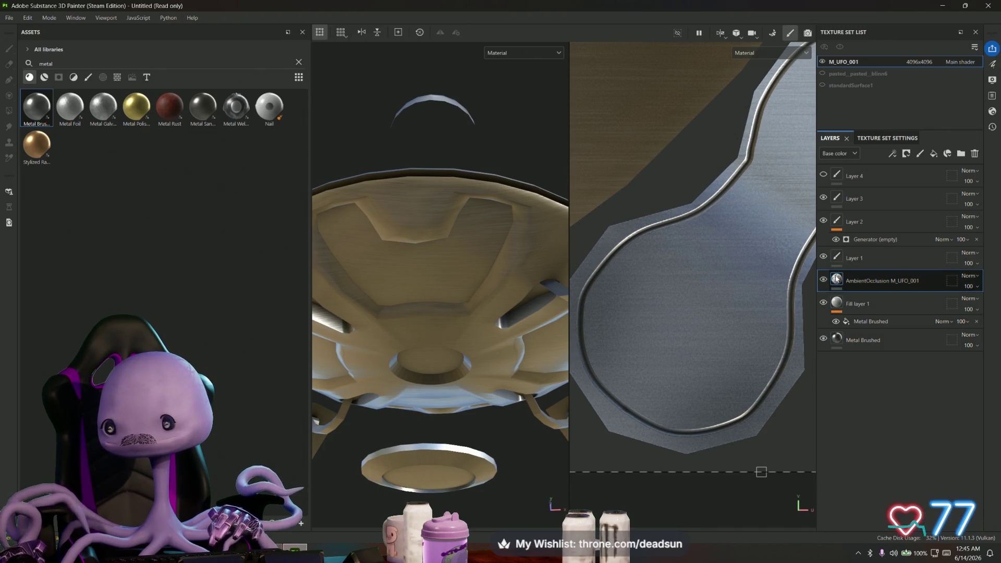
left_click(837, 221)
left_click(837, 198)
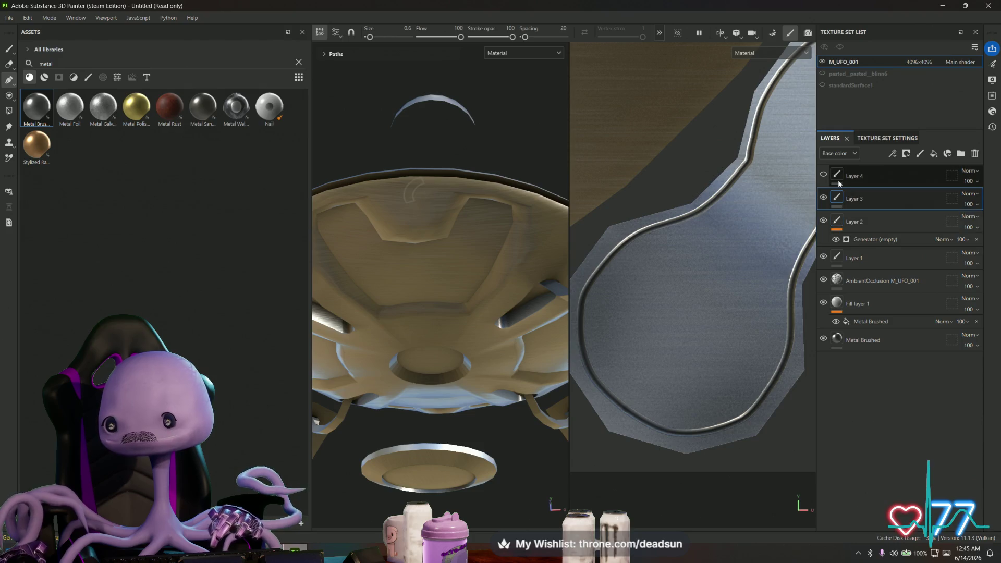
left_click(837, 180)
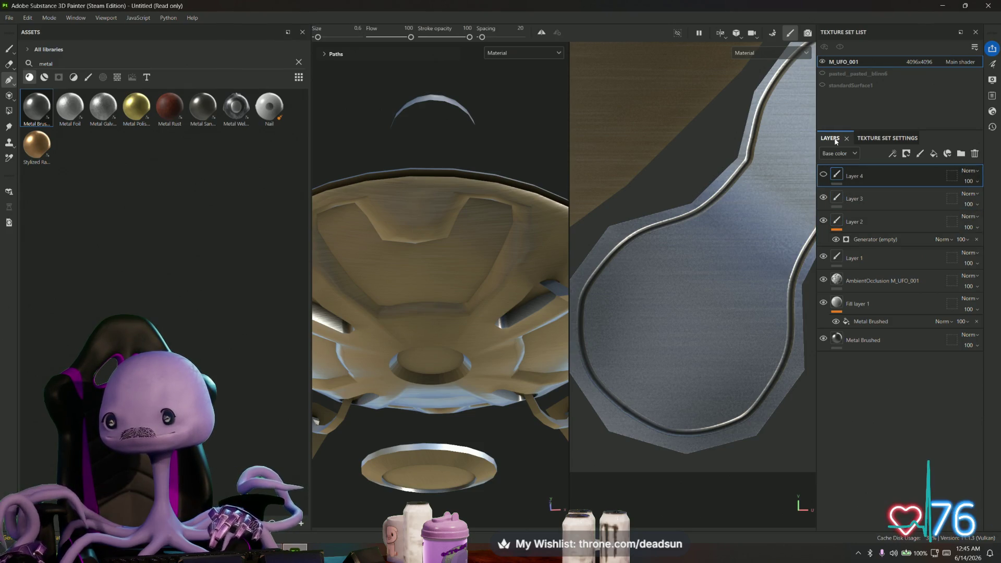
left_click(837, 341)
mouse_move(454, 292)
left_mouse_down("alt")
mouse_move(442, 399)
mouse_move(445, 291)
mouse_move(445, 335)
mouse_move(443, 315)
left_mouse_up("alt")
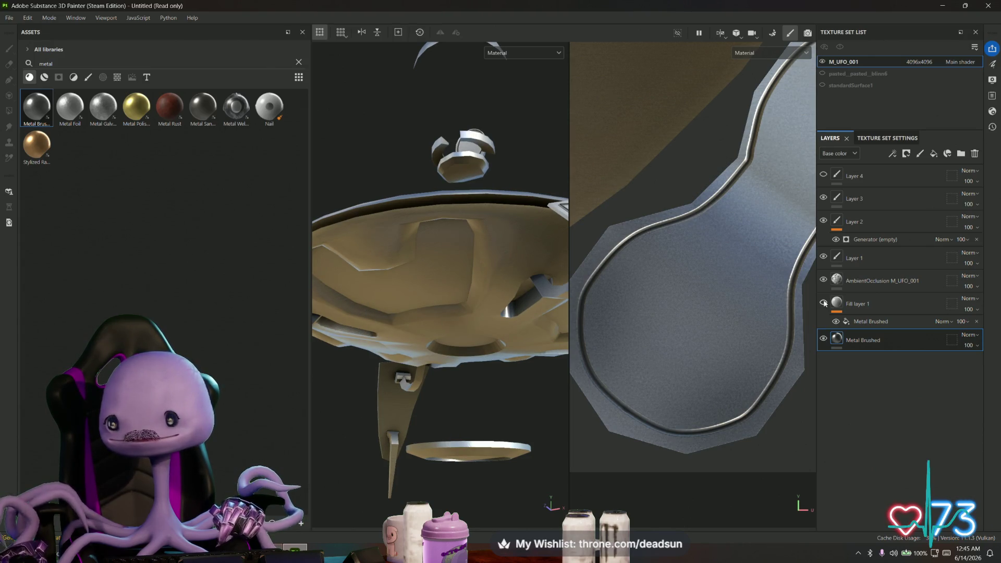
Leave Fill layer 1's name unchanged and browse the Python, JavaScript and Viewport menus
left_click(860, 304)
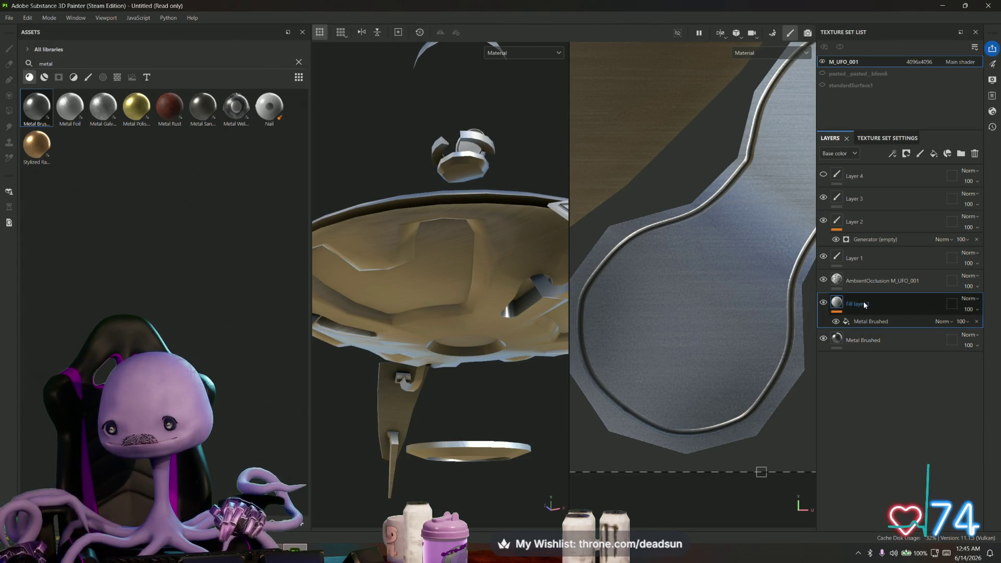
double_click(861, 306)
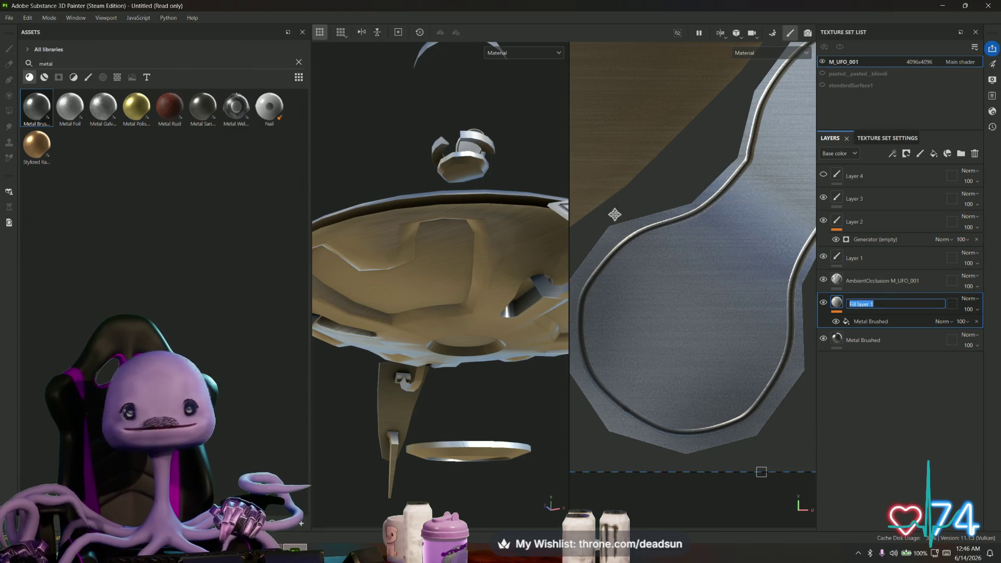
left_click(168, 18)
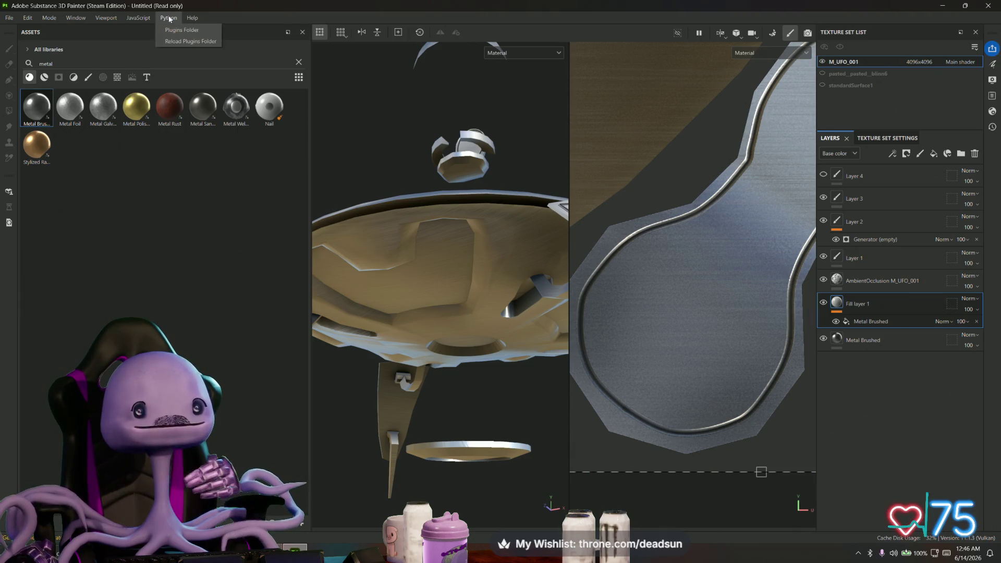
mouse_move(142, 23)
mouse_move(99, 28)
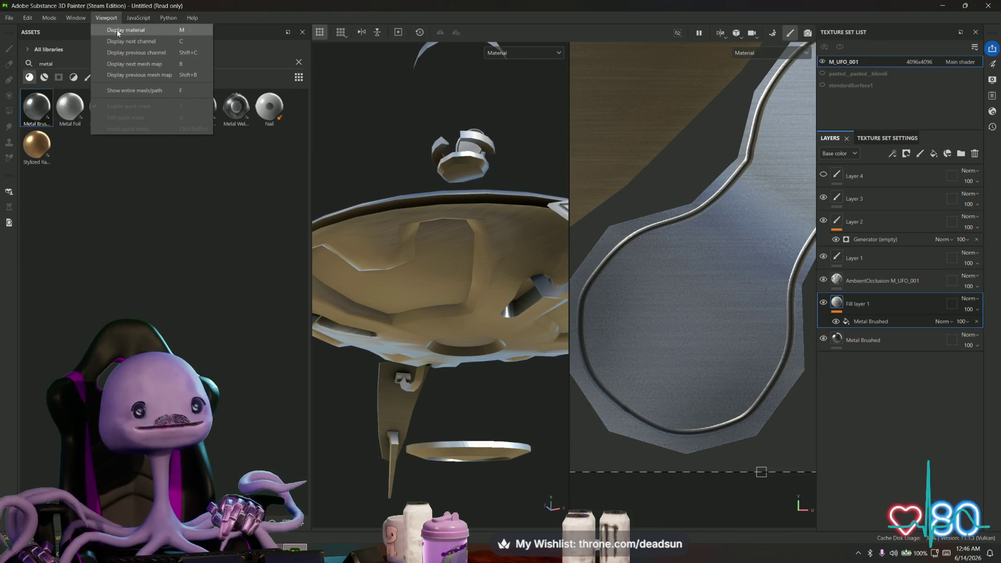
Switch the viewports to Display material and view the UFO from the side
left_click(117, 30)
mouse_move(438, 261)
left_mouse_down("alt")
mouse_move(519, 513)
mouse_move(493, 364)
mouse_move(477, 372)
left_mouse_up("alt")
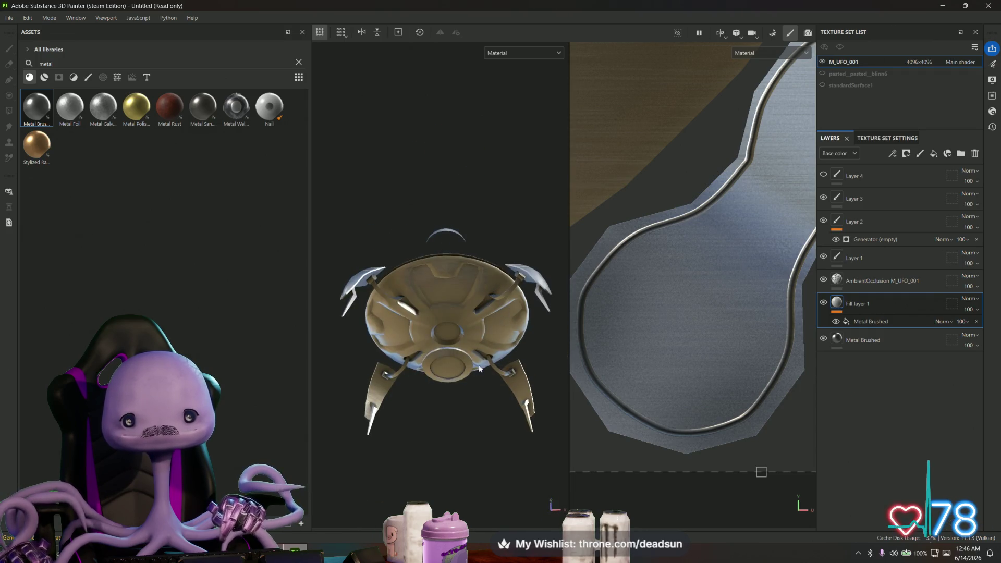
scroll(477, 373, "up", 3)
scroll(477, 372, "up", 3)
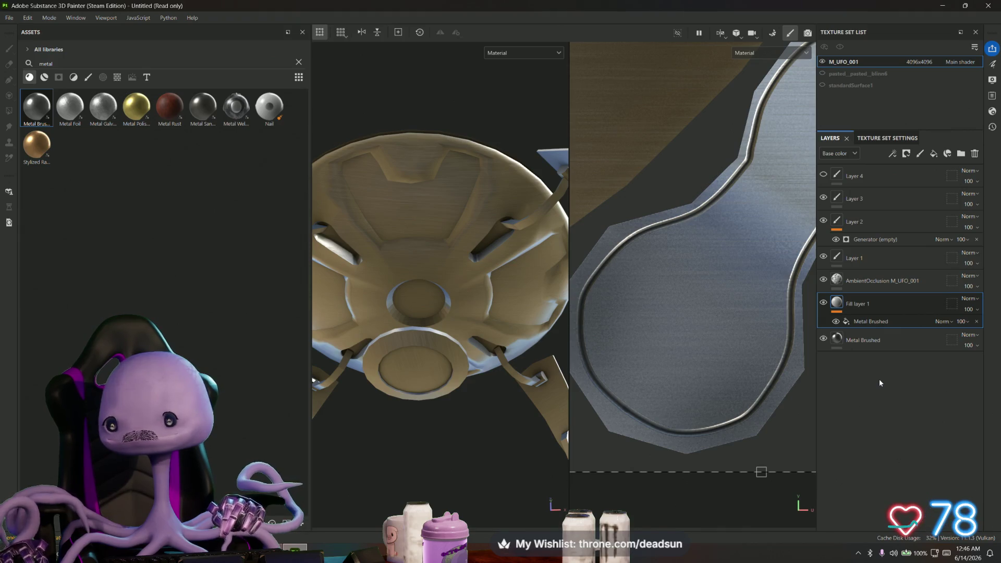
right_click(880, 383)
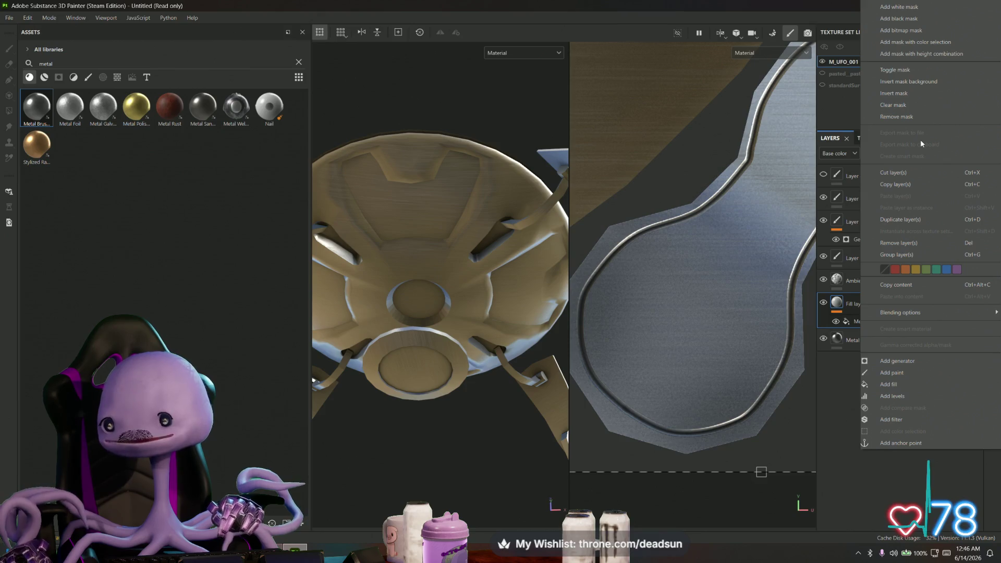
left_click(840, 382)
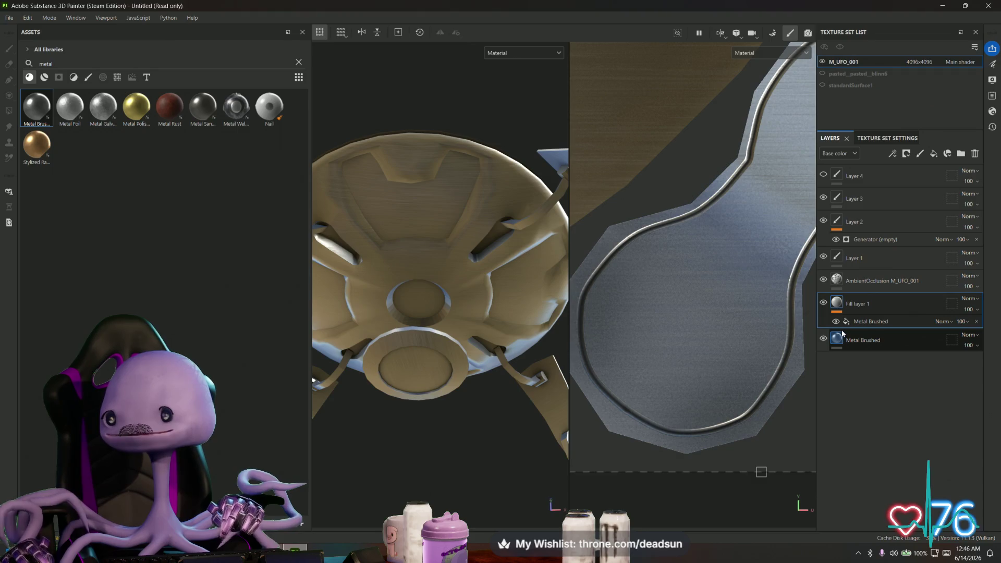
Open the Shader settings panel from Window > Views
left_click(169, 17)
mouse_move(151, 19)
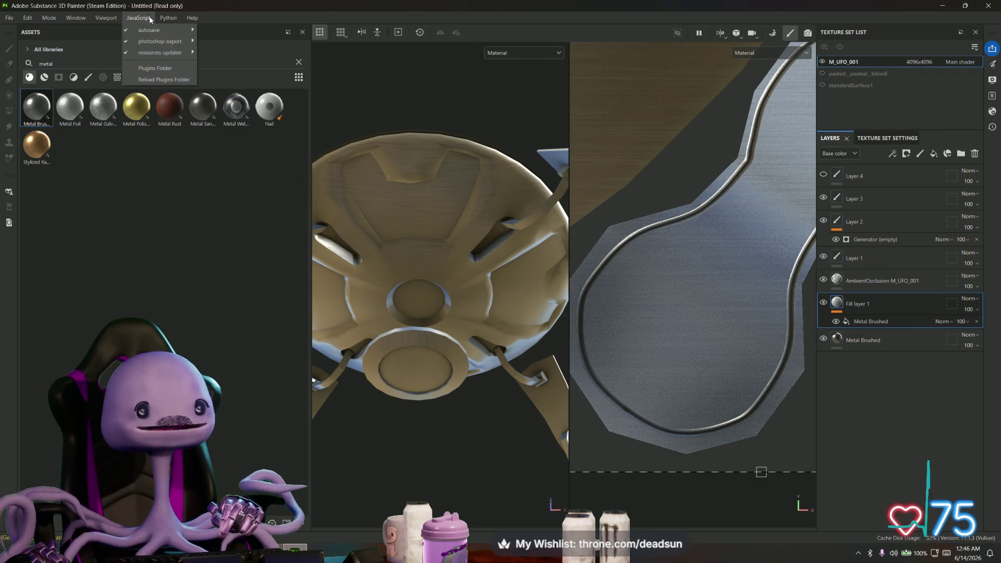
mouse_move(108, 20)
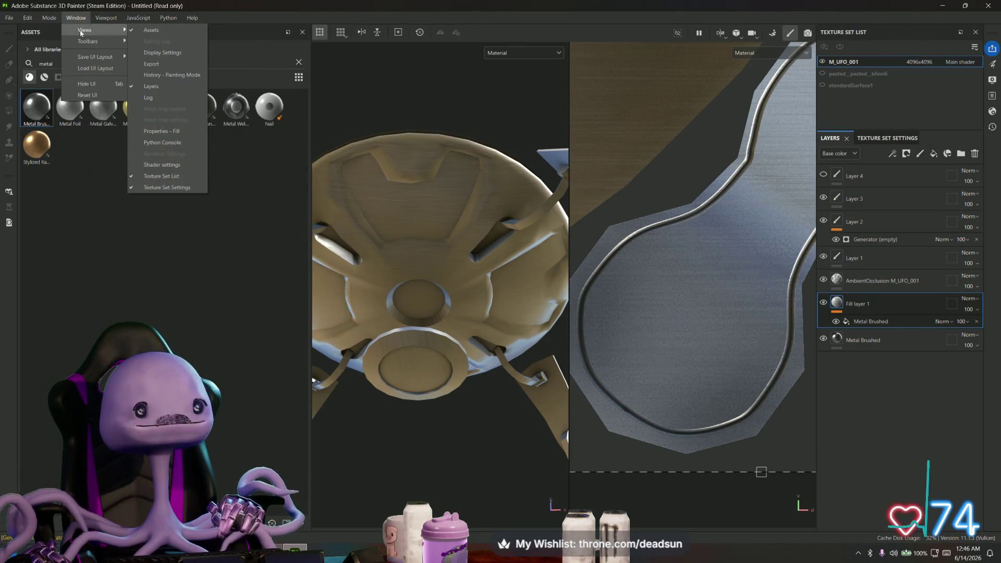
mouse_move(109, 42)
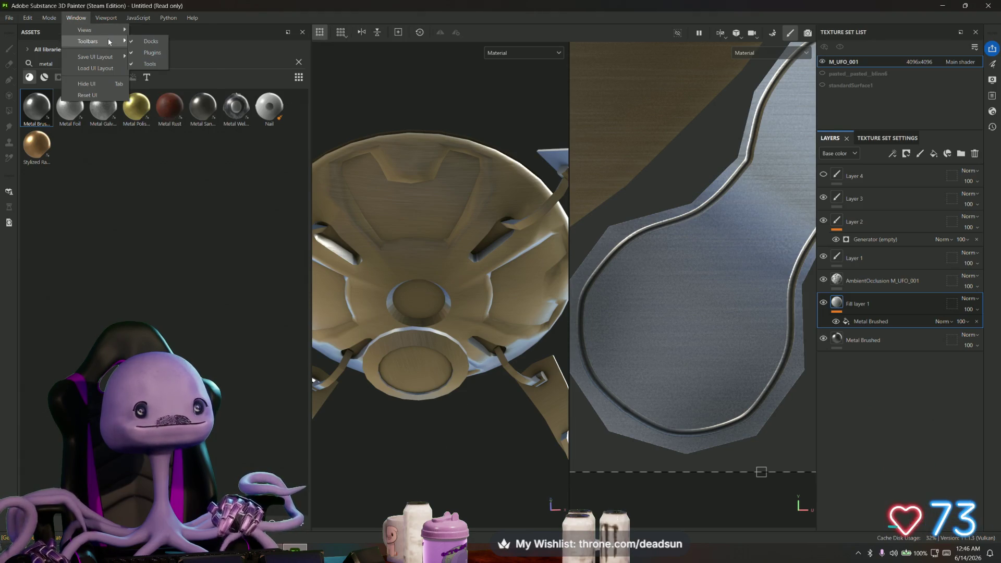
mouse_move(94, 56)
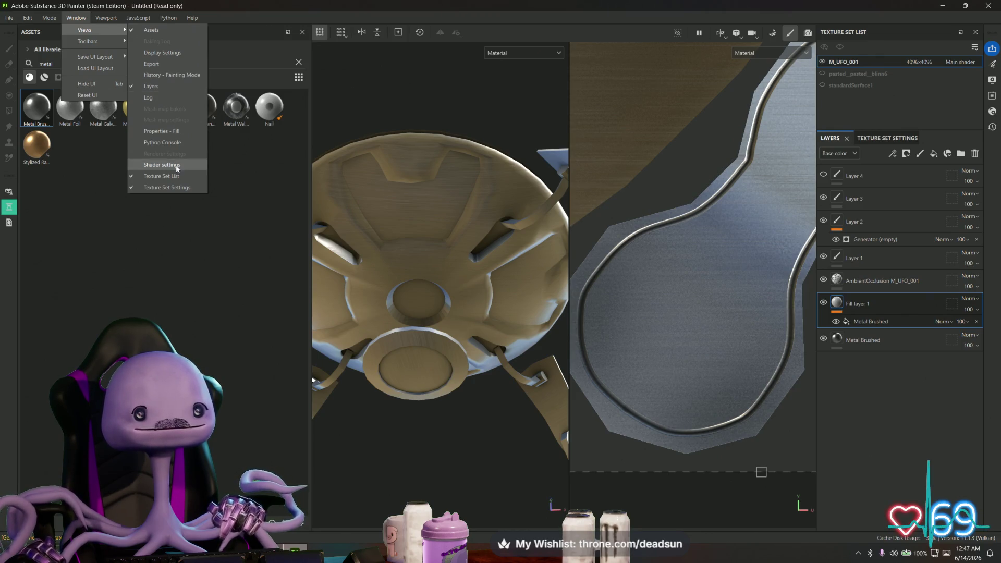
left_click(162, 165)
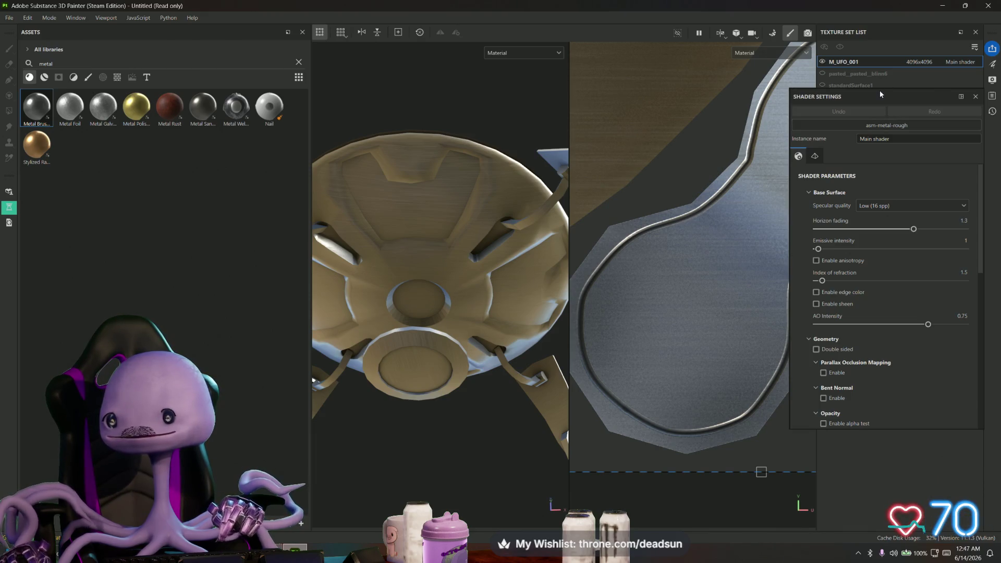
Dock and float the Shader Settings panel, scroll through its parameters, then close it
mouse_move(872, 92)
left_mouse_down()
mouse_move(912, 361)
mouse_move(899, 380)
mouse_move(912, 349)
mouse_move(831, 362)
mouse_move(896, 283)
mouse_move(904, 130)
mouse_move(905, 149)
left_mouse_up()
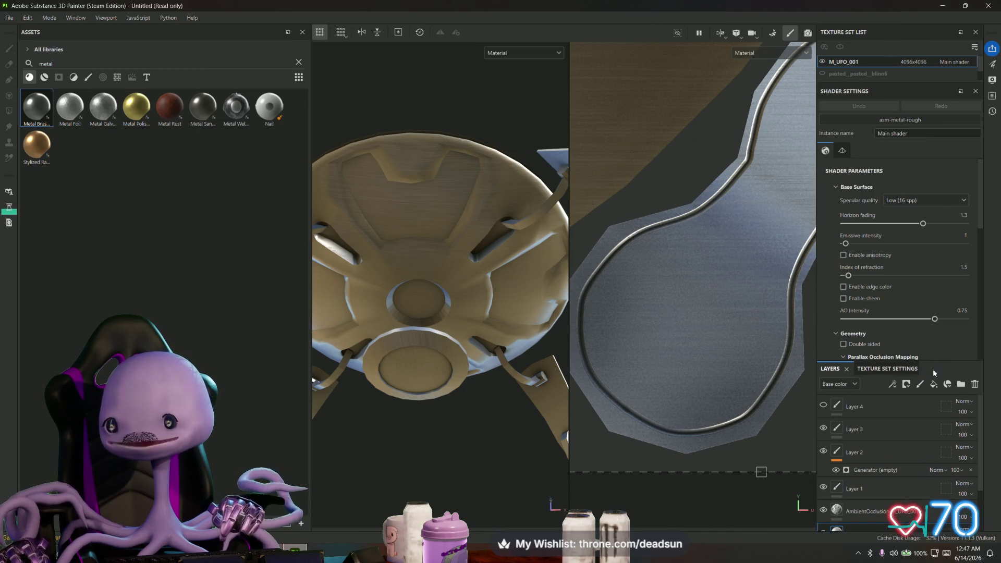
mouse_move(916, 92)
left_mouse_down()
mouse_move(879, 296)
mouse_move(916, 471)
mouse_move(930, 438)
mouse_move(934, 499)
mouse_move(936, 470)
left_mouse_up()
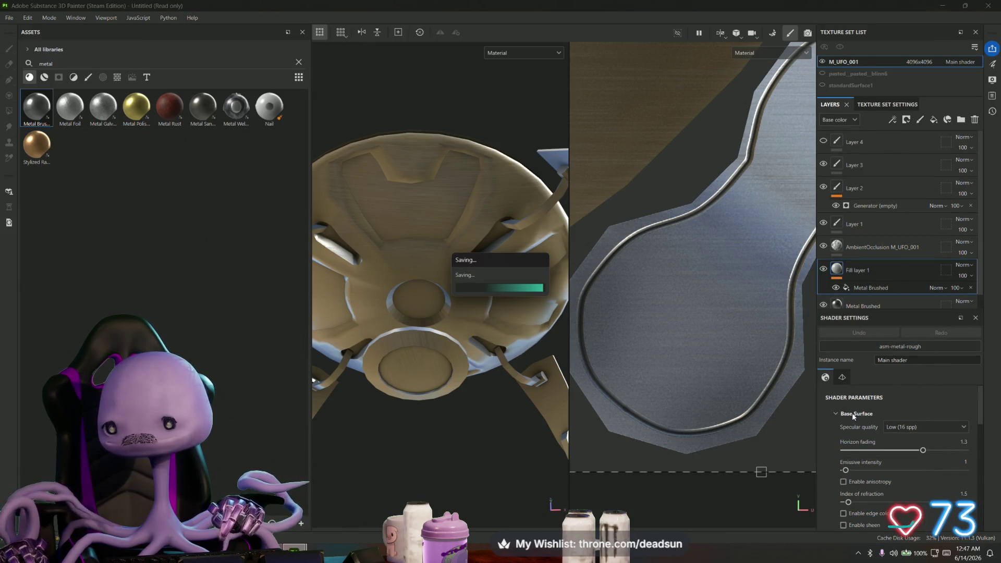
scroll(878, 421, "down", 10)
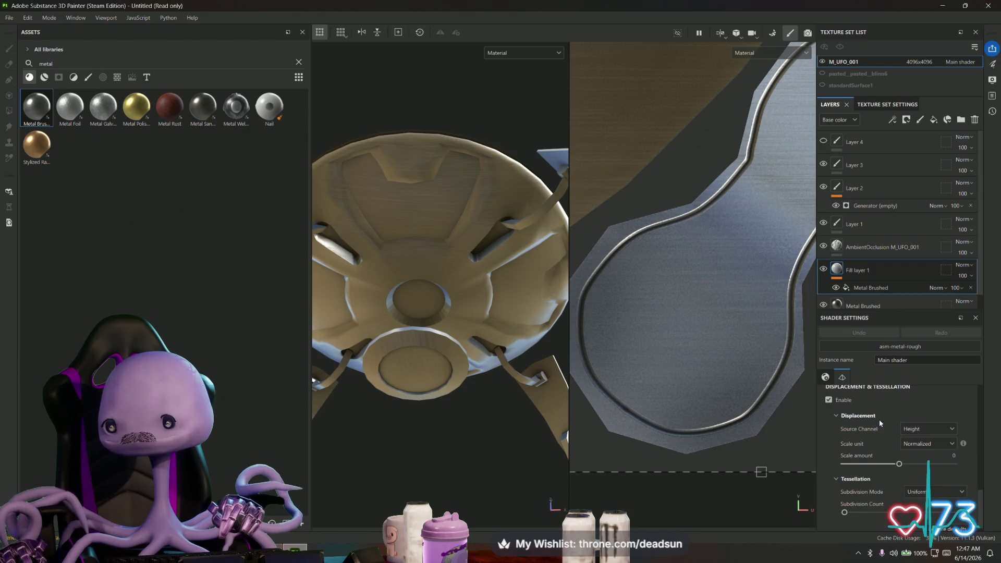
scroll(879, 419, "up", 2)
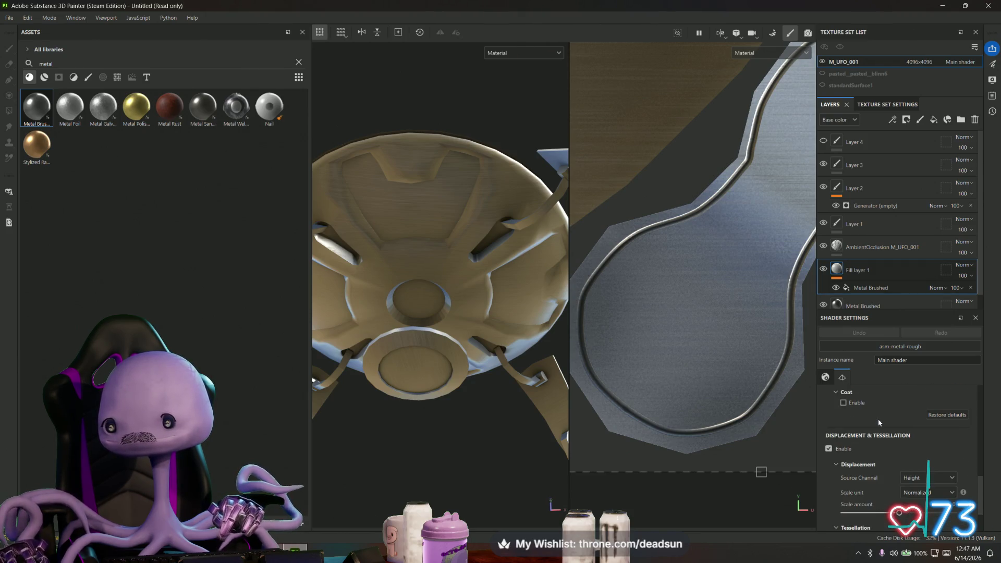
scroll(879, 419, "up", 8)
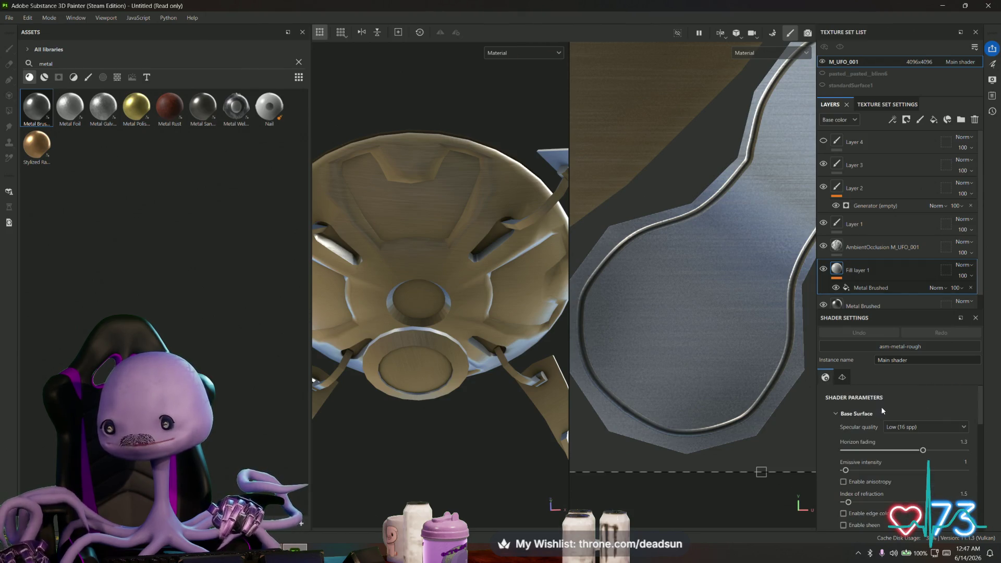
left_click(976, 318)
left_click(75, 18)
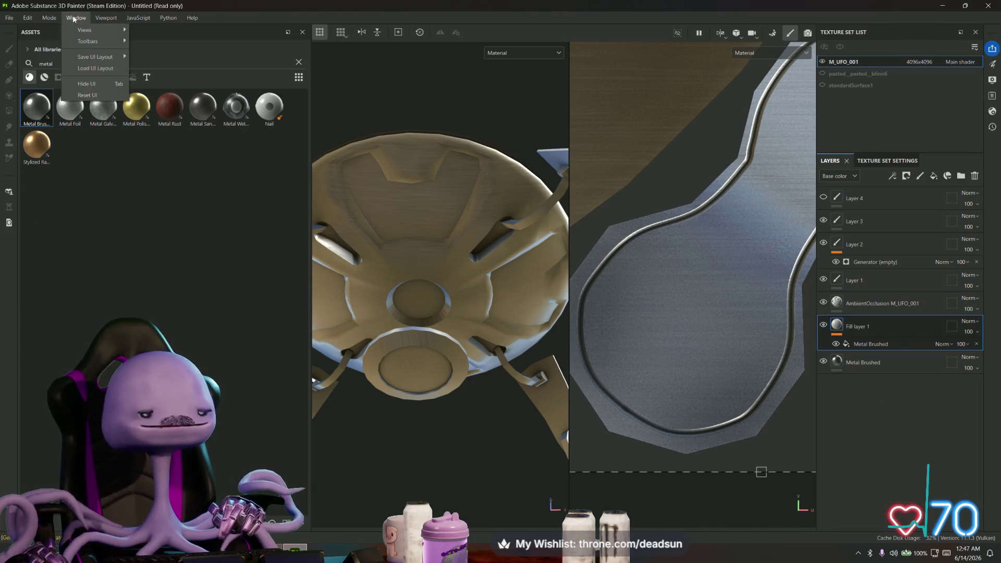
Show the Layers panel and open Fill layer 1's fill properties with UV projection and Bilinear HQ filtering
mouse_move(48, 19)
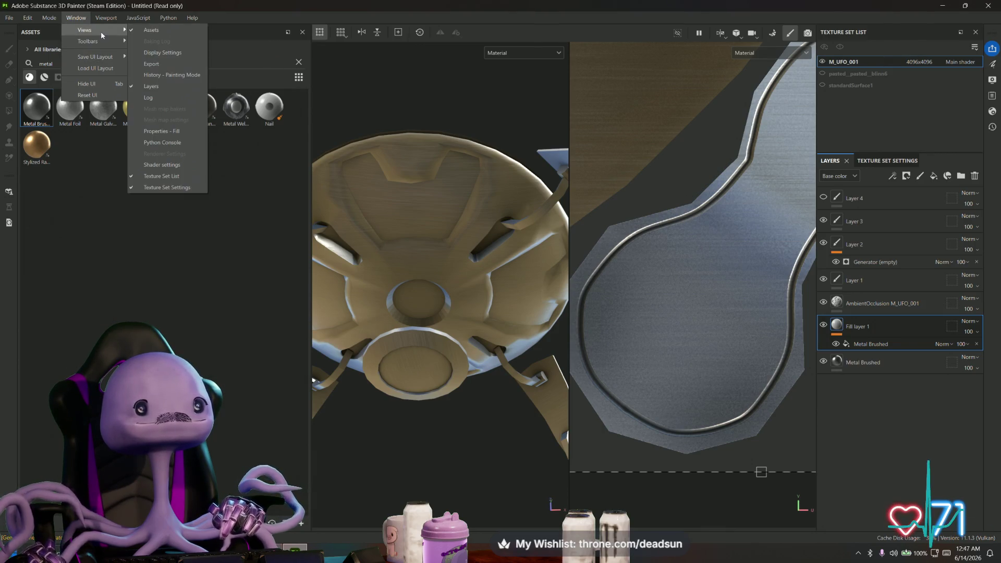
left_click(171, 91)
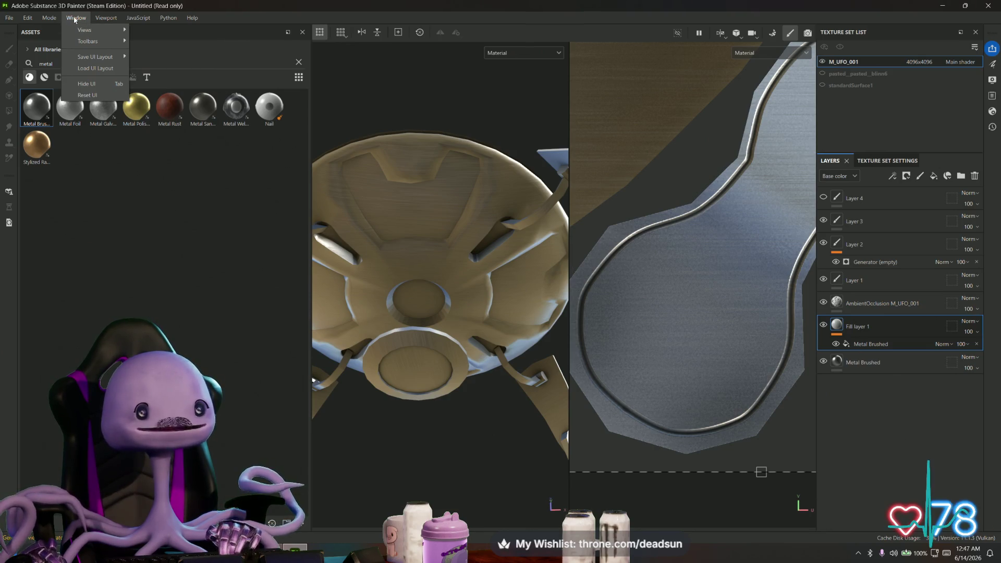
mouse_move(102, 36)
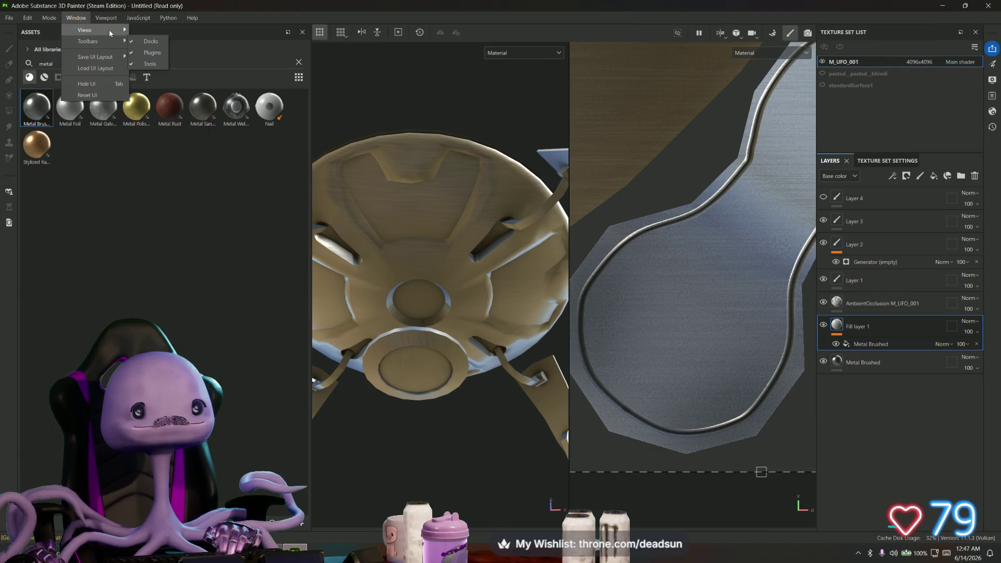
left_click(174, 133)
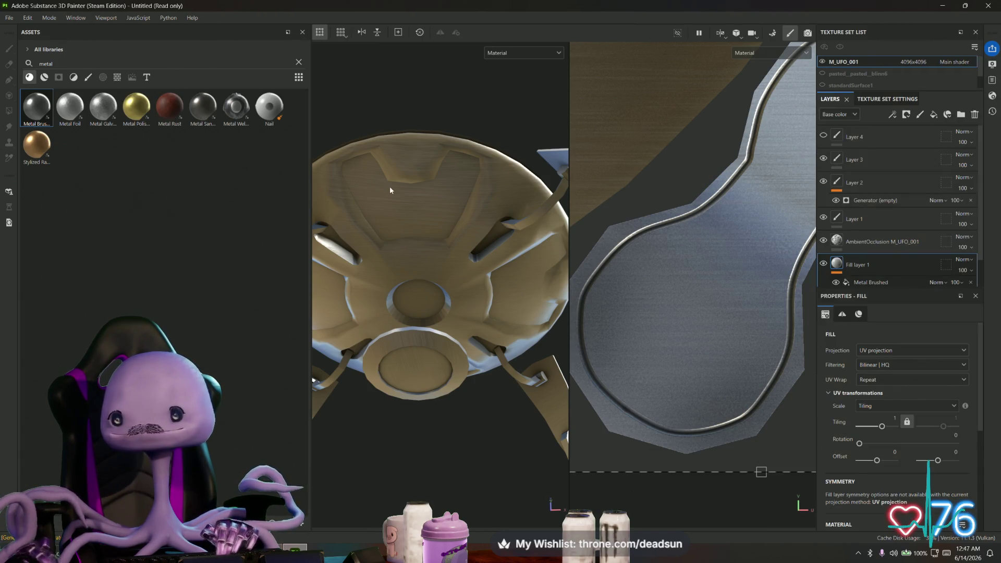
Change Fill layer 1's base colour from light grey to a muted teal green (4F8479)
scroll(923, 397, "down", 3)
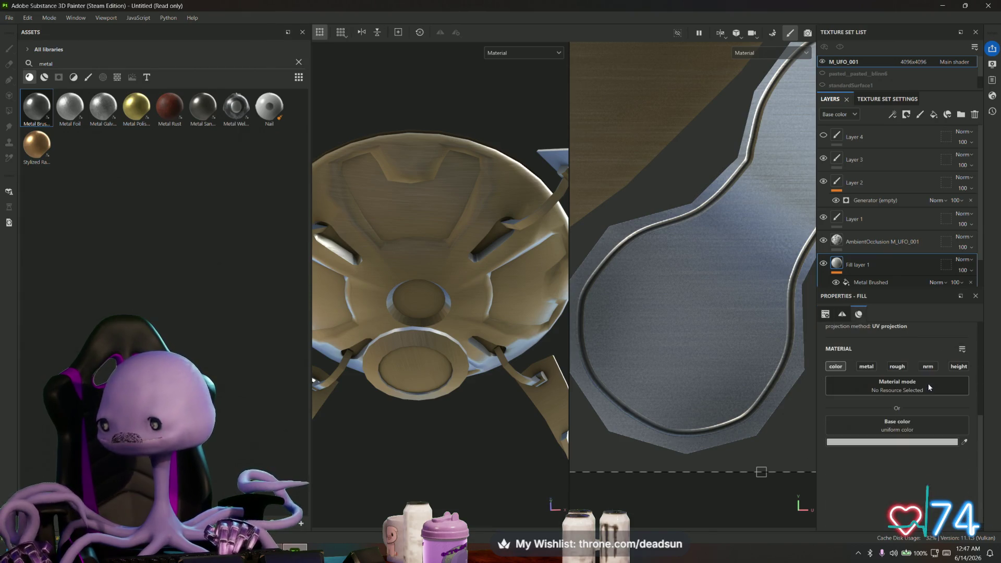
left_click(912, 442)
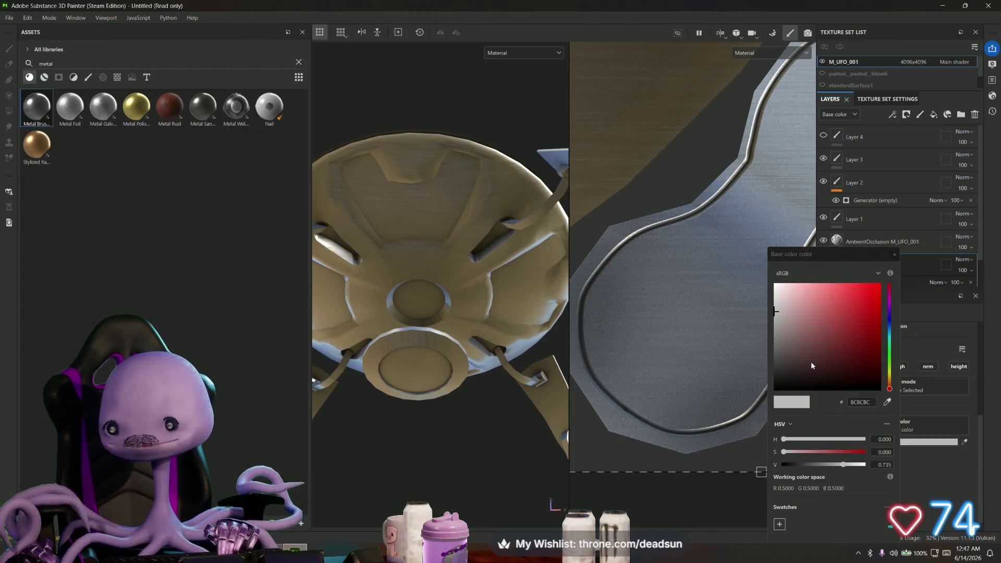
left_click_drag(811, 361, 790, 370)
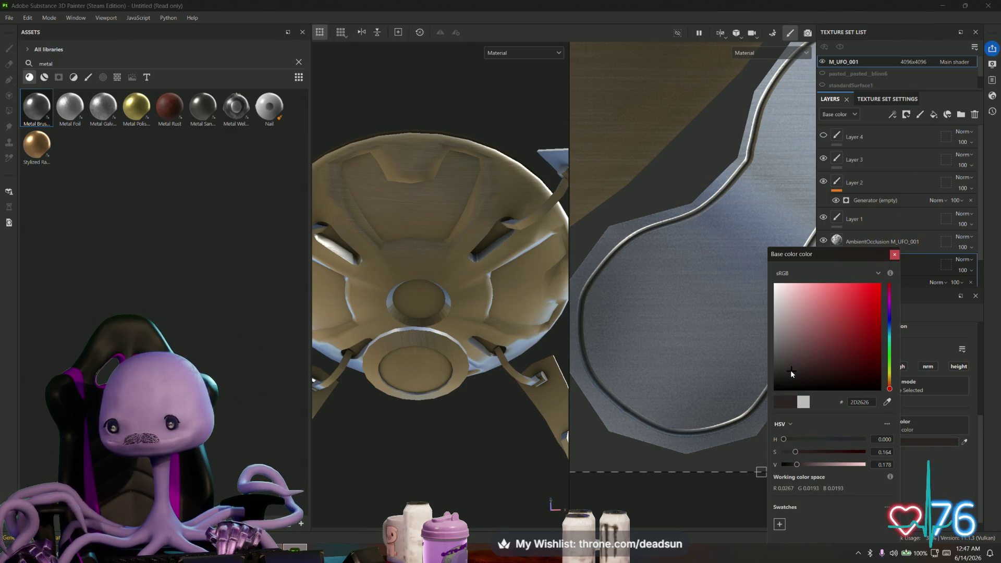
left_click(890, 341)
left_click(832, 331)
left_click_drag(832, 330, 816, 334)
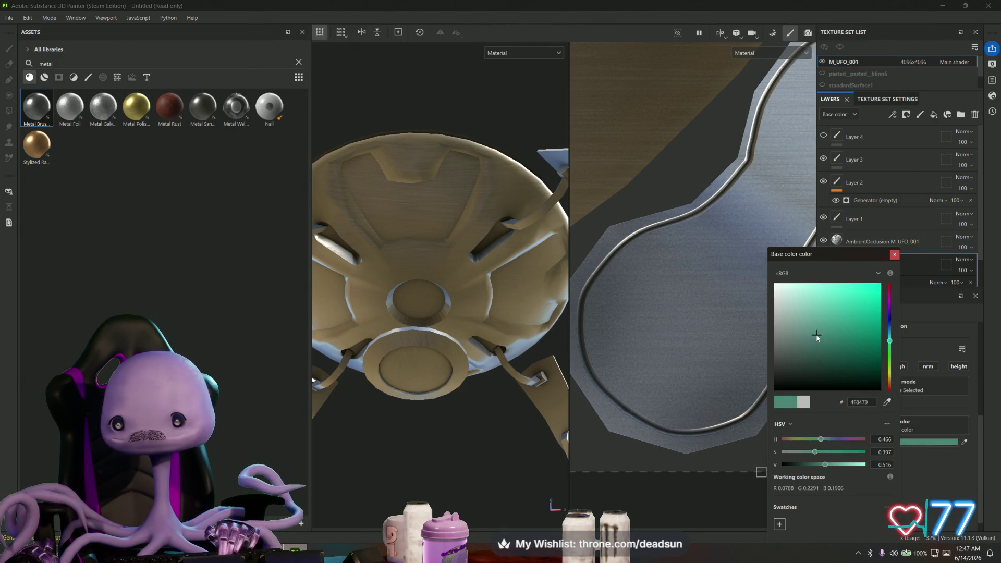
left_click(895, 255)
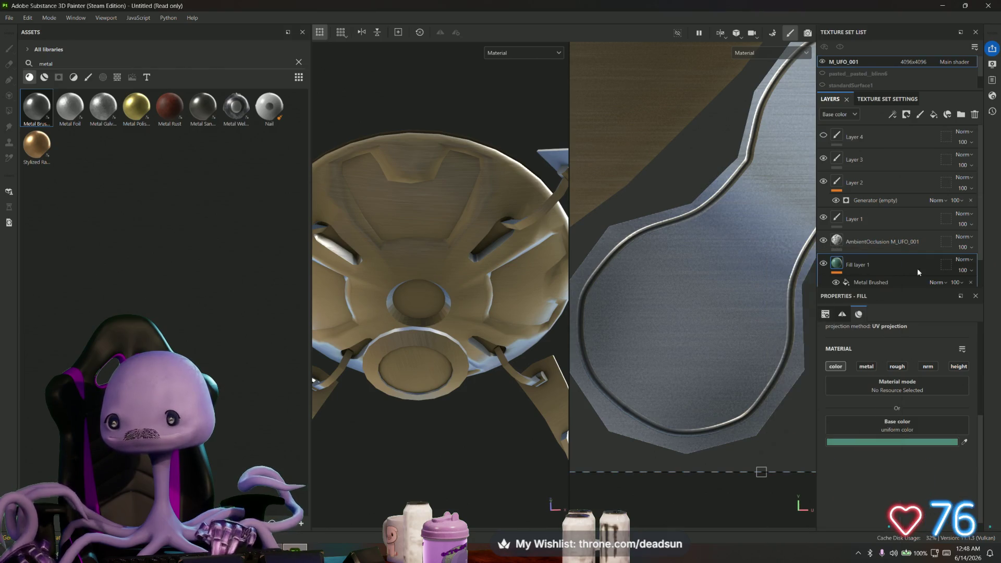
Orbit to view the UFO from above, select Fill layer 1 and bring up its layer options
scroll(908, 261, "down", 1)
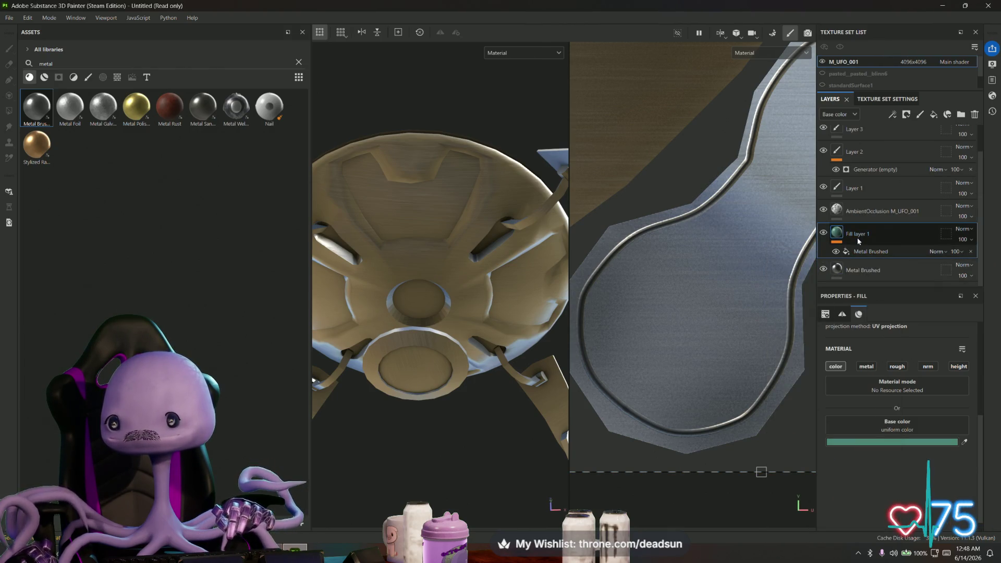
mouse_move(529, 260)
left_mouse_down("alt")
mouse_move(502, 380)
mouse_move(511, 457)
mouse_move(519, 423)
left_mouse_up("alt")
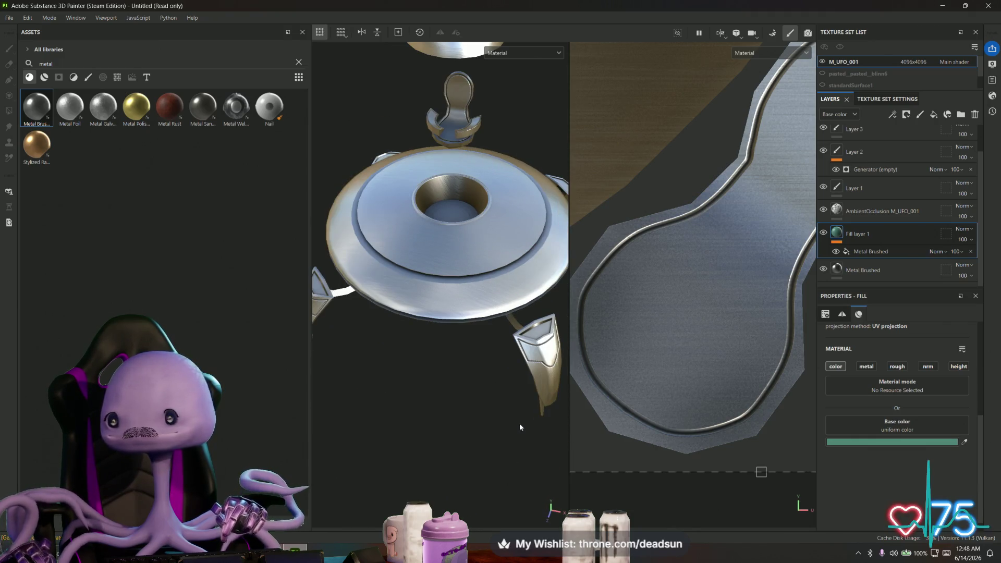
left_click(835, 235)
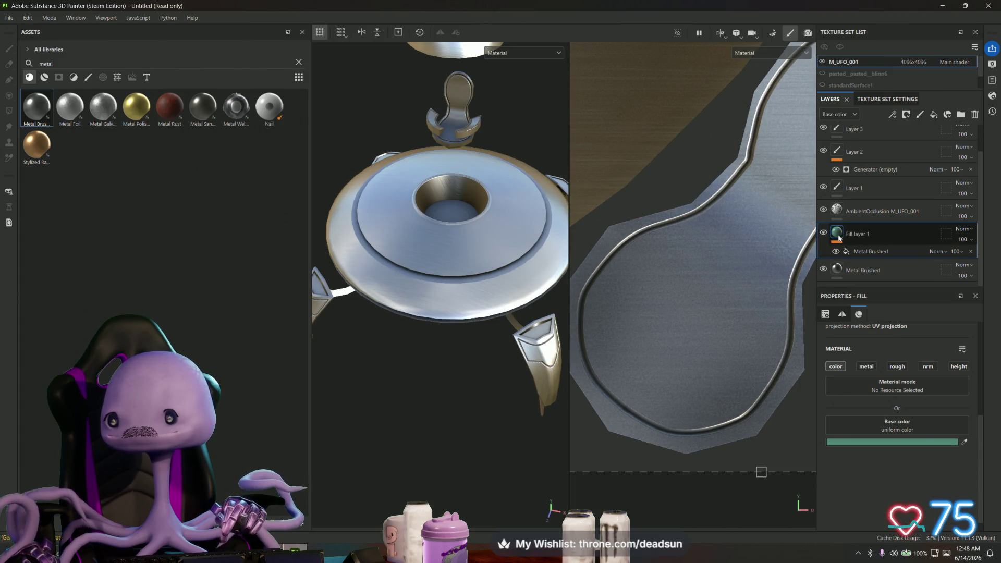
right_click(858, 233)
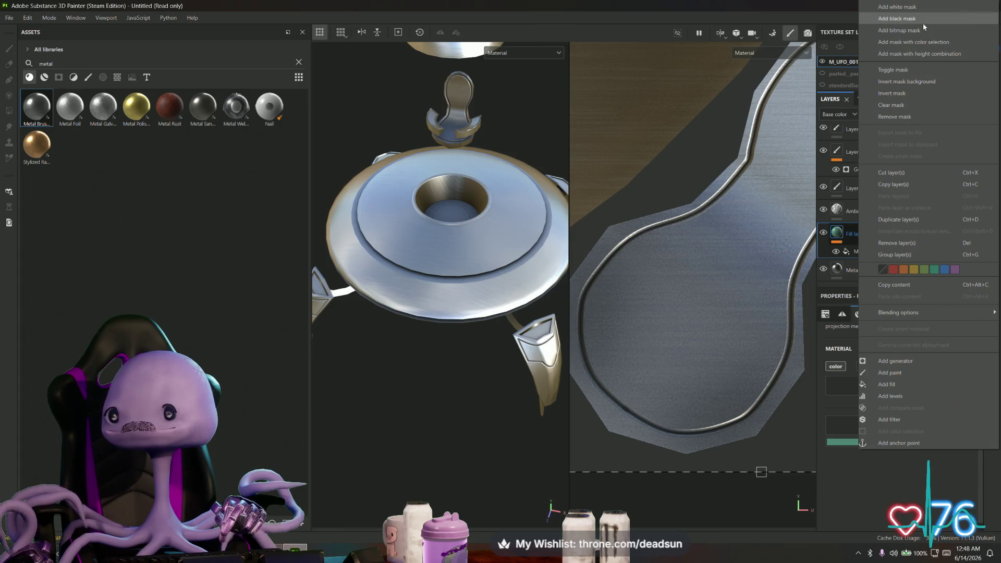
Add a black mask to Fill layer 1 and darken its base colour to near black
left_click(923, 23)
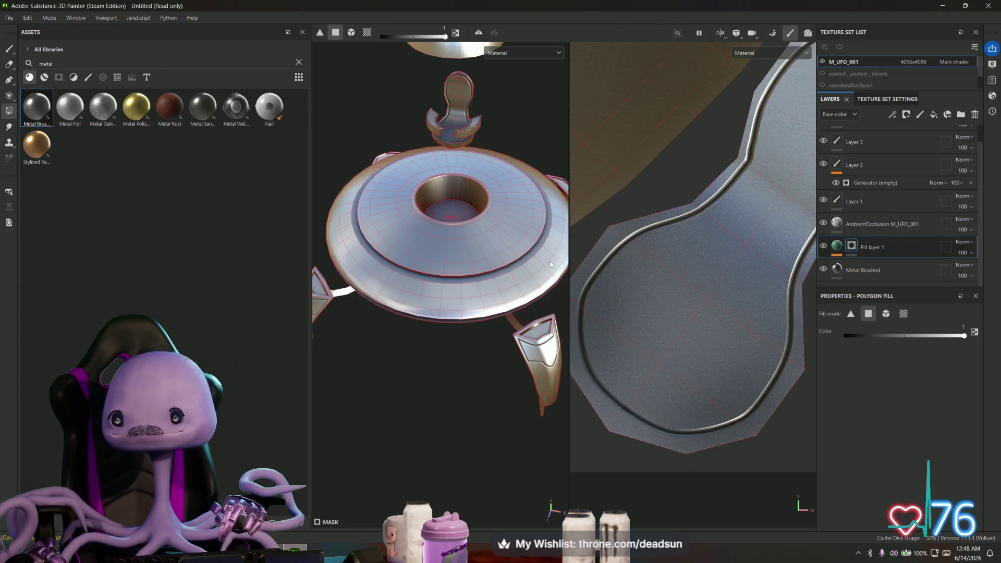
left_click(837, 246)
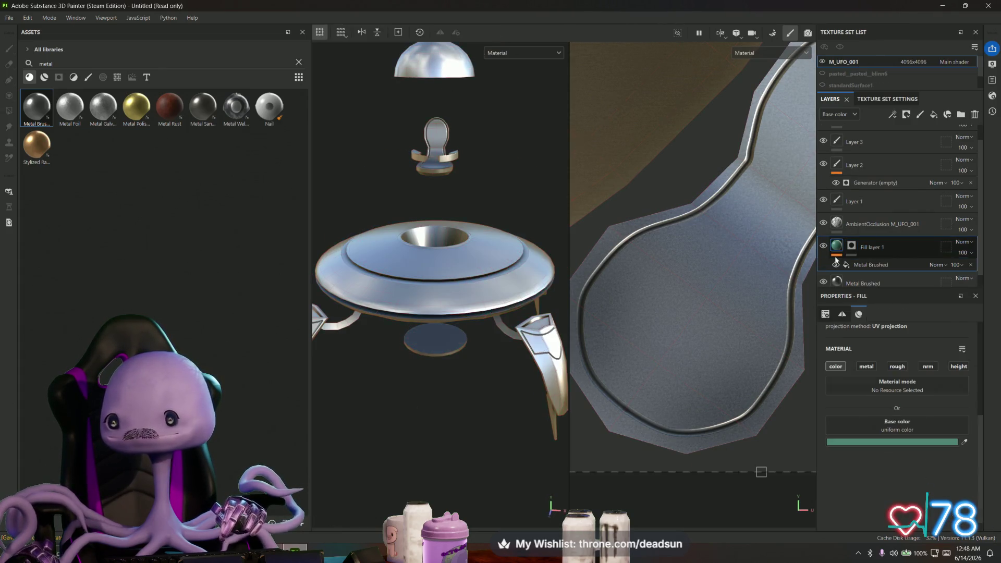
left_click(894, 442)
mouse_move(831, 324)
left_mouse_down()
mouse_move(854, 365)
mouse_move(815, 387)
mouse_move(781, 384)
left_mouse_up()
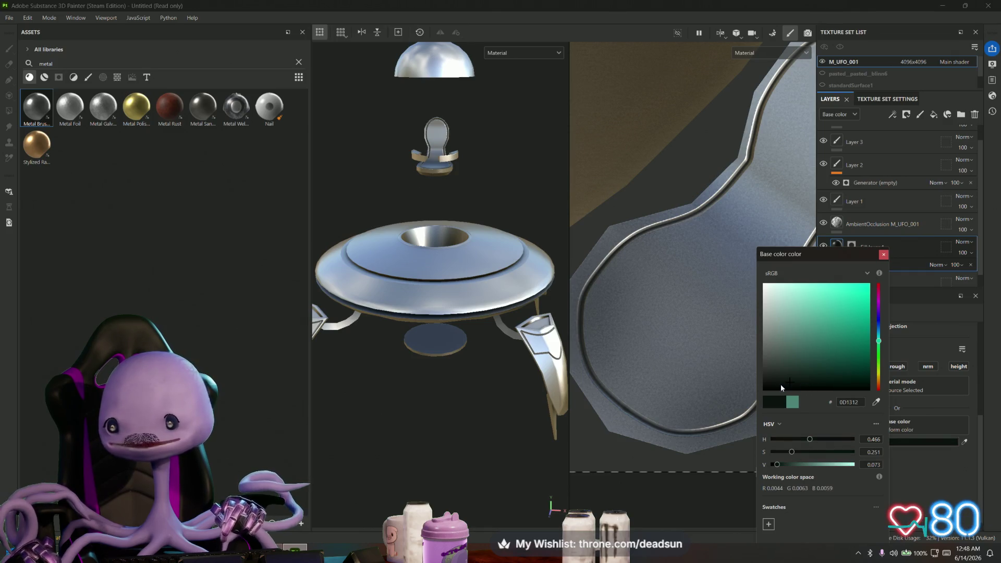
left_click(884, 254)
Delete Fill layer 1 and add a Metal Brushed material layer between Layer 2 and Layer 1
left_click_drag(890, 254, 892, 151)
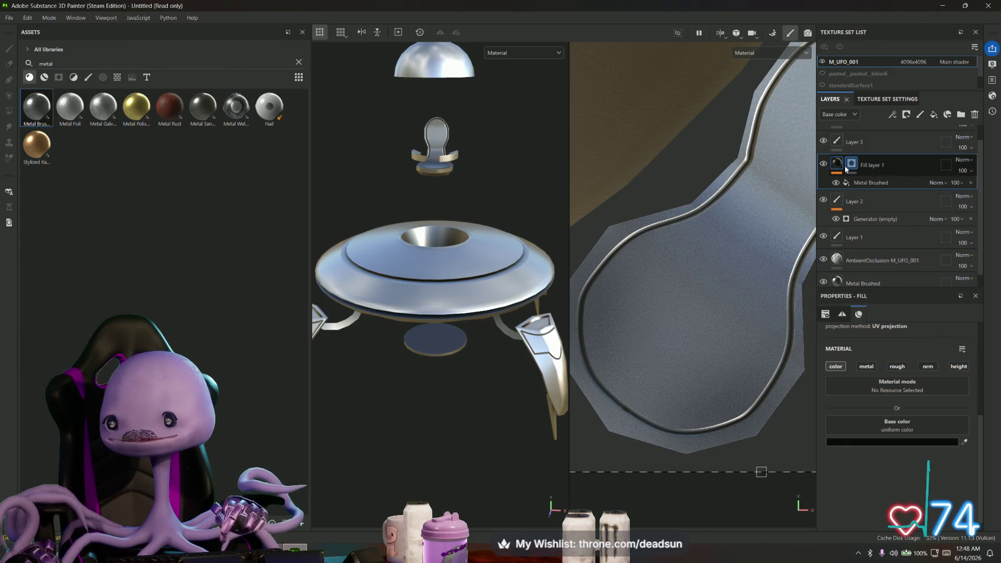
key("Delete")
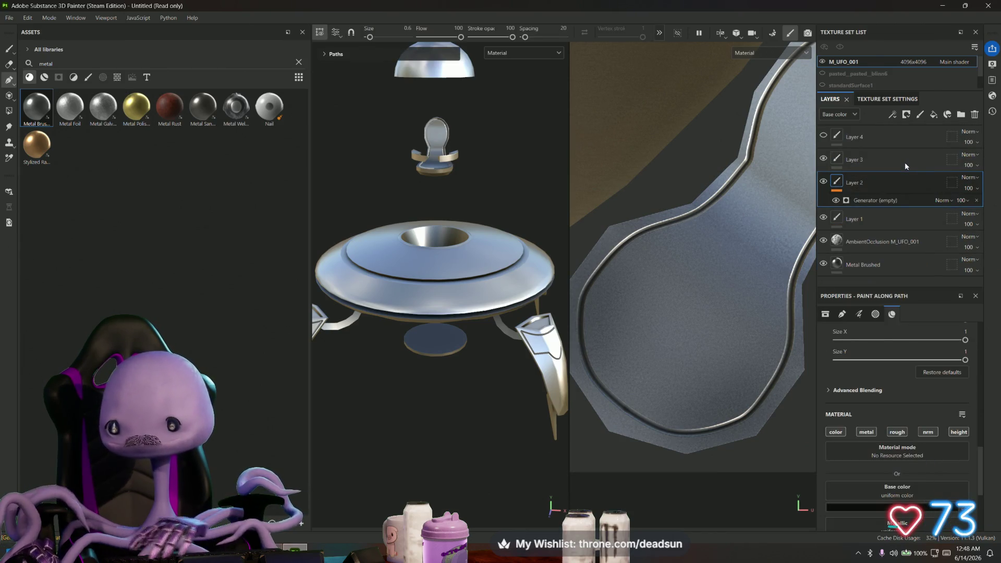
left_click_drag(50, 112, 870, 215)
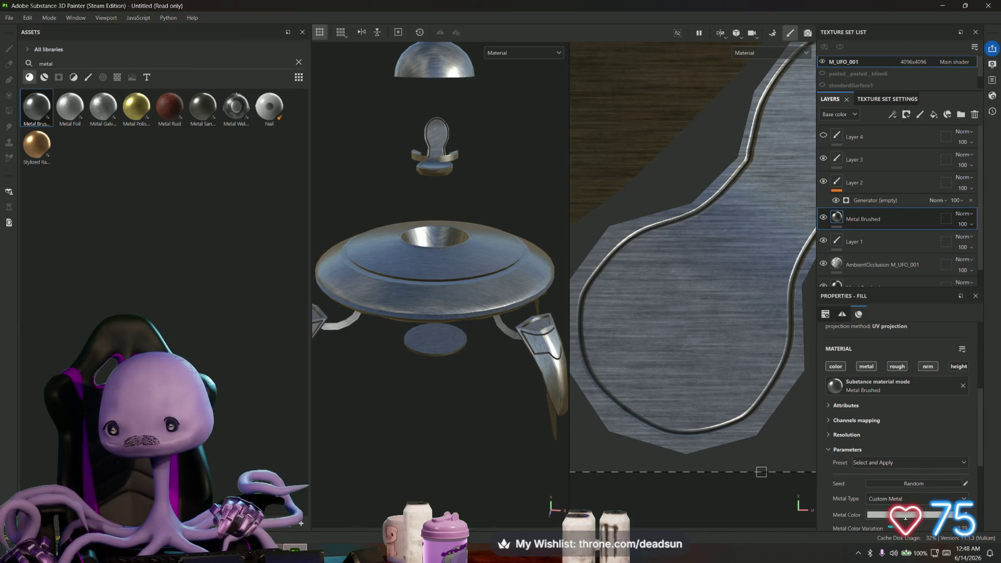
Darken the Metal Brushed layer's metal colour to near black (393131)
left_click(881, 514)
left_click_drag(802, 367, 790, 365)
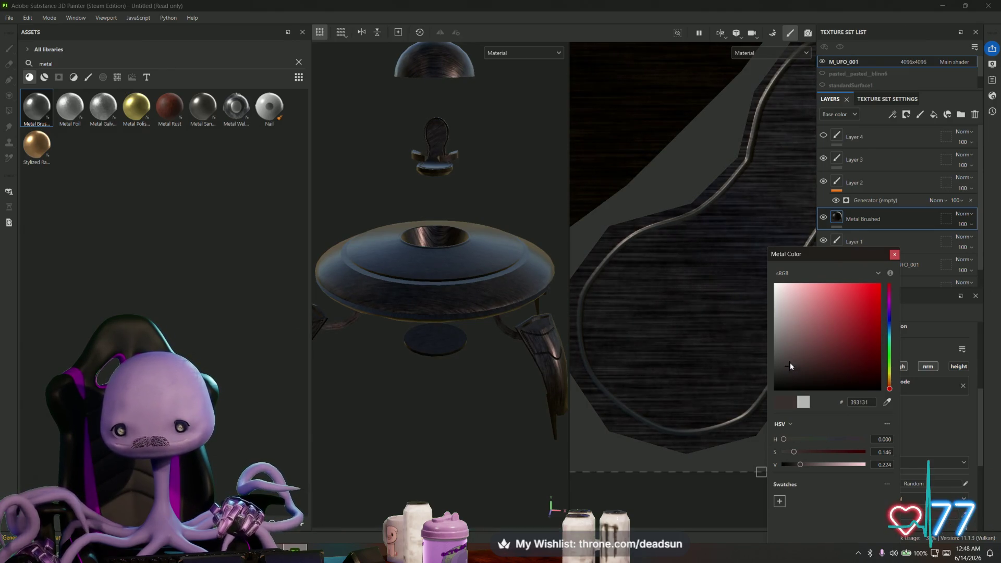
left_click(894, 254)
Orbit close to the UFO's underside and leg, then add a black mask to Metal Brushed
scroll(689, 279, "down", 5)
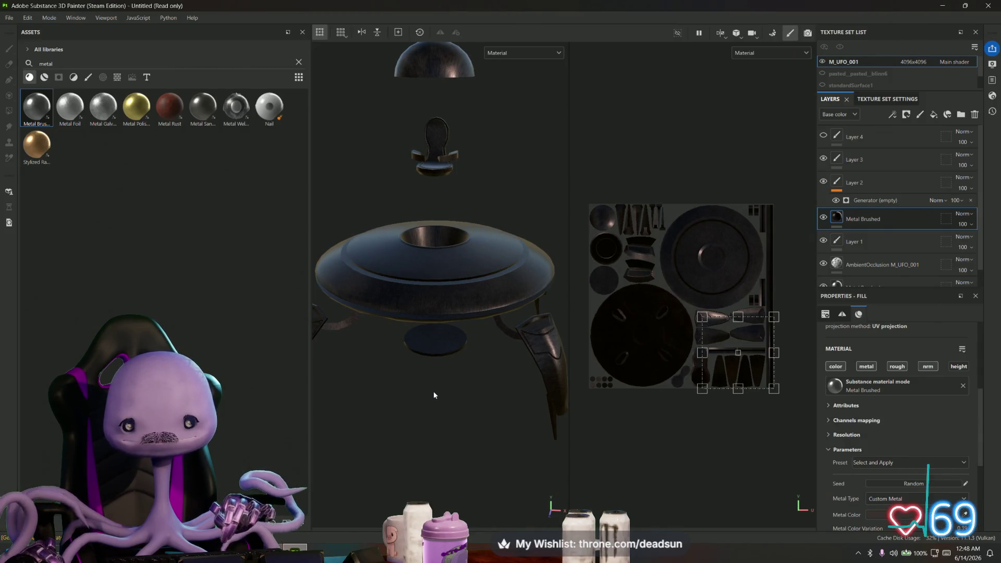
mouse_move(434, 391)
left_mouse_down("alt")
mouse_move(434, 458)
mouse_move(406, 314)
mouse_move(451, 393)
left_mouse_up("alt")
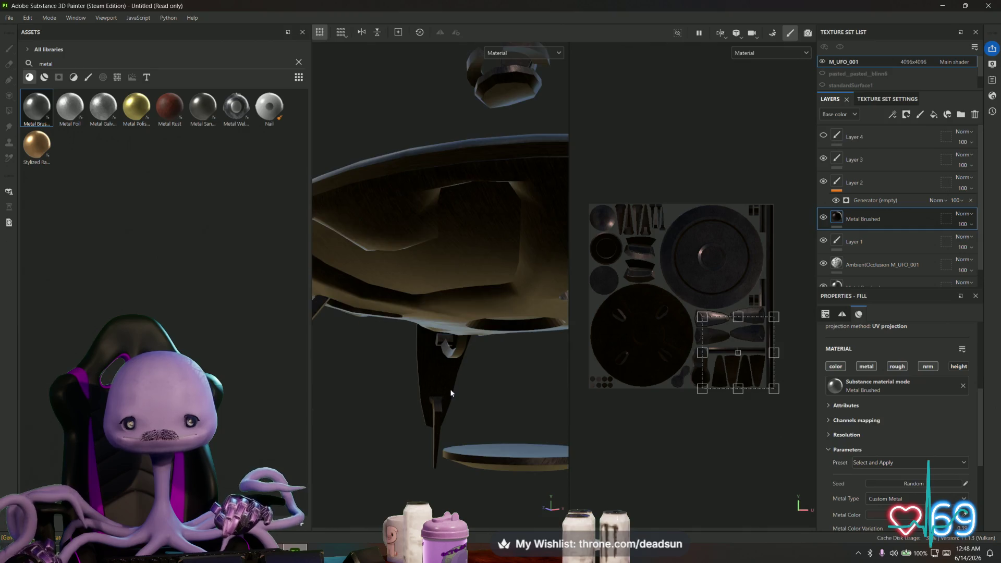
right_click(859, 220)
left_click(933, 20)
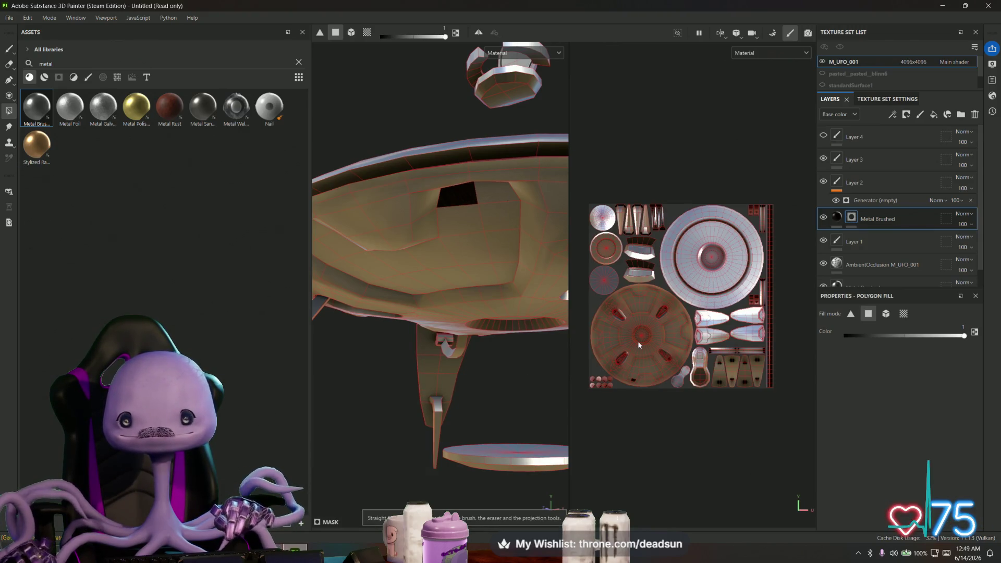
Polygon-fill the wheel-disc cut-out sections in the Metal Brushed mask from the UV view
scroll(639, 345, "up", 4)
left_click_drag(594, 263, 636, 283)
left_click_drag(643, 244, 653, 257)
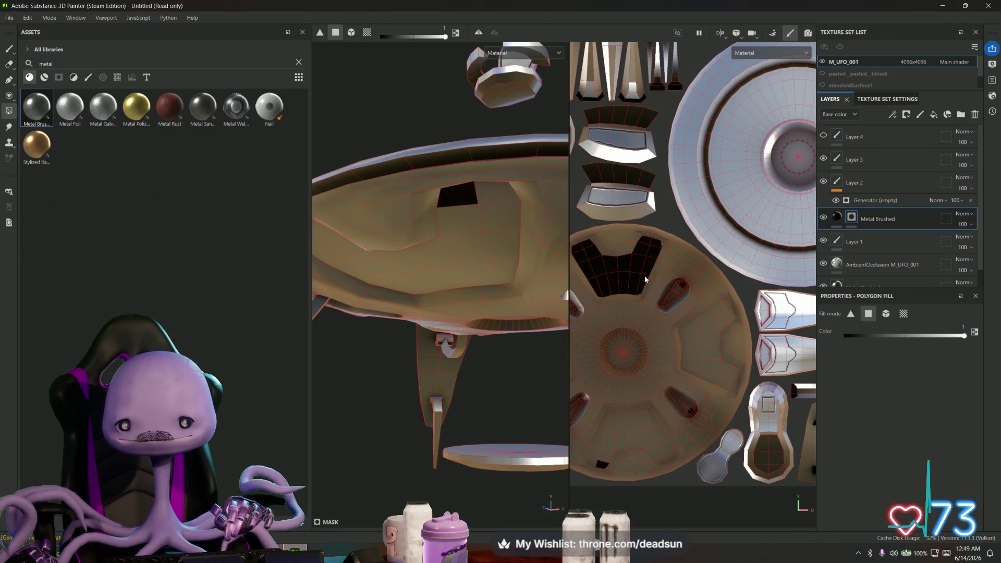
left_click_drag(699, 321, 704, 336)
left_click_drag(712, 374, 714, 371)
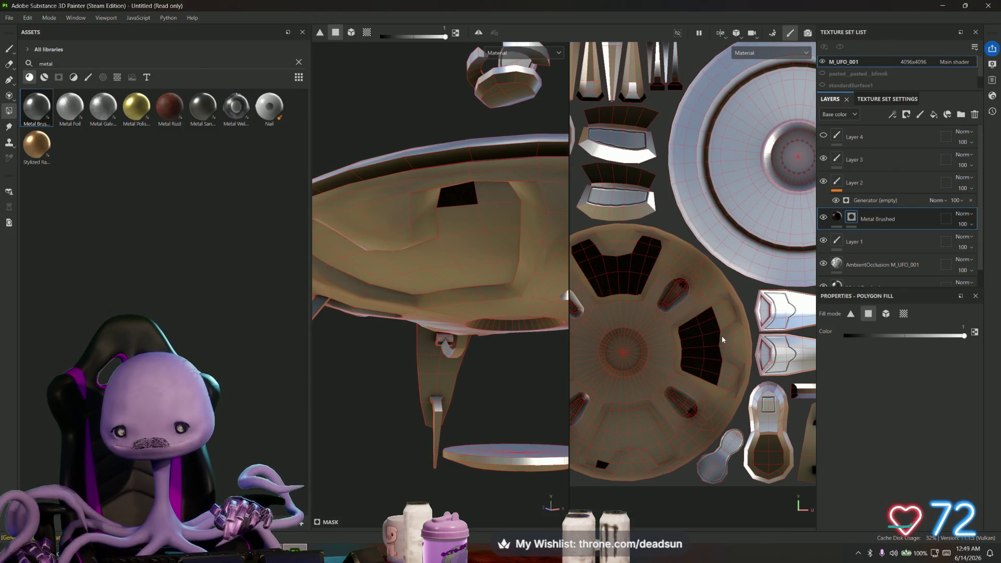
middle_click_drag(729, 381, 695, 336)
left_click_drag(693, 320, 753, 352)
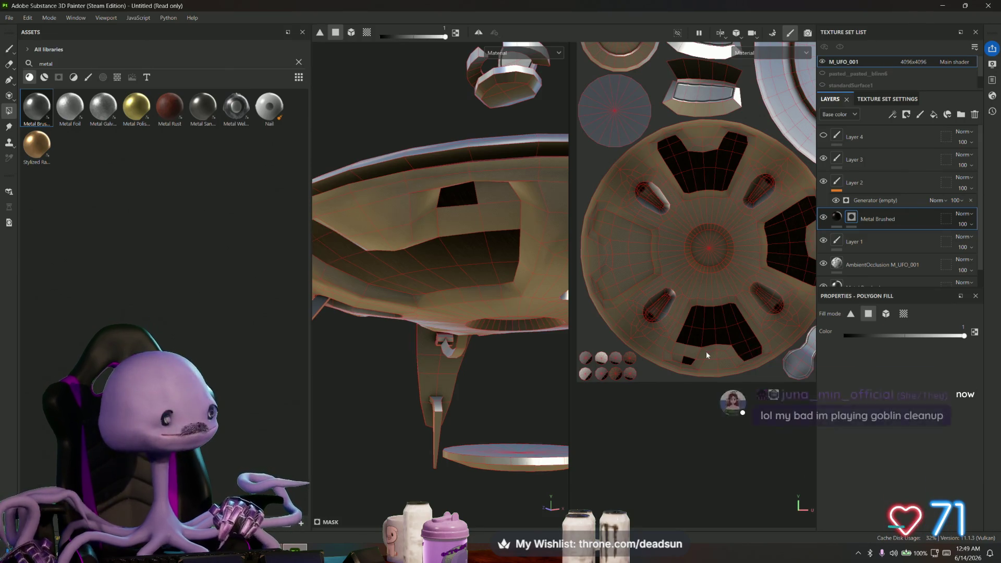
Fill the larger wheel cut-out, then undo the accidental central hub fill
scroll(706, 352, "up", 2)
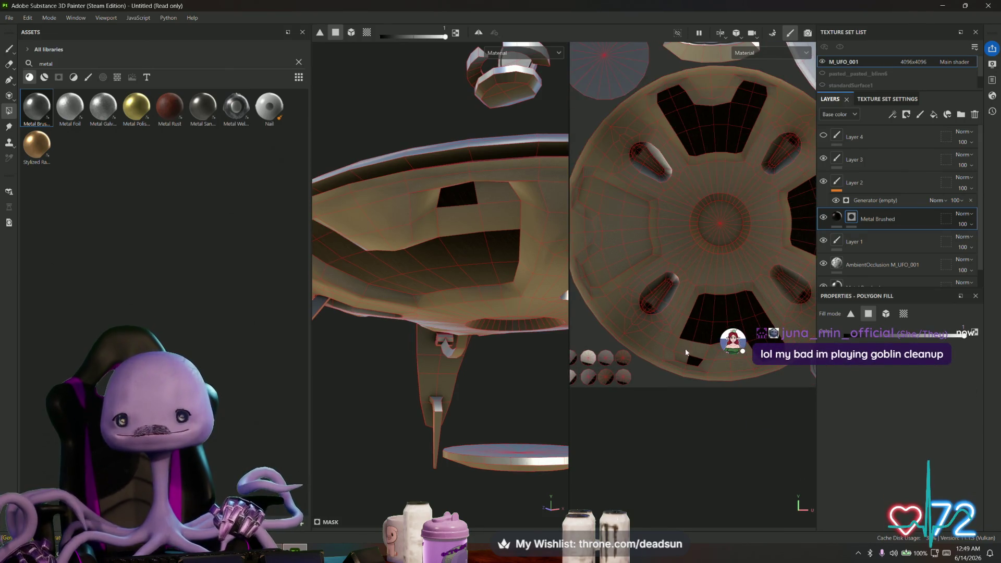
middle_click_drag(632, 269, 684, 331)
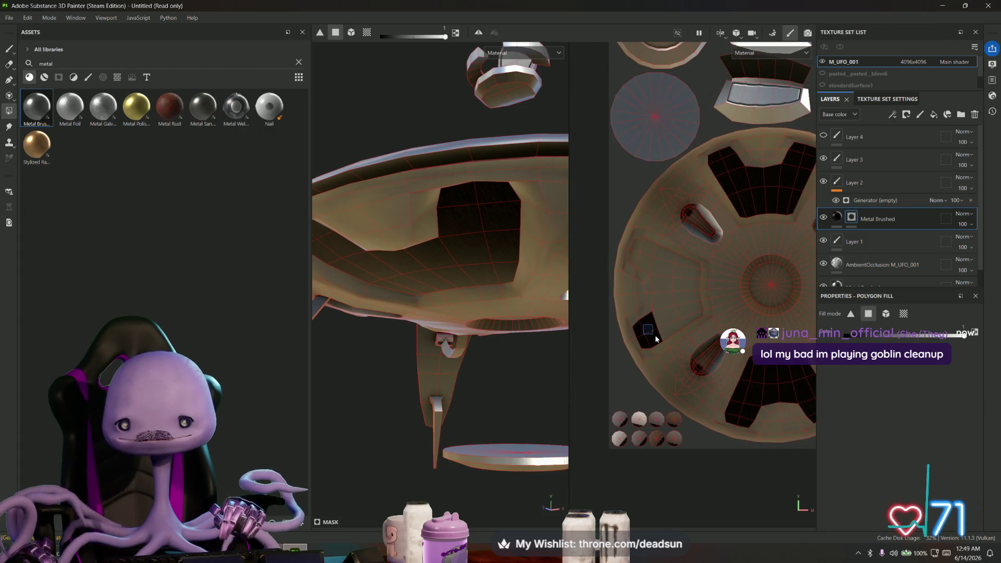
left_click_drag(665, 276, 687, 319)
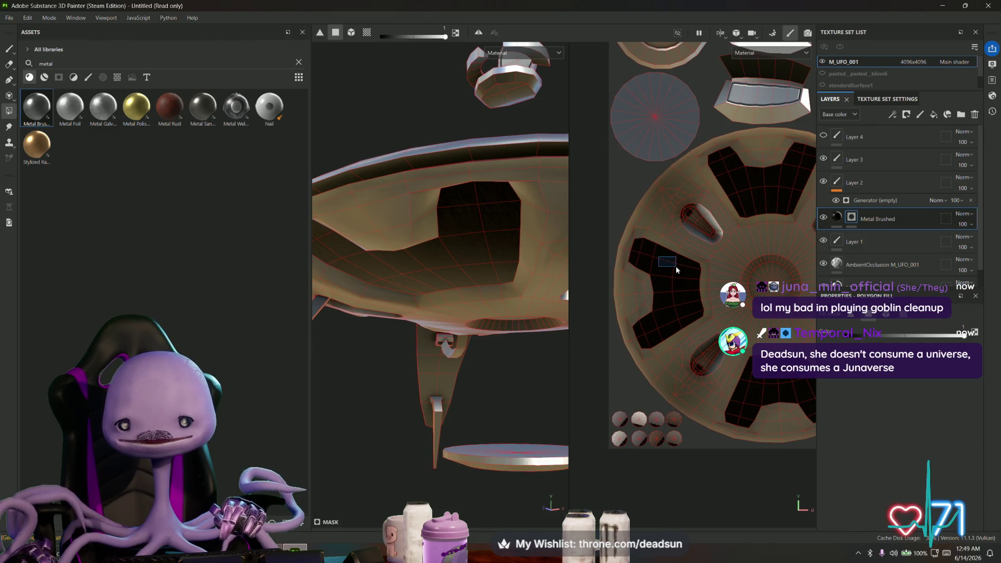
middle_click_drag(677, 270, 652, 271)
scroll(658, 331, "up", 2)
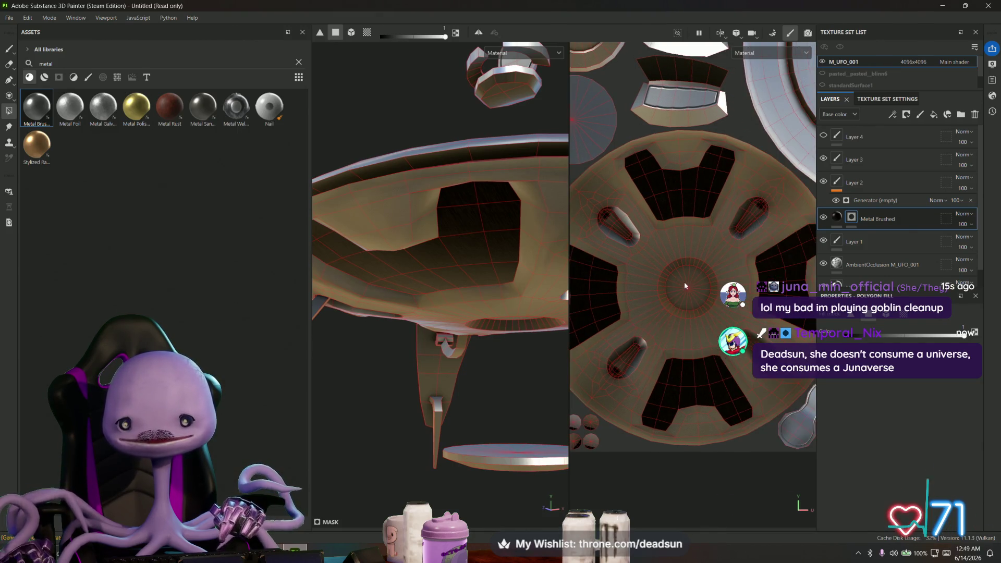
left_click_drag(685, 284, 693, 294)
left_click_drag(470, 354, 458, 324, "alt")
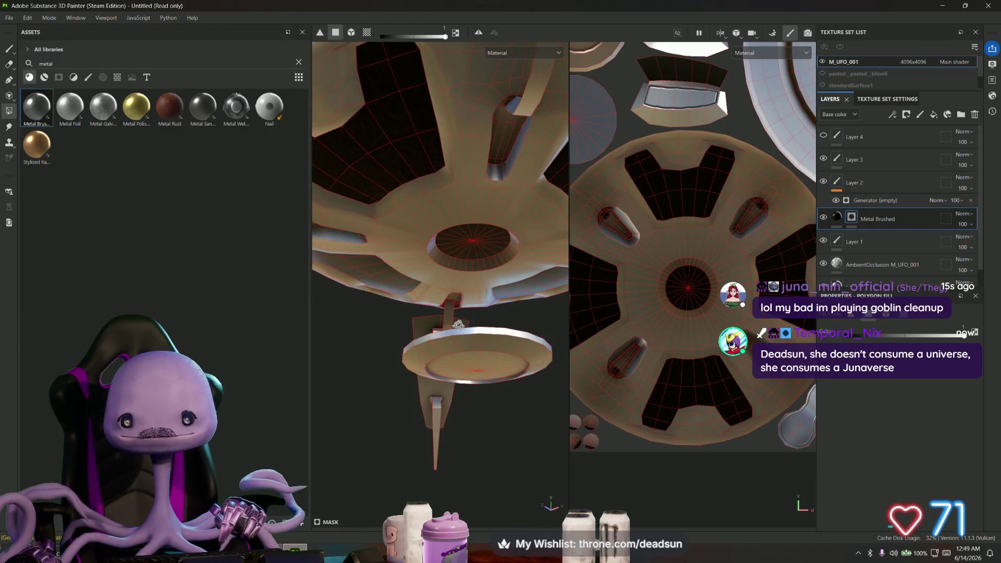
key("ctrl+z")
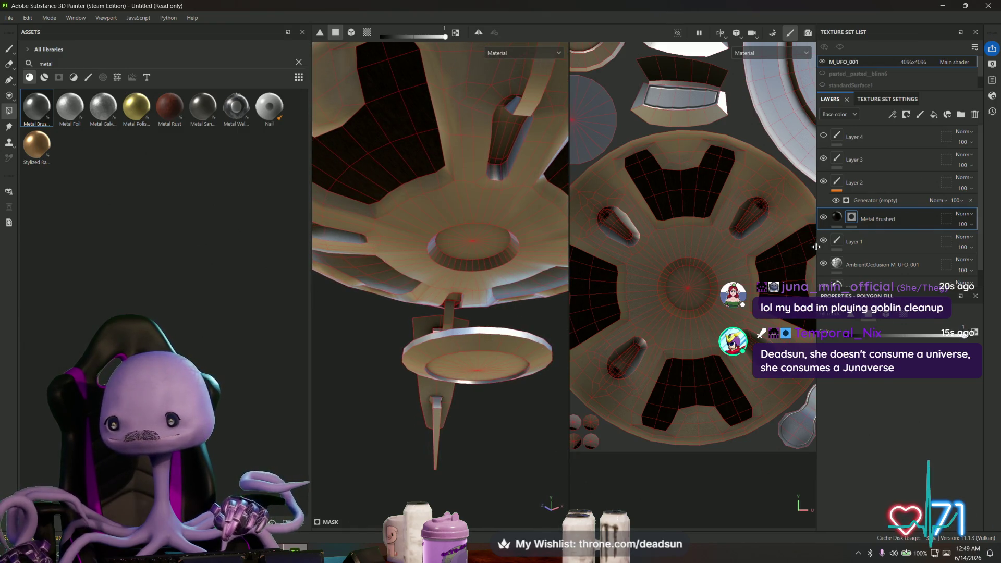
Shift the Metal Brushed metal colour hue to a muted dark green (435F3D)
left_click(837, 218)
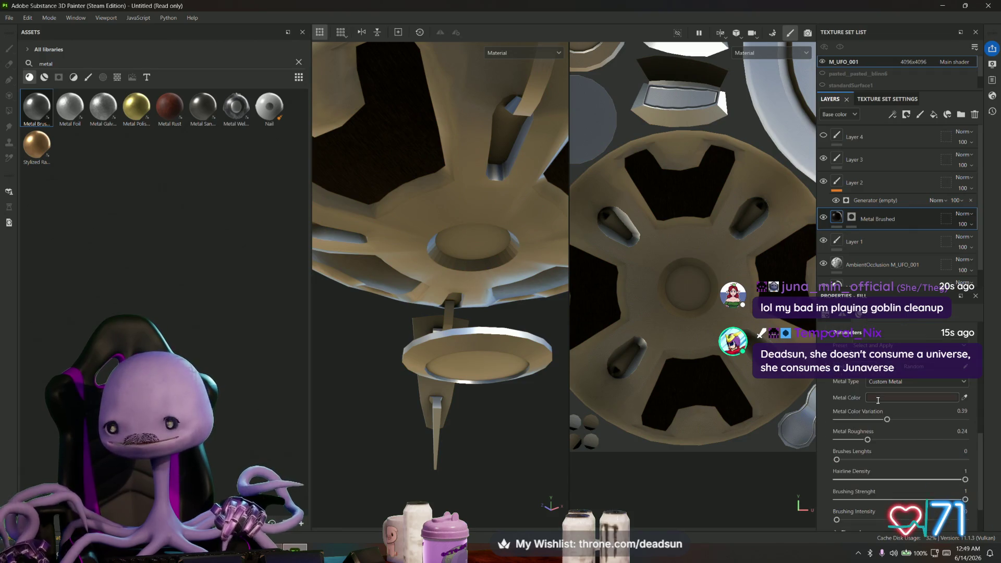
left_click(913, 397)
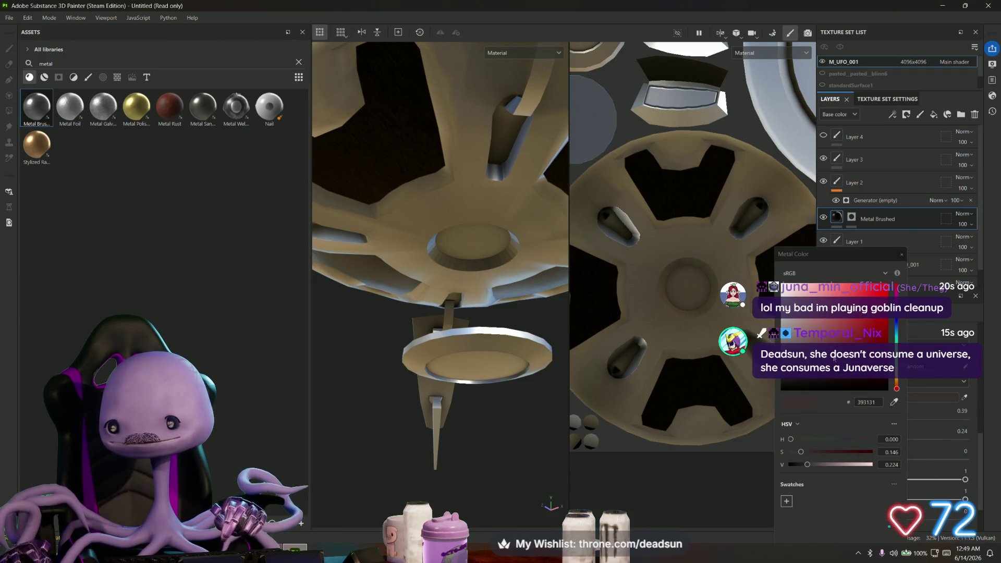
mouse_move(897, 361)
left_mouse_down()
mouse_move(900, 343)
mouse_move(876, 355)
mouse_move(851, 346)
mouse_move(824, 353)
left_mouse_up()
Move the Metal Brushed metal colour hue from green to blue (H 0.589) and view the UFO from the side
left_click_drag(897, 260, 892, 260)
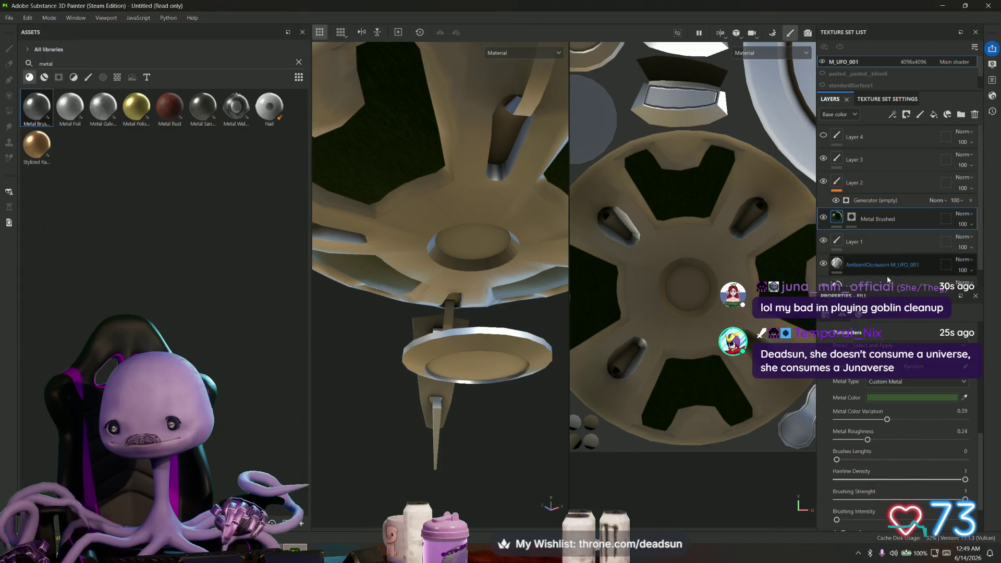
mouse_move(893, 330)
left_mouse_down()
mouse_move(893, 321)
mouse_move(822, 319)
mouse_move(834, 309)
mouse_move(788, 305)
mouse_move(793, 326)
left_mouse_up()
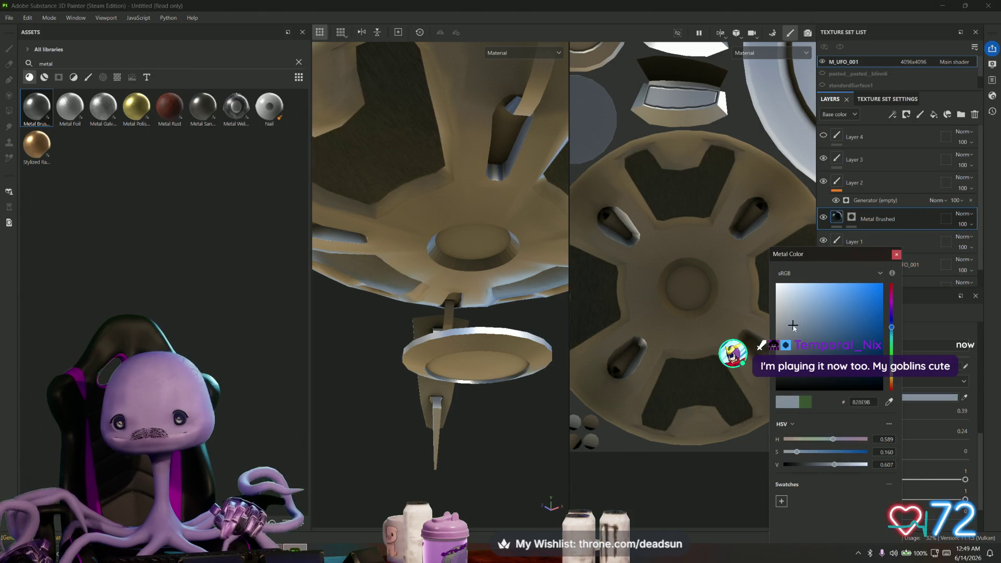
left_click(897, 256)
scroll(443, 313, "down", 5)
mouse_move(443, 396)
left_mouse_down("alt")
mouse_move(456, 428)
mouse_move(550, 514)
mouse_move(405, 467)
mouse_move(491, 465)
mouse_move(493, 485)
left_mouse_up("alt")
scroll(647, 417, "down", 5)
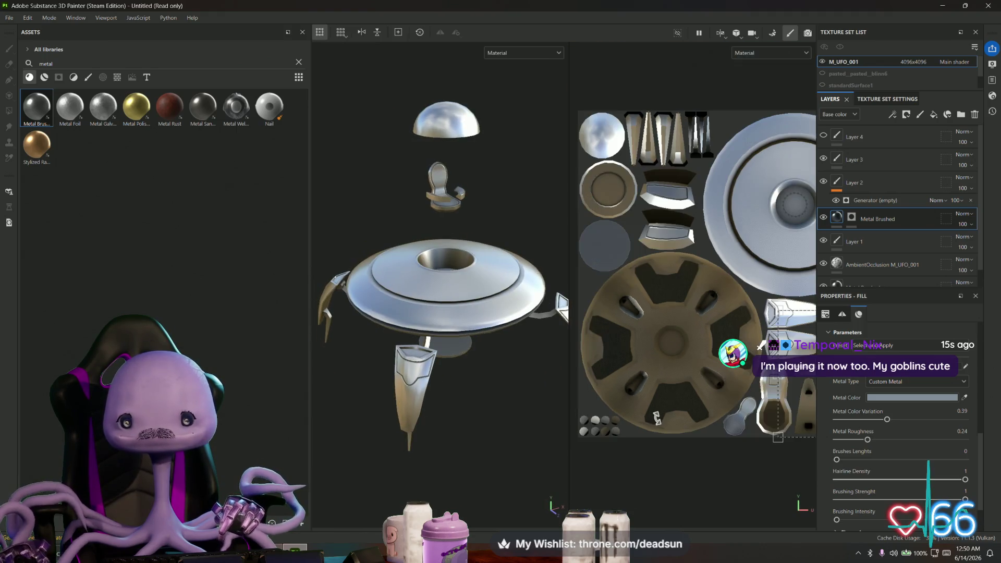
scroll(647, 417, "up", 5)
scroll(677, 376, "up", 5)
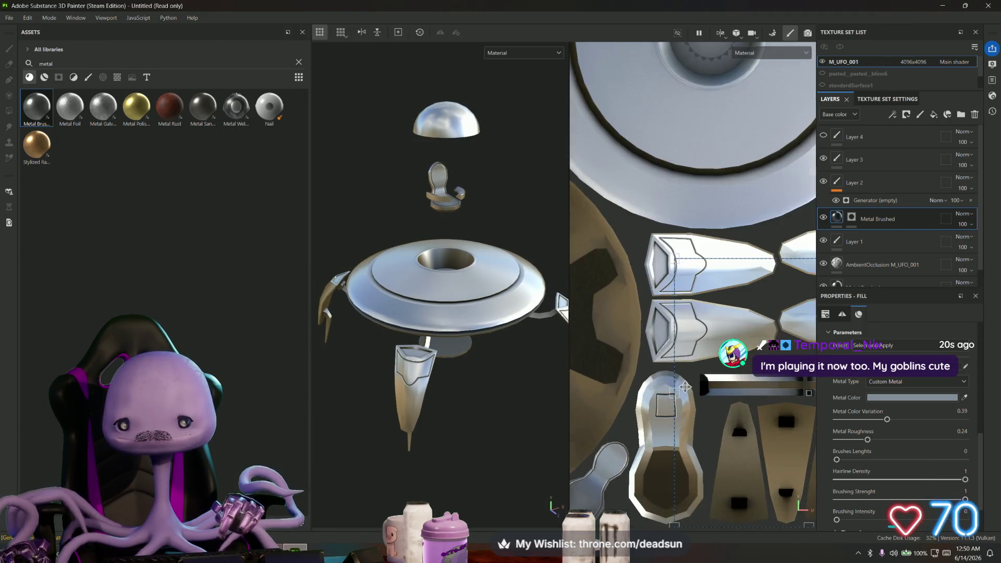
scroll(677, 375, "up", 1)
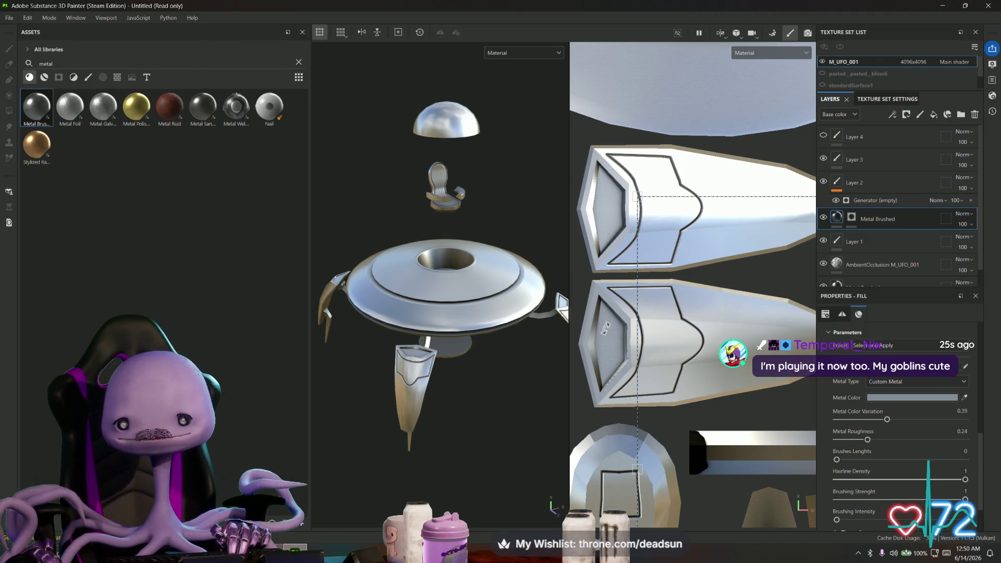
On the Metal Brushed mask, polygon-fill the leg piece's inner panel and survey the other UV islands
left_click(851, 216)
key("4")
left_click(609, 331)
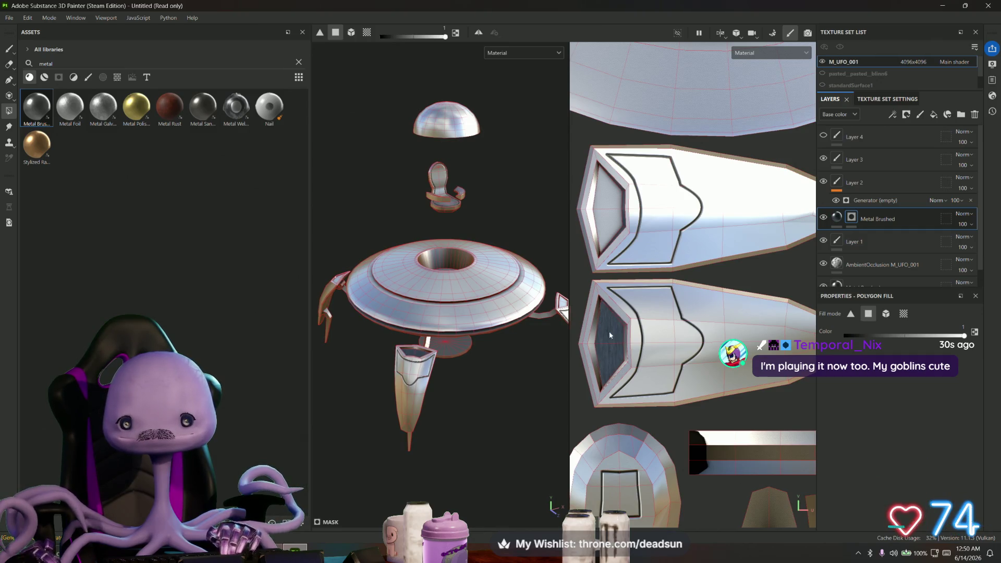
scroll(629, 320, "up", 3)
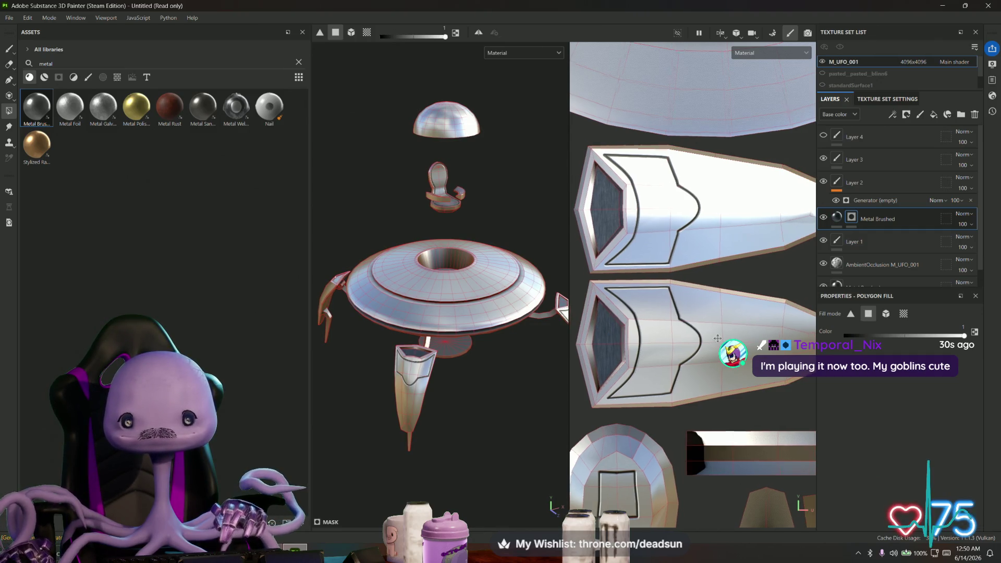
mouse_move(813, 230)
middle_mouse_down()
mouse_move(668, 253)
mouse_move(726, 427)
middle_mouse_up()
scroll(711, 385, "down", 2)
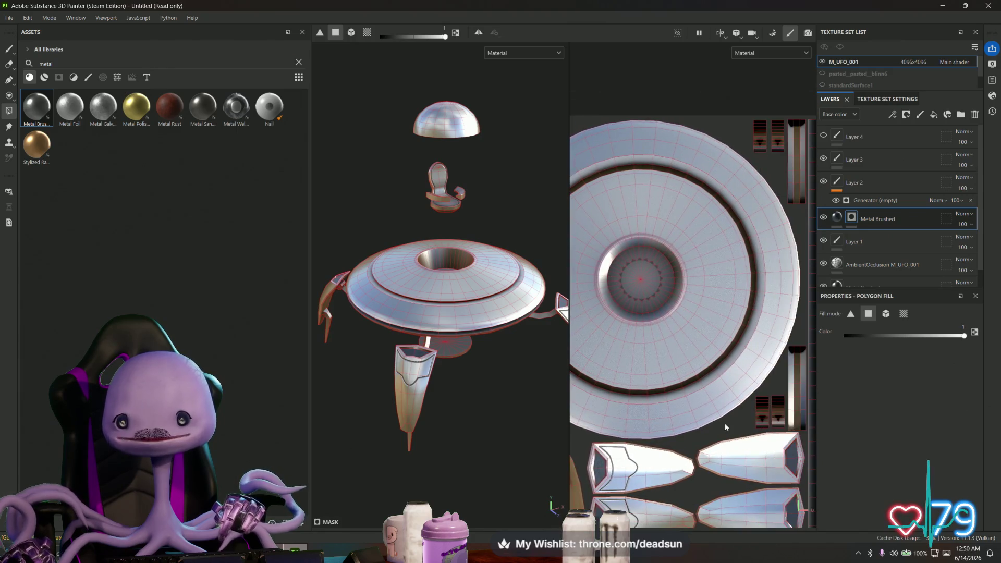
scroll(725, 427, "down", 3)
scroll(669, 57, "up", 3)
mouse_move(852, 316)
middle_mouse_down()
mouse_move(822, 381)
mouse_move(757, 164)
middle_mouse_up()
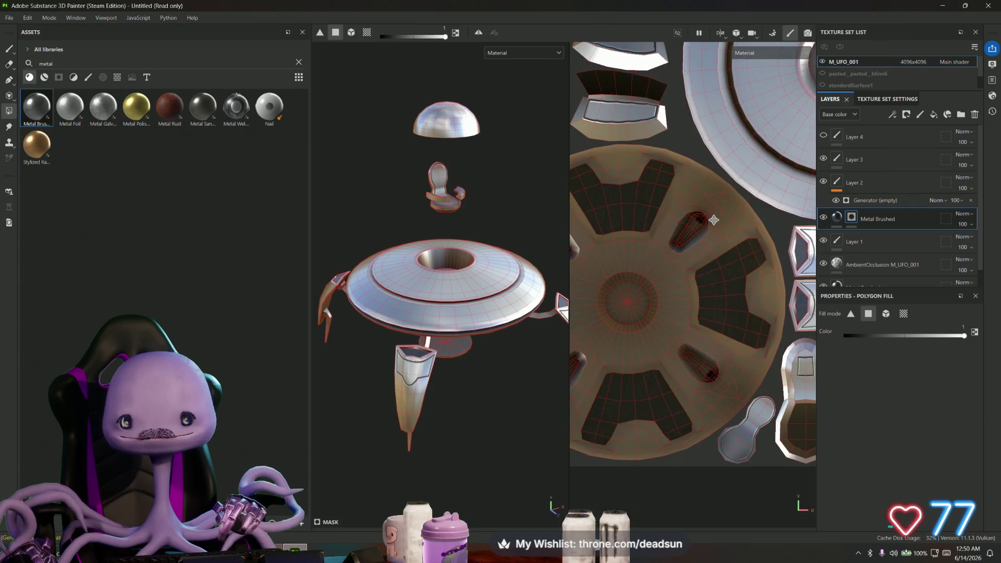
mouse_move(838, 328)
middle_mouse_down()
mouse_move(756, 344)
mouse_move(682, 327)
mouse_move(691, 339)
mouse_move(746, 287)
mouse_move(727, 259)
mouse_move(732, 274)
mouse_move(575, 259)
mouse_move(600, 292)
mouse_move(715, 379)
middle_mouse_up()
scroll(755, 344, "up", 2)
scroll(682, 327, "up", 2)
scroll(653, 272, "down", 5)
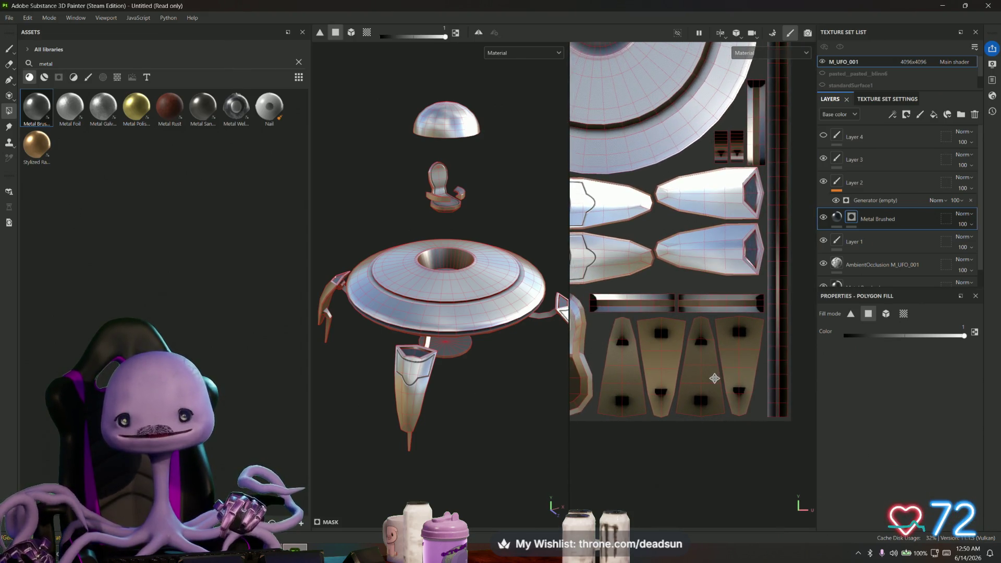
Add a Metal Polished brass layer beneath Metal Brushed
mouse_move(432, 388)
left_mouse_down("alt")
mouse_move(443, 409)
mouse_move(459, 402)
mouse_move(509, 226)
mouse_move(424, 402)
mouse_move(452, 253)
left_mouse_up("alt")
scroll(523, 394, "up", 5)
scroll(463, 407, "down", 5)
scroll(457, 401, "up", 5)
scroll(456, 400, "down", 5)
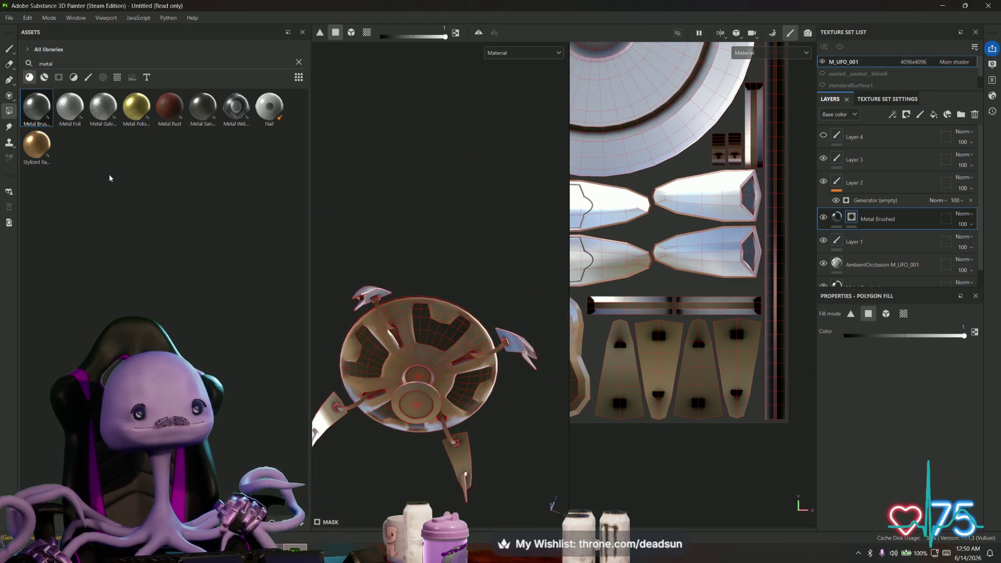
mouse_move(136, 107)
left_mouse_down()
mouse_move(686, 273)
mouse_move(838, 249)
mouse_move(862, 236)
mouse_move(859, 253)
left_mouse_up()
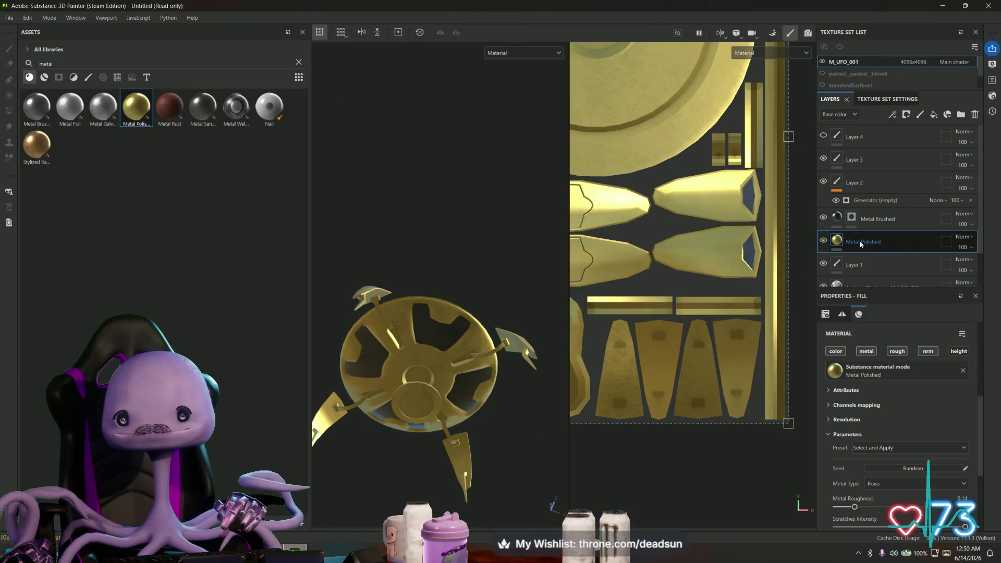
Give Metal Polished a black mask and polygon-fill the hub's inner disc to show brass
right_click(857, 240)
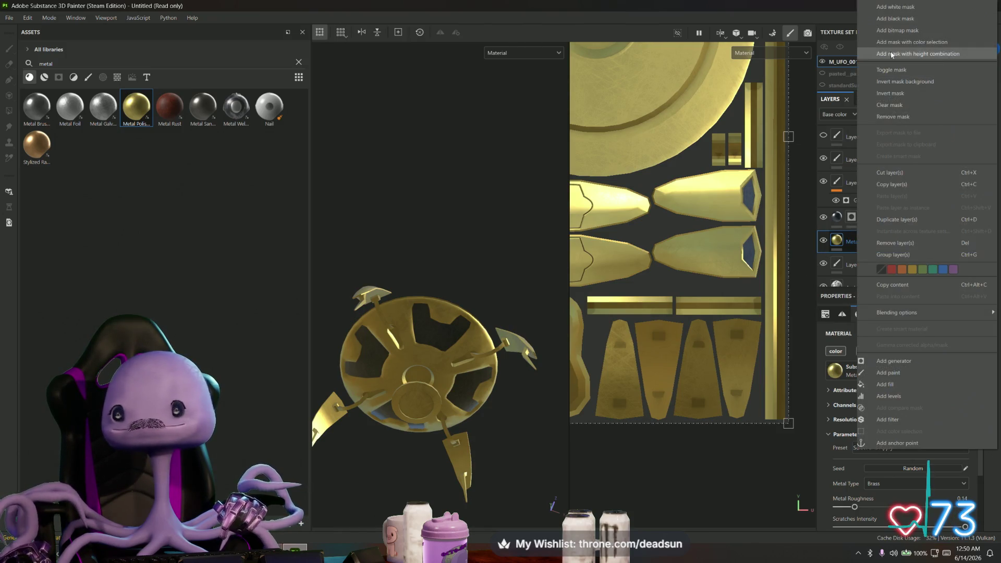
left_click(907, 19)
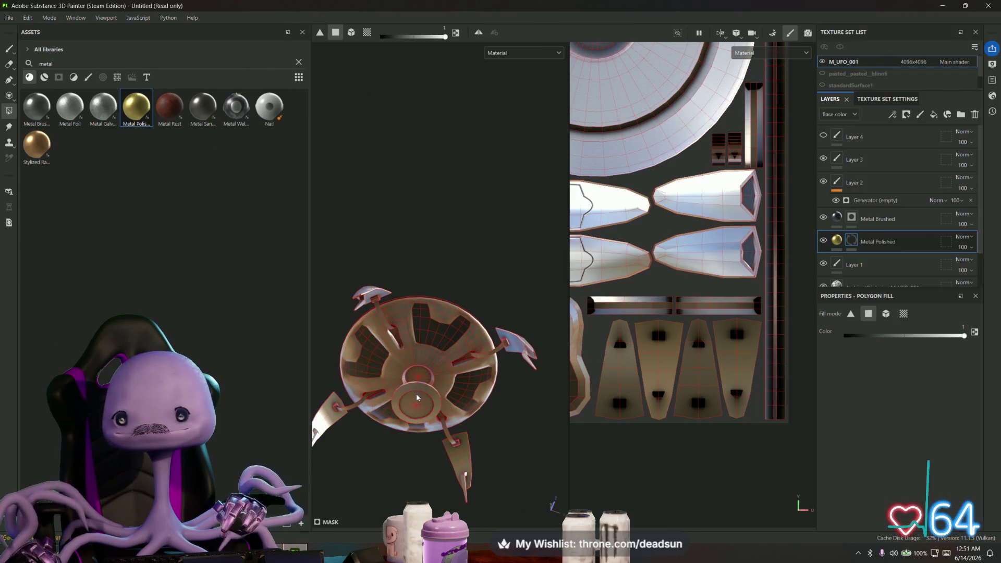
scroll(416, 397, "up", 6)
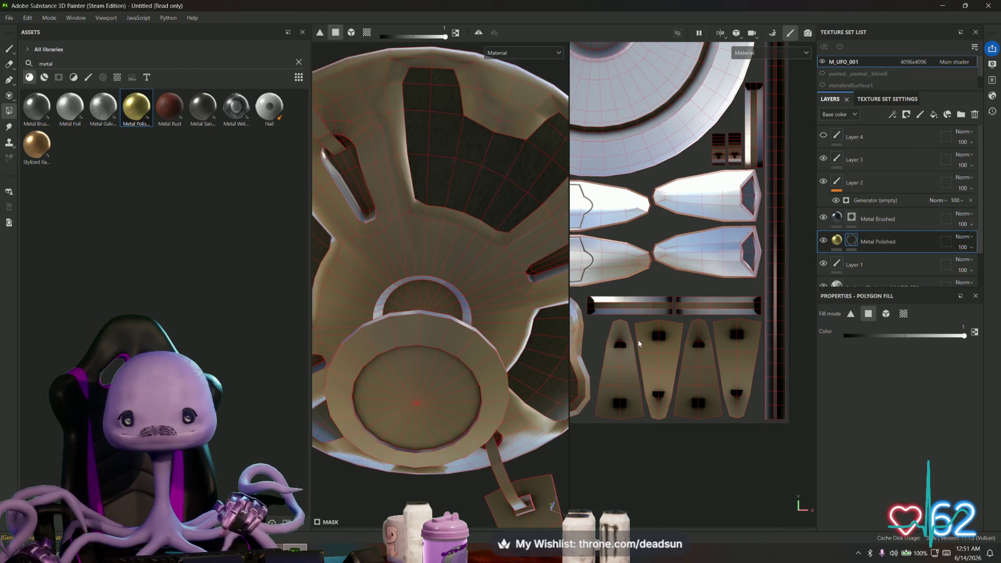
scroll(668, 326, "down", 5)
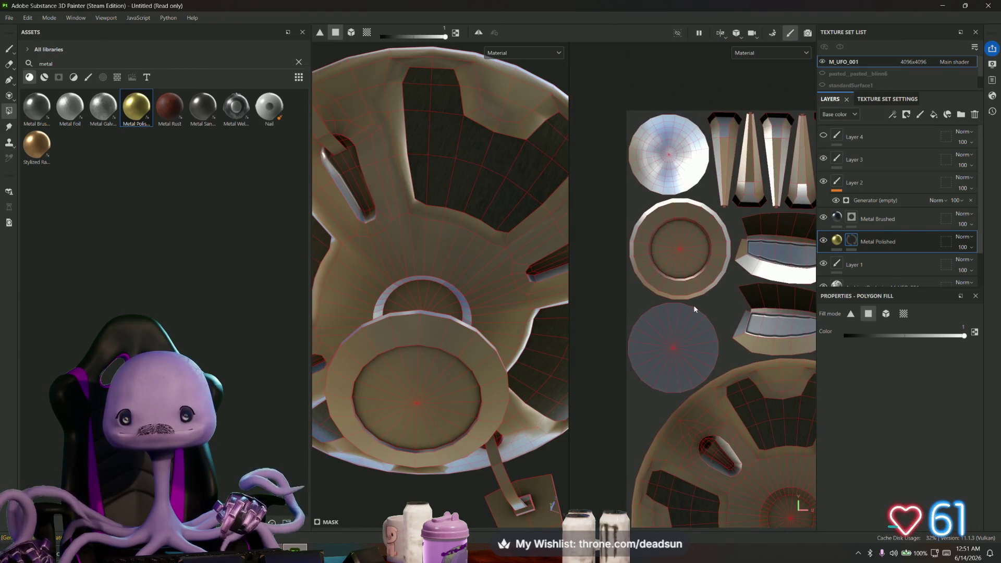
left_click(678, 250)
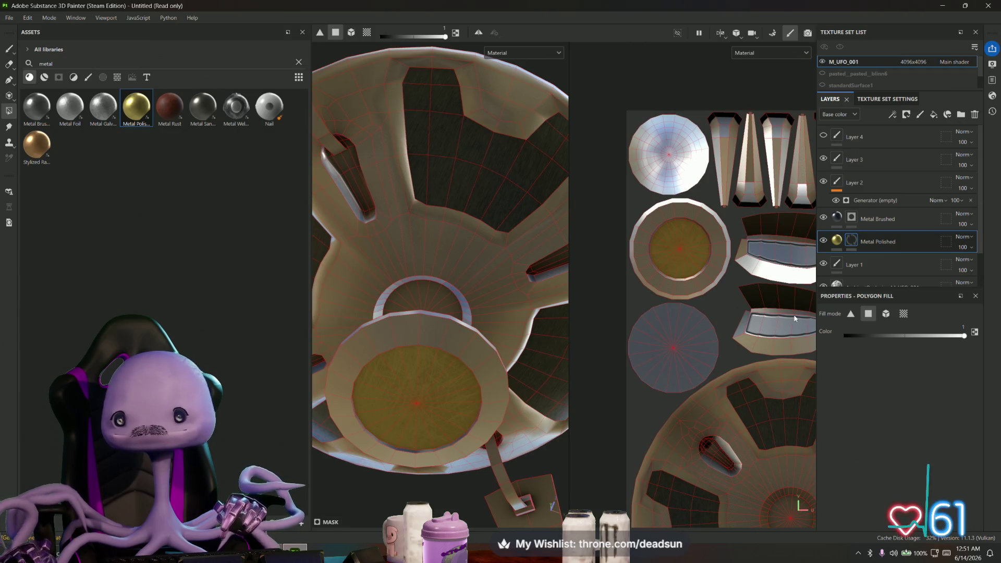
Check the Metal Polished material settings, orbit to the strut and hub, and reselect its mask
left_click(838, 243)
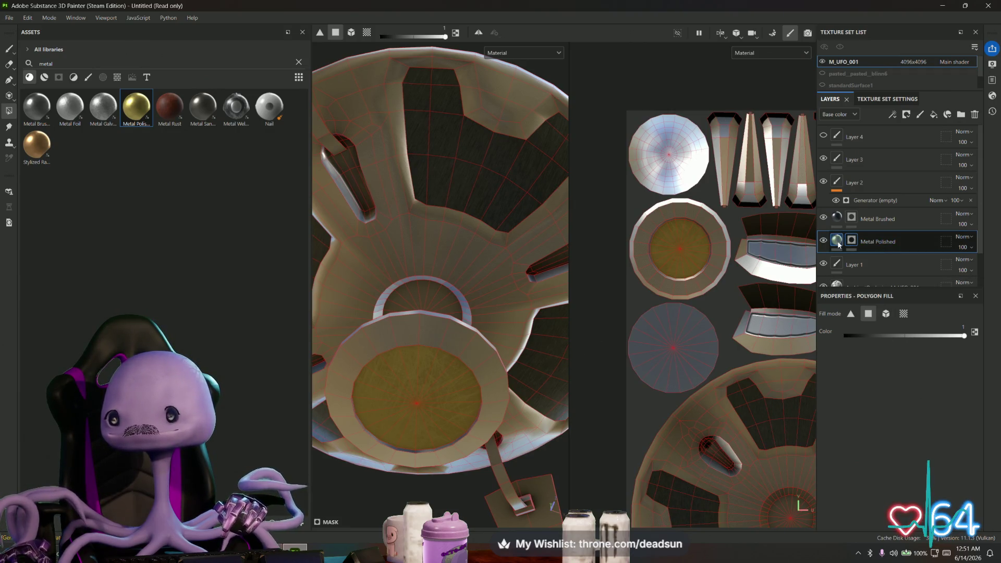
left_click(838, 242)
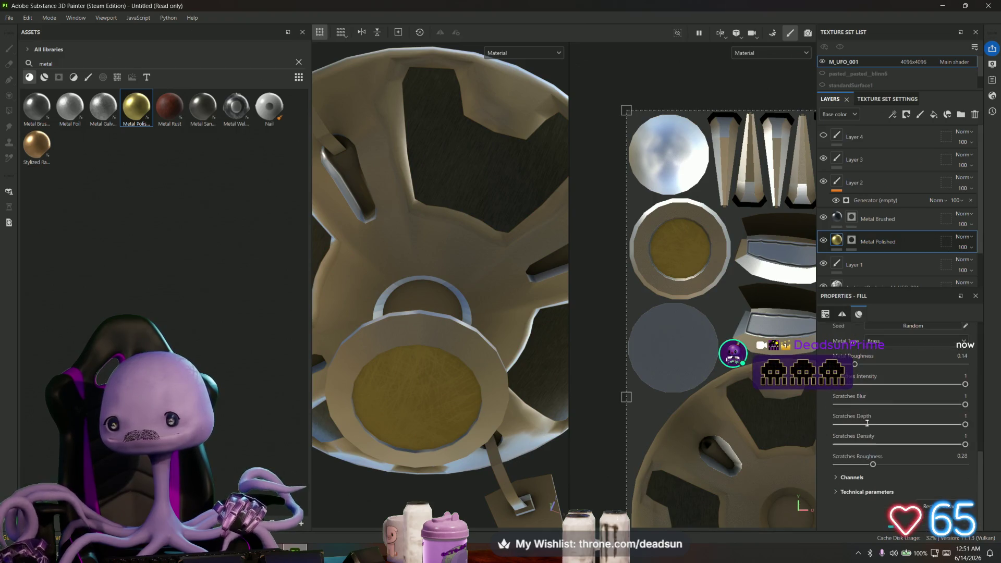
scroll(860, 417, "up", 5)
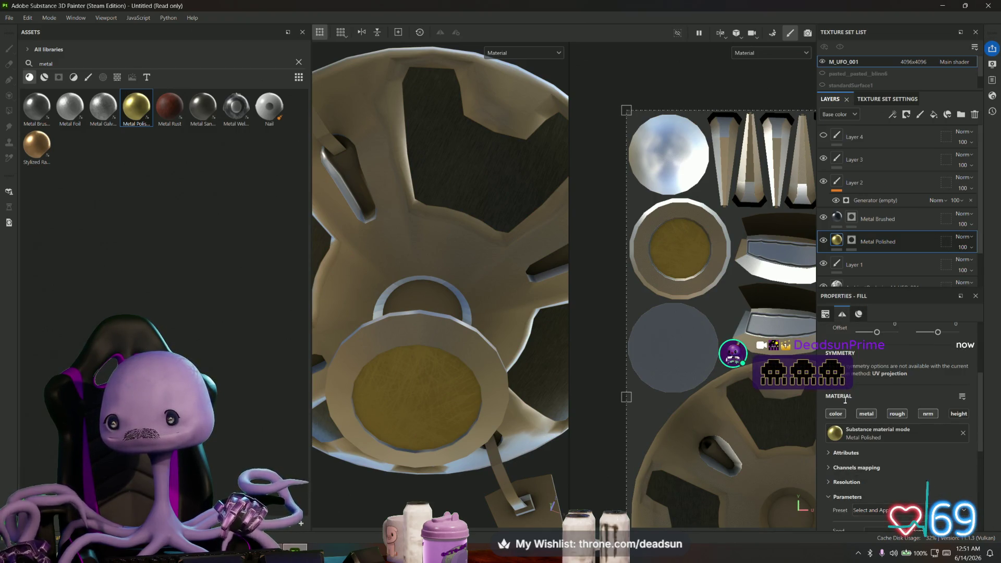
scroll(845, 399, "up", 2)
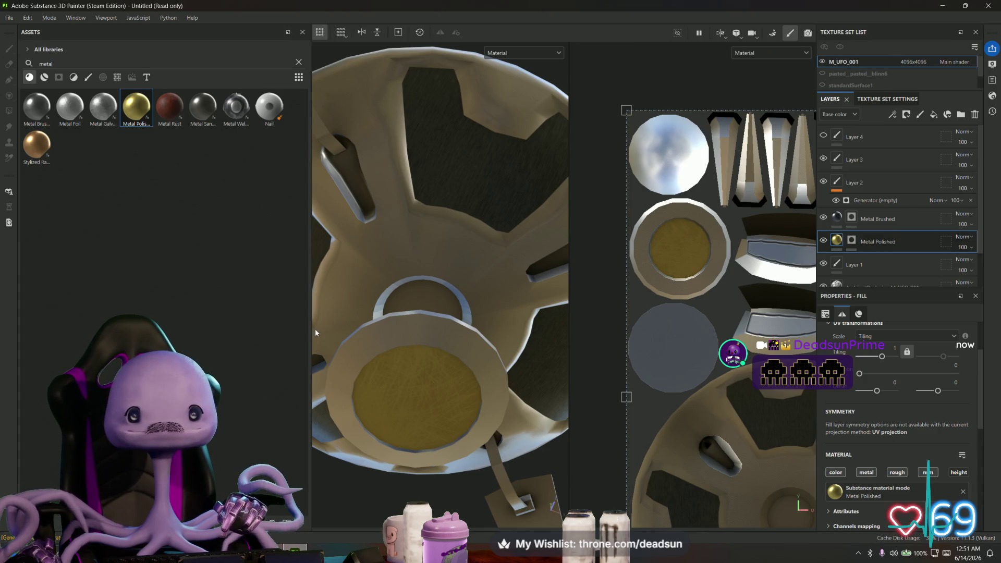
left_click_drag(315, 333, 720, 421, "alt")
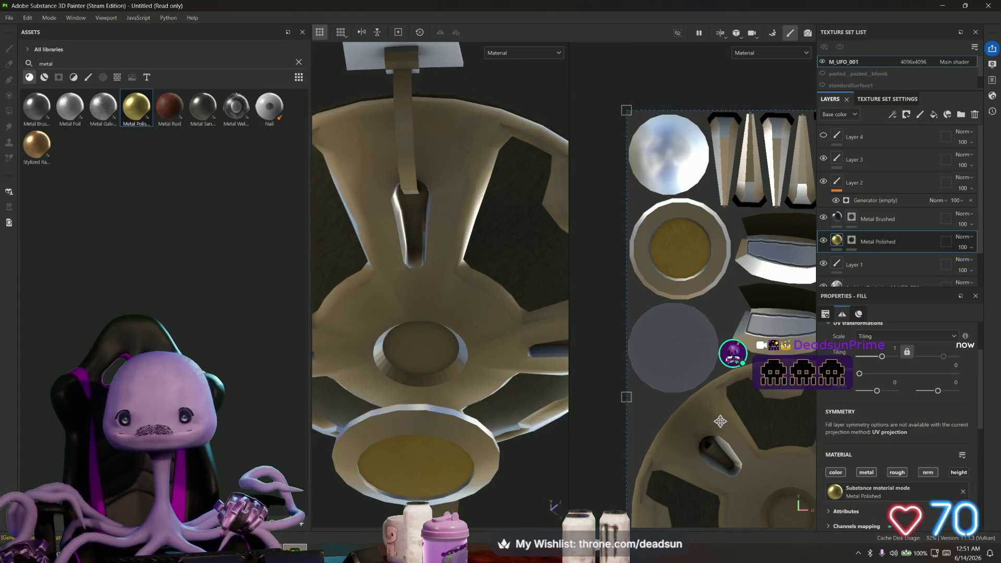
scroll(721, 421, "up", 5)
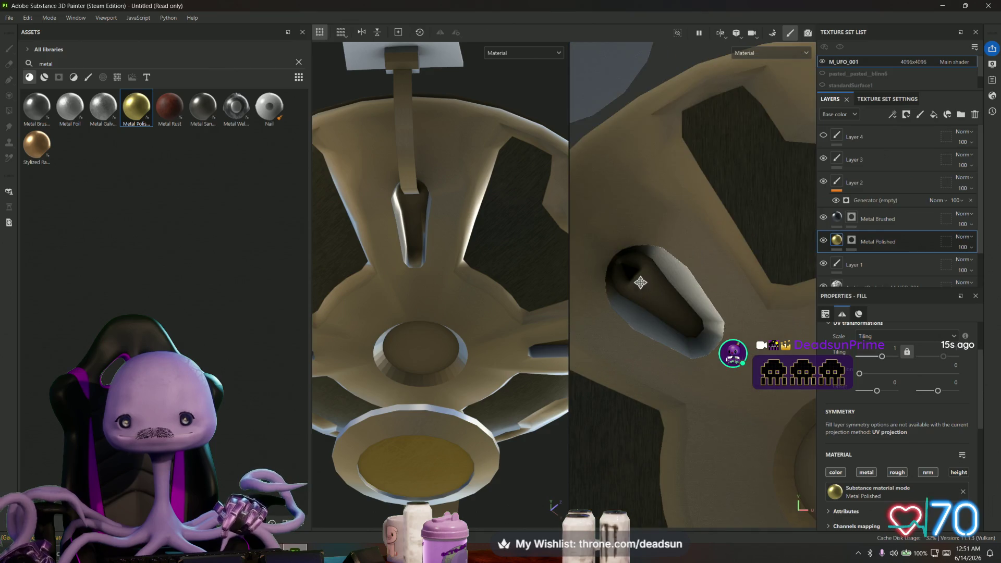
left_click(852, 240)
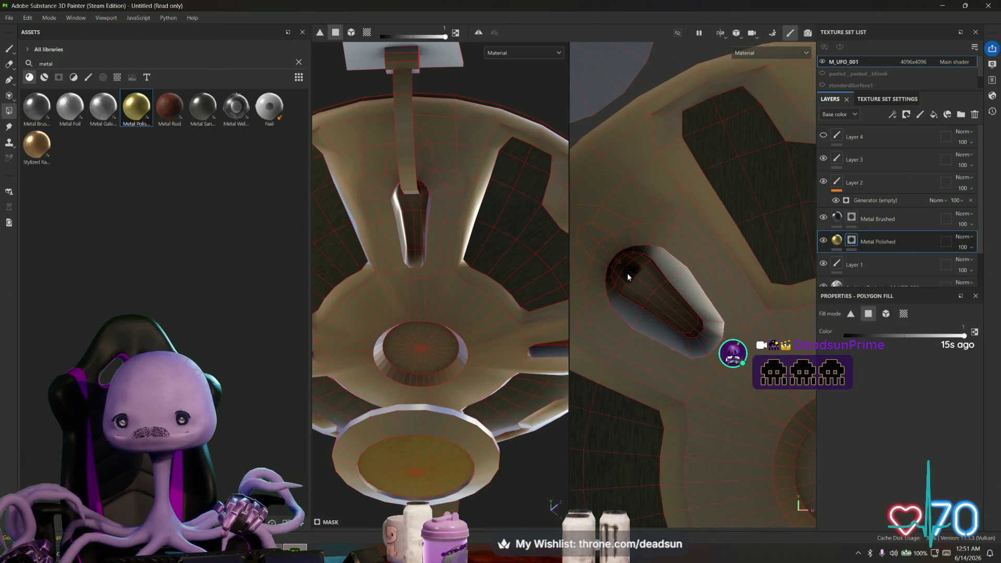
Polygon-fill brass onto the first strut slot's inner faces
scroll(633, 286, "up", 2)
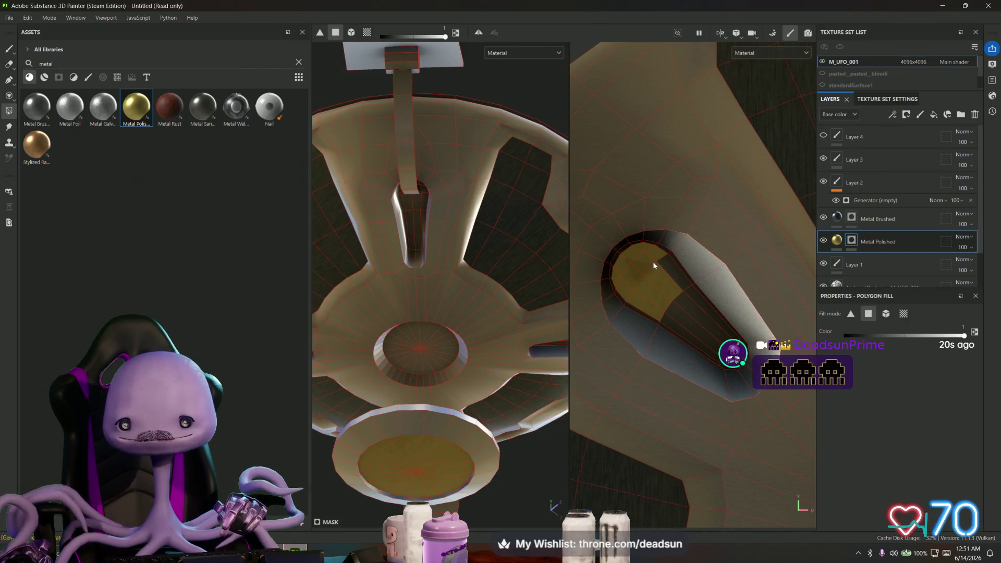
left_click_drag(666, 294, 689, 322)
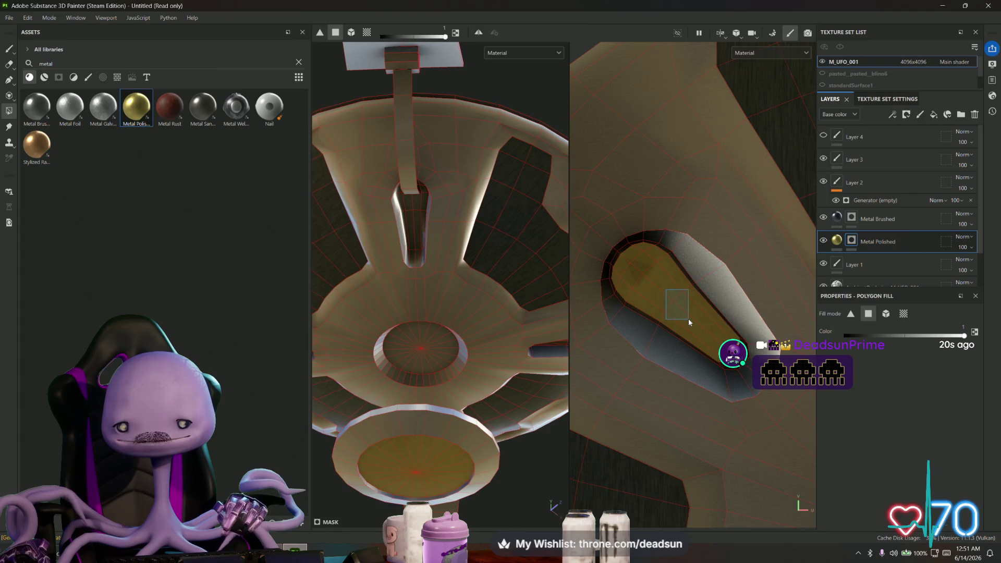
scroll(751, 371, "up", 3)
mouse_move(720, 372)
left_mouse_down("alt")
mouse_move(693, 425)
mouse_move(593, 218)
left_mouse_up("alt")
scroll(593, 218, "up", 3)
left_click_drag(614, 364, 675, 403)
left_click_drag(675, 403, 675, 403)
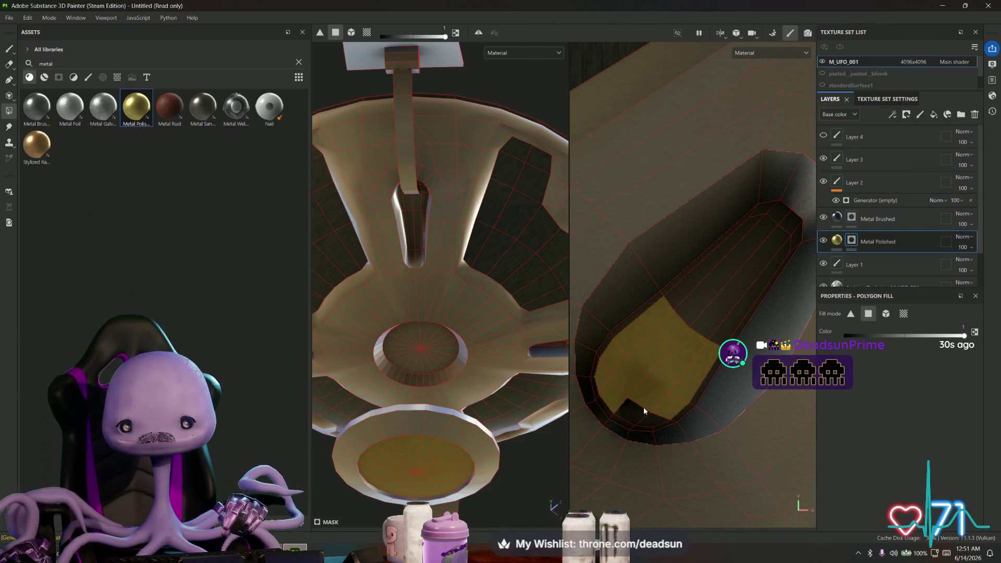
Fill the remaining faces inside that slot to complete its gold patch
scroll(709, 315, "down", 2)
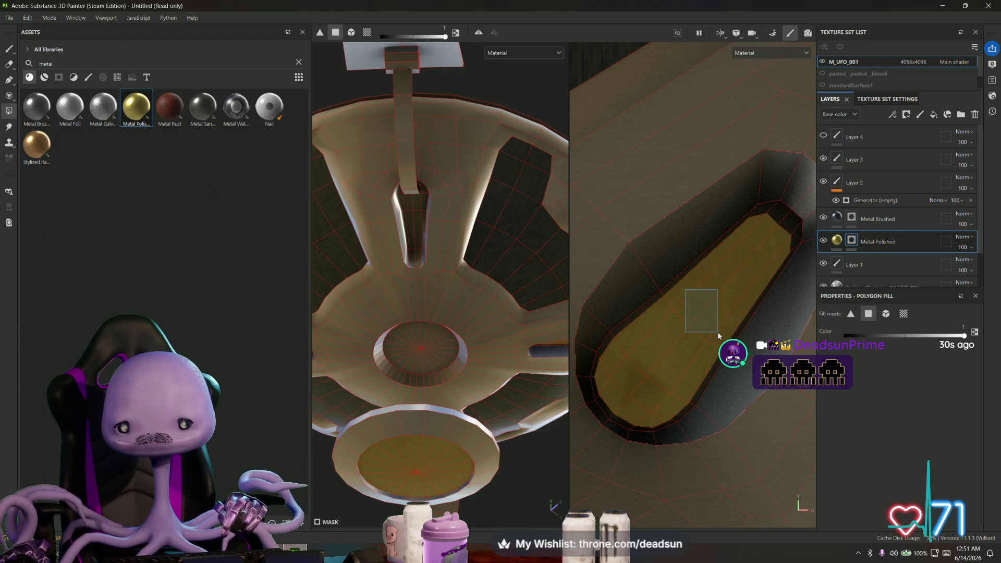
scroll(718, 332, "down", 3)
scroll(721, 334, "down", 2)
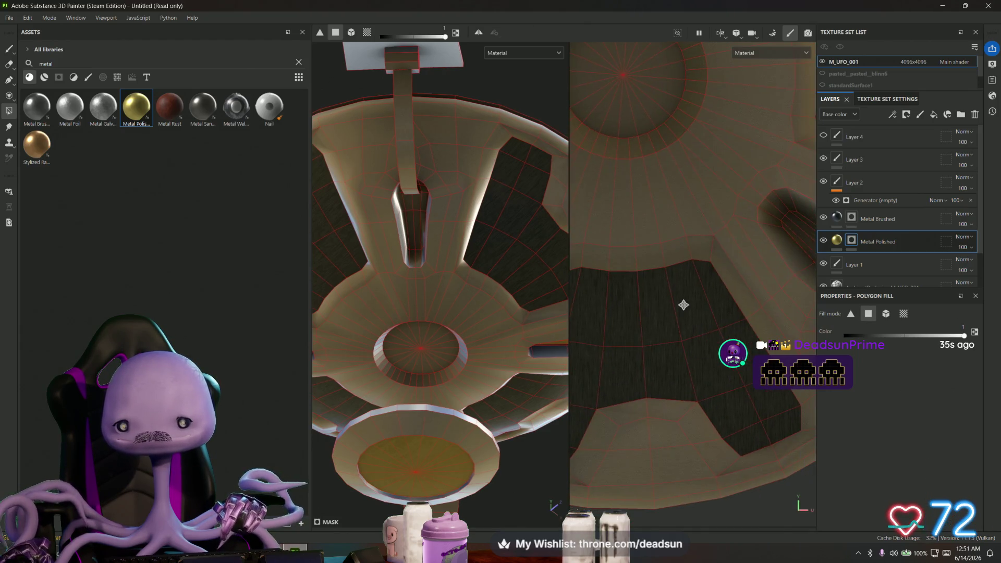
scroll(714, 314, "up", 5)
mouse_move(714, 271)
left_mouse_down()
mouse_move(739, 312)
mouse_move(759, 317)
left_mouse_up()
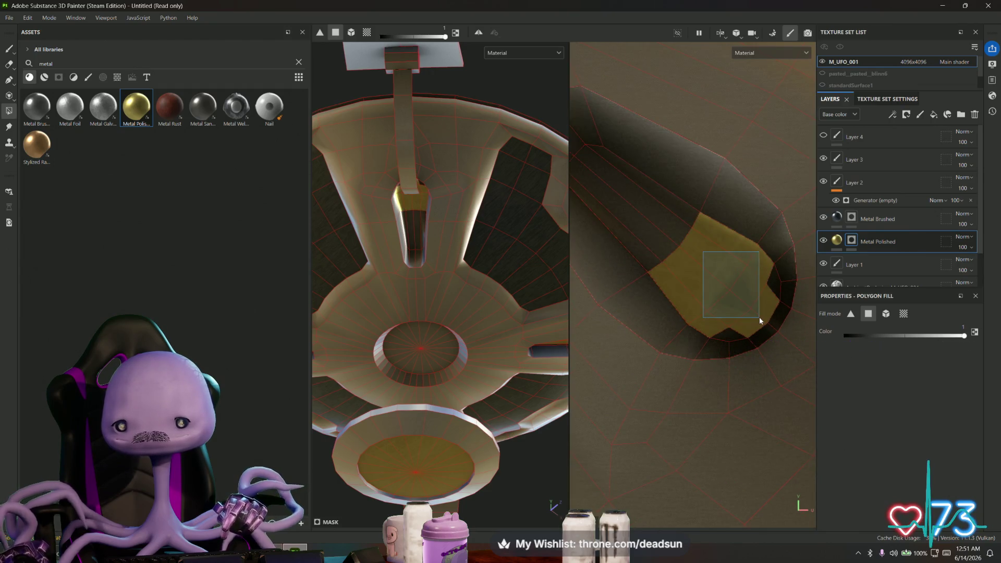
left_click(723, 335)
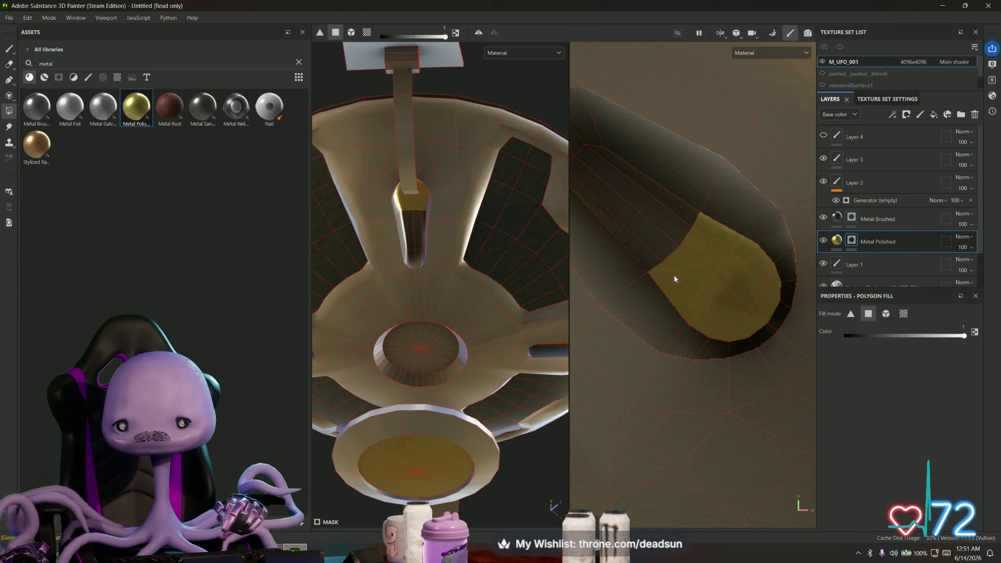
Fill another dark slot's faces, including its triangular end face, with gold
scroll(675, 279, "down", 2)
left_click_drag(722, 295, 726, 311)
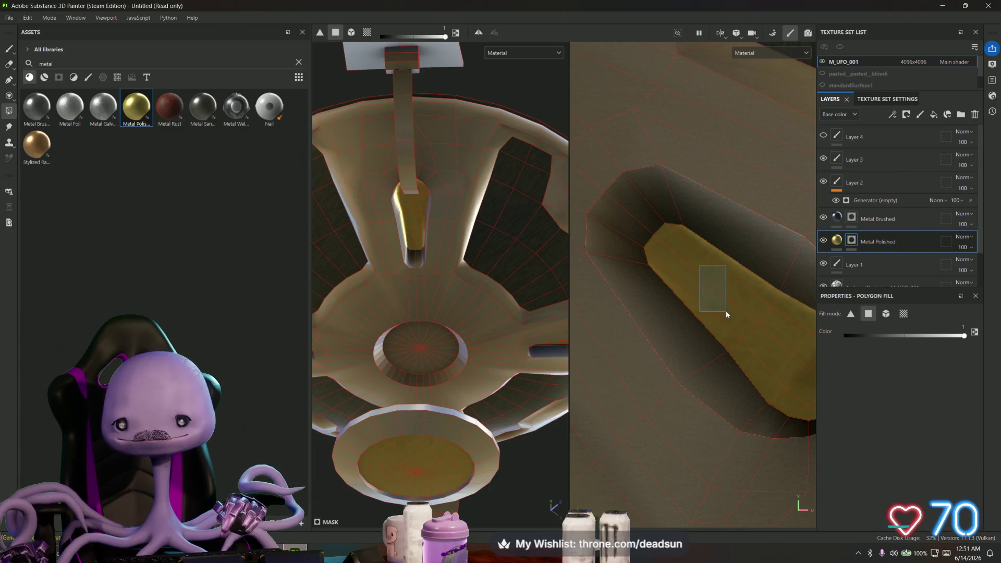
scroll(726, 311, "up", 1)
scroll(721, 302, "down", 2)
mouse_move(653, 214)
left_mouse_down("alt")
mouse_move(684, 399)
mouse_move(746, 347)
left_mouse_up("alt")
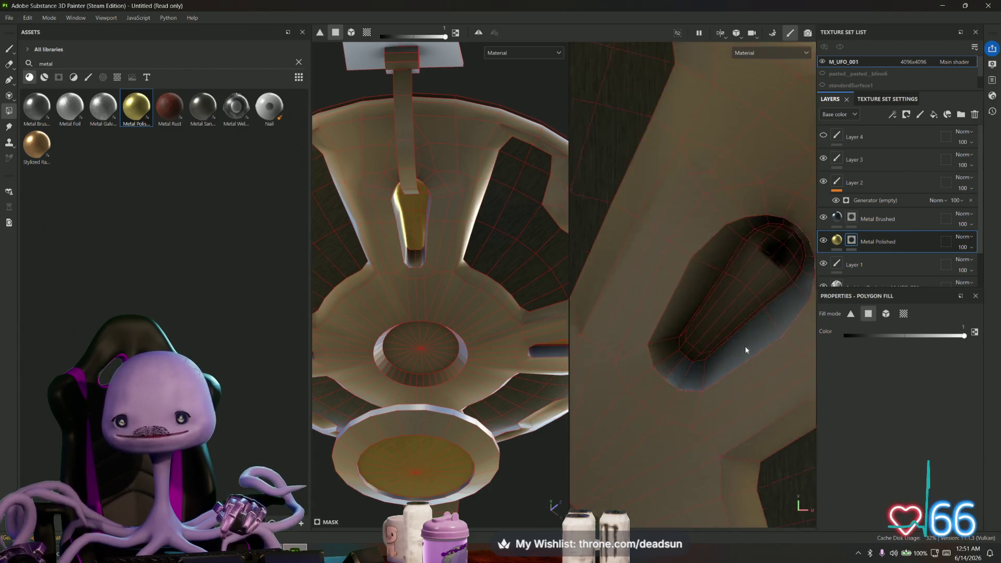
scroll(708, 263, "up", 3)
mouse_move(722, 233)
left_mouse_down()
mouse_move(773, 280)
mouse_move(658, 295)
mouse_move(679, 306)
mouse_move(665, 395)
left_mouse_up()
mouse_move(683, 353)
left_mouse_down()
mouse_move(662, 393)
mouse_move(702, 417)
left_mouse_up()
Fill the wheel's central hub with gold from the UV view
scroll(702, 417, "down", 3)
mouse_move(472, 417)
left_mouse_down("alt")
mouse_move(449, 355)
mouse_move(476, 358)
left_mouse_up("alt")
scroll(621, 302, "down", 3)
middle_click_drag(622, 302, 610, 283)
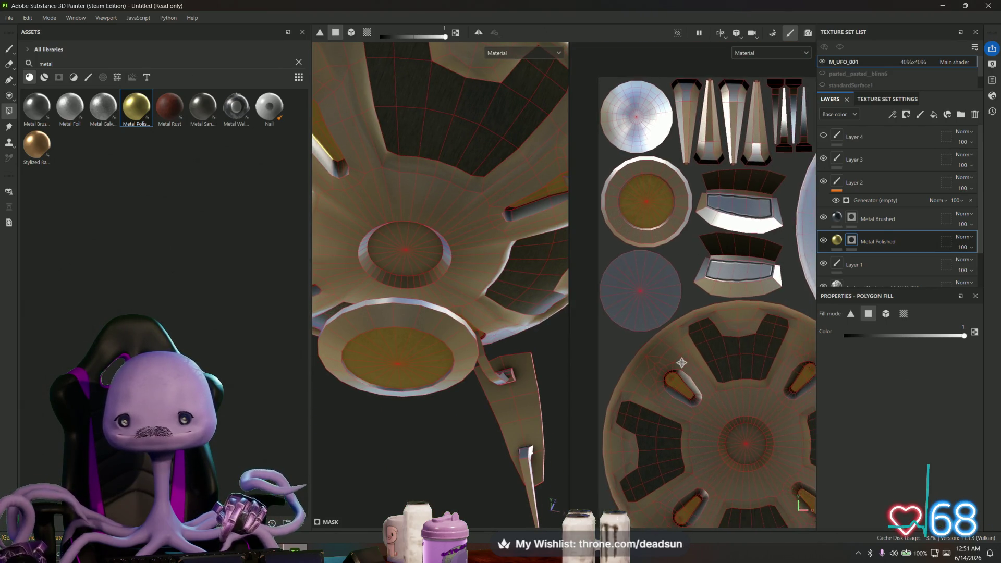
middle_click_drag(742, 438, 672, 352)
left_click(686, 376)
Orbit and zoom around the UFO and its UV pieces to inspect the dome, disc and legs
mouse_move(407, 376)
left_mouse_down("alt")
mouse_move(406, 464)
mouse_move(445, 412)
mouse_move(431, 405)
mouse_move(424, 363)
left_mouse_up("alt")
scroll(423, 364, "up", 2)
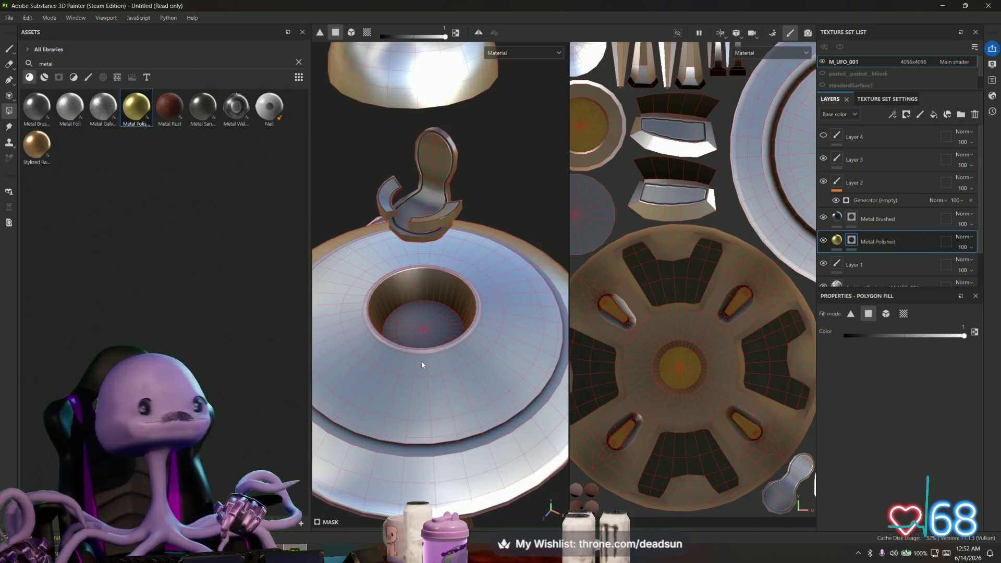
scroll(423, 364, "up", 4)
left_click_drag(466, 329, 452, 377, "alt")
scroll(452, 377, "down", 8)
left_click_drag(453, 340, 442, 375, "alt")
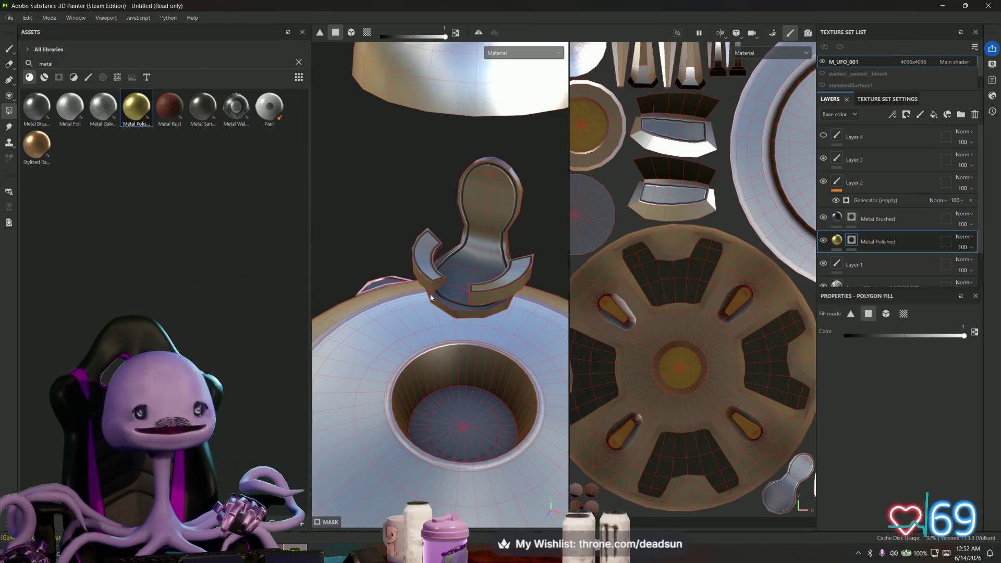
mouse_move(726, 290)
middle_mouse_down()
mouse_move(711, 275)
mouse_move(709, 327)
middle_mouse_up()
scroll(654, 267, "up", 10)
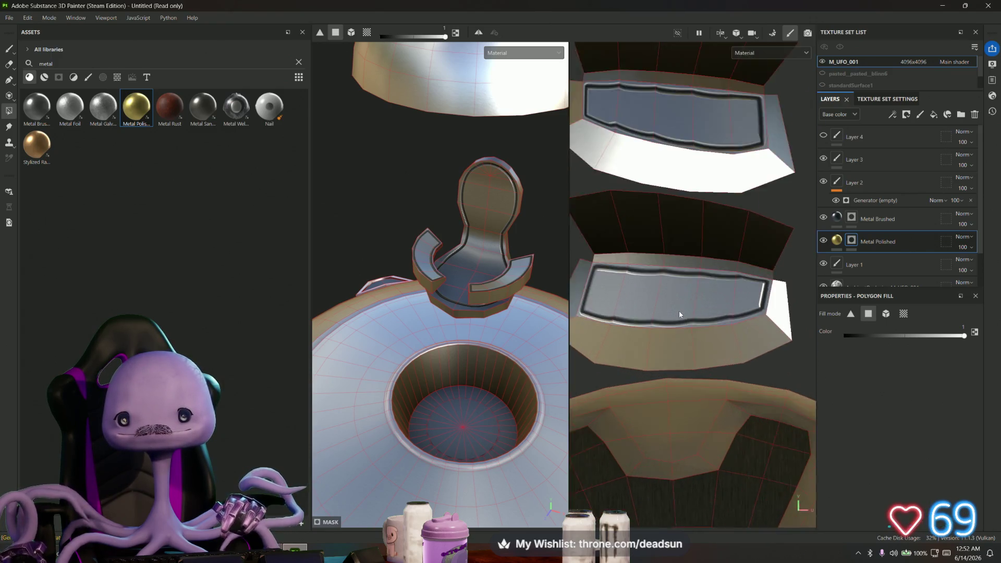
mouse_move(491, 278)
left_mouse_down("alt")
mouse_move(494, 309)
mouse_move(384, 298)
mouse_move(359, 308)
left_mouse_up("alt")
scroll(686, 303, "down", 5)
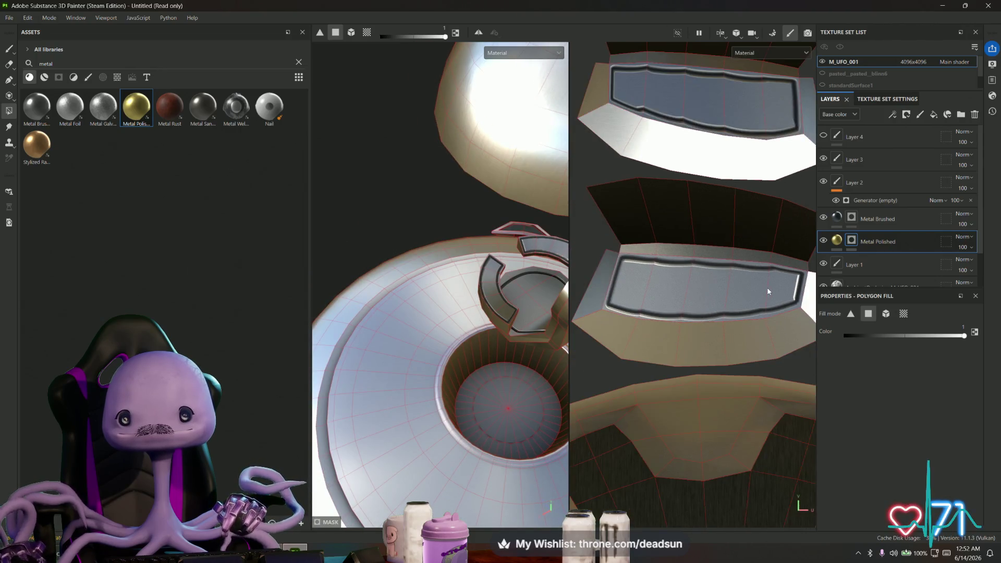
mouse_move(746, 280)
middle_mouse_down()
mouse_move(712, 345)
mouse_move(775, 297)
mouse_move(446, 298)
middle_mouse_up()
scroll(452, 298, "down", 5)
left_click_drag(452, 299, 471, 264, "alt")
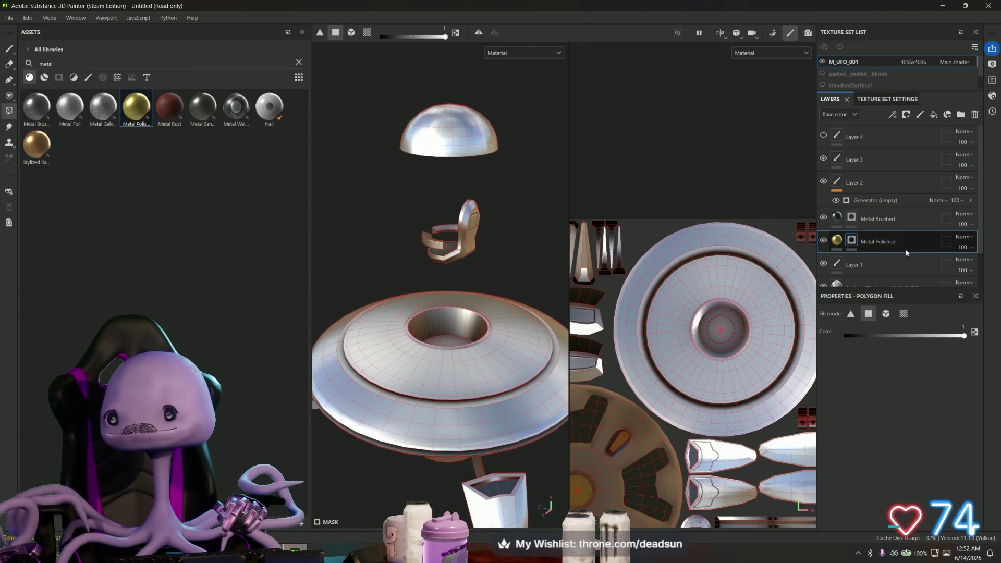
scroll(906, 248, "down", 2)
mouse_move(449, 258)
left_mouse_down("alt")
mouse_move(483, 306)
mouse_move(461, 299)
mouse_move(454, 219)
mouse_move(471, 217)
mouse_move(505, 295)
mouse_move(442, 248)
mouse_move(423, 219)
left_mouse_up("alt")
mouse_move(406, 92)
left_mouse_down("alt")
mouse_move(440, 268)
mouse_move(377, 394)
mouse_move(402, 429)
mouse_move(456, 449)
mouse_move(453, 435)
left_mouse_up("alt")
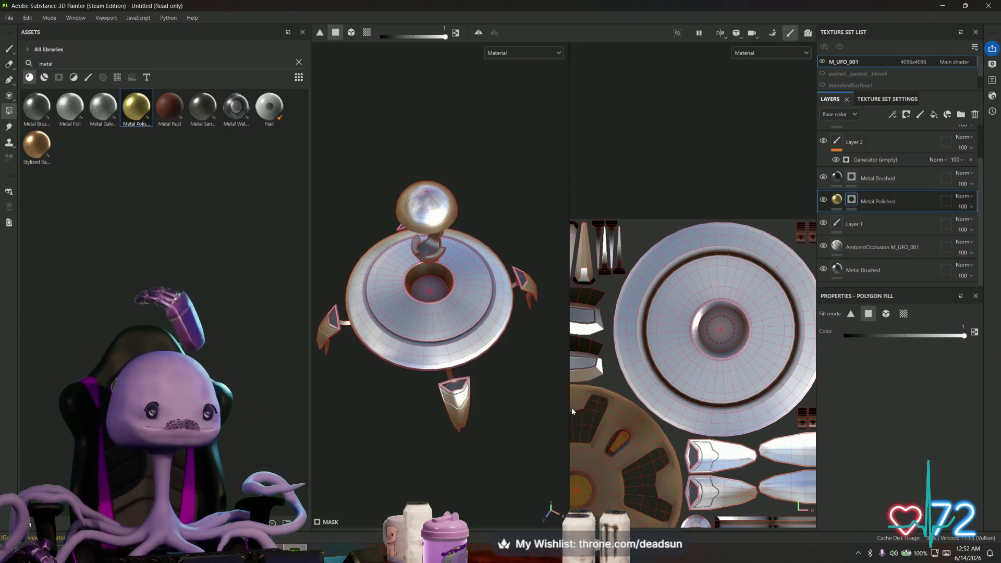
scroll(422, 346, "up", 10)
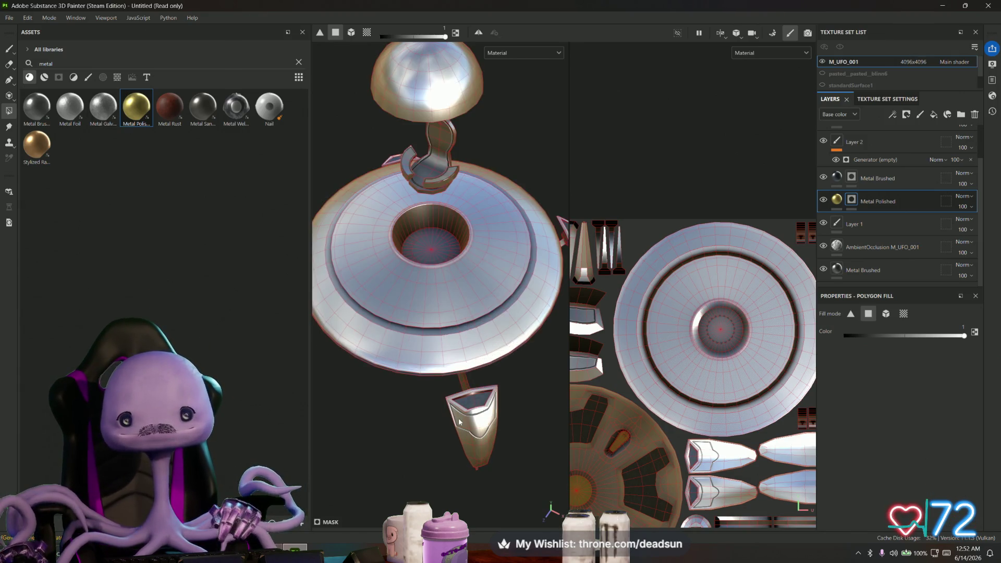
scroll(427, 337, "up", 5)
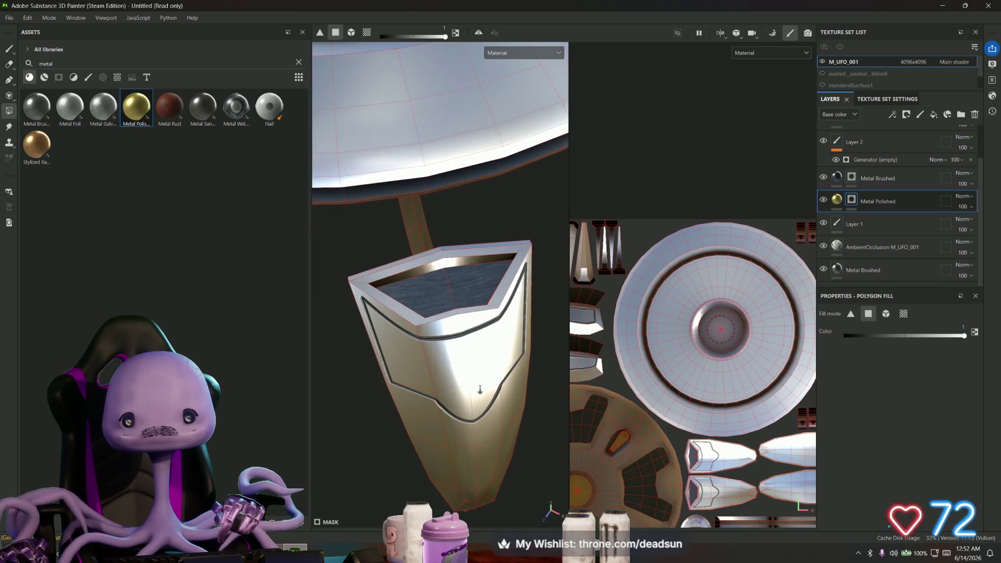
mouse_move(463, 385)
left_mouse_down("alt")
mouse_move(456, 457)
mouse_move(480, 342)
mouse_move(490, 351)
mouse_move(483, 326)
mouse_move(472, 334)
left_mouse_up("alt")
scroll(685, 413, "down", 3)
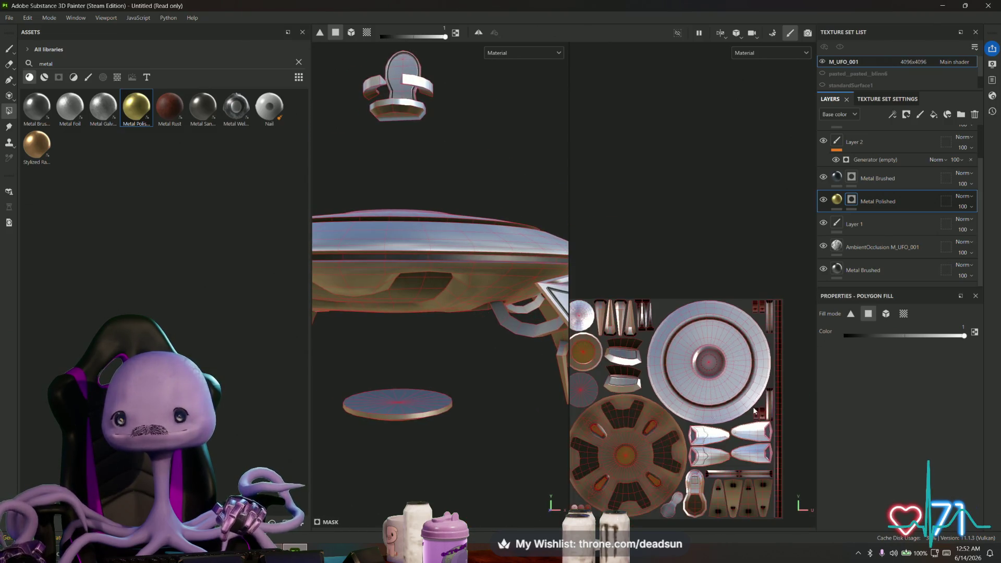
scroll(637, 315, "up", 2)
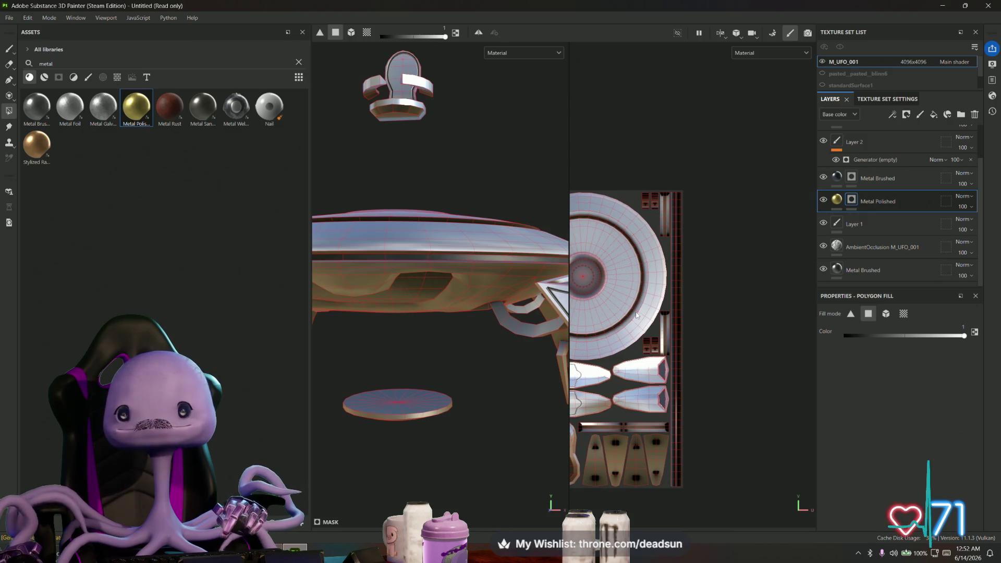
scroll(636, 315, "up", 2)
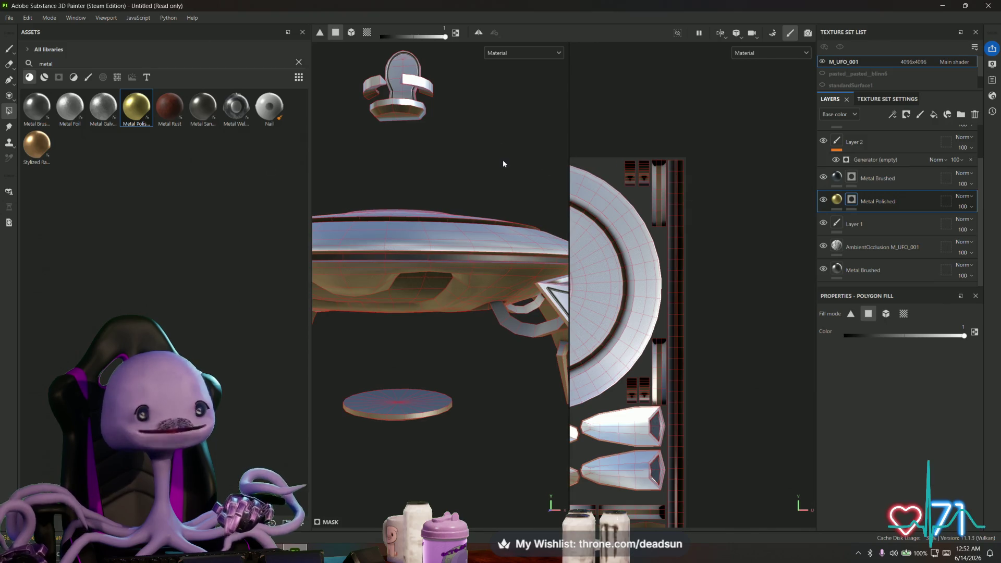
scroll(718, 221, "up", 3)
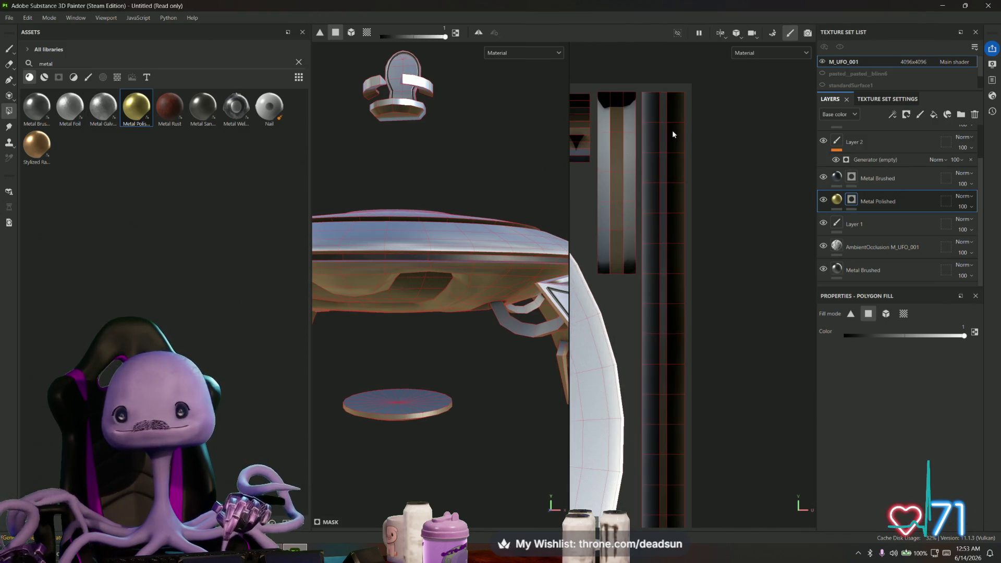
Fill the full length of the rim's narrow UV strip with Metal Polished gold
left_click_drag(661, 119, 664, 222)
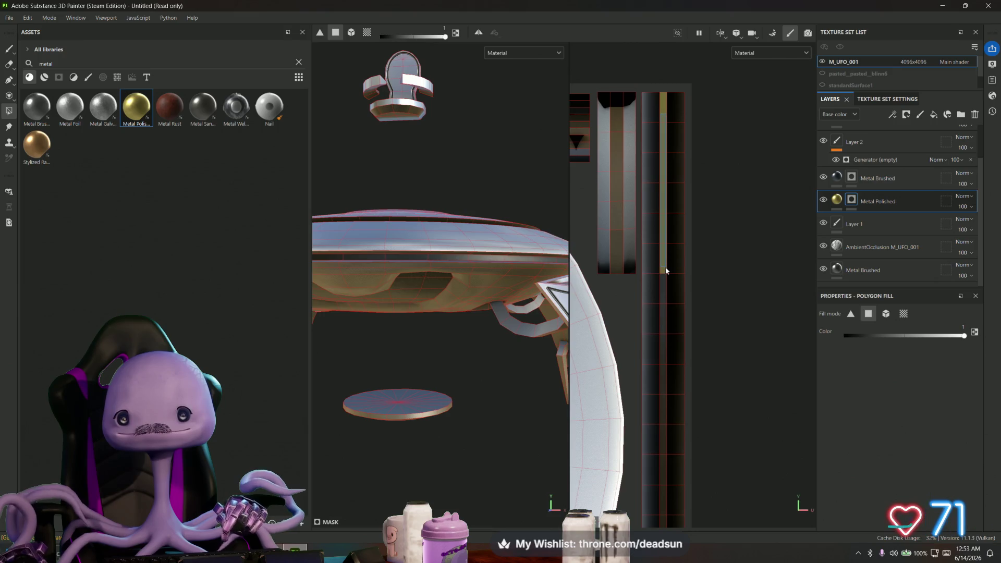
middle_click_drag(675, 298, 675, 146)
left_click_drag(674, 186, 674, 359)
middle_click_drag(675, 362, 675, 136)
left_click_drag(676, 275, 677, 376)
middle_click_drag(677, 376, 663, 150)
left_click_drag(667, 181, 667, 359)
middle_click_drag(667, 359, 662, 112)
left_click_drag(662, 111, 659, 382)
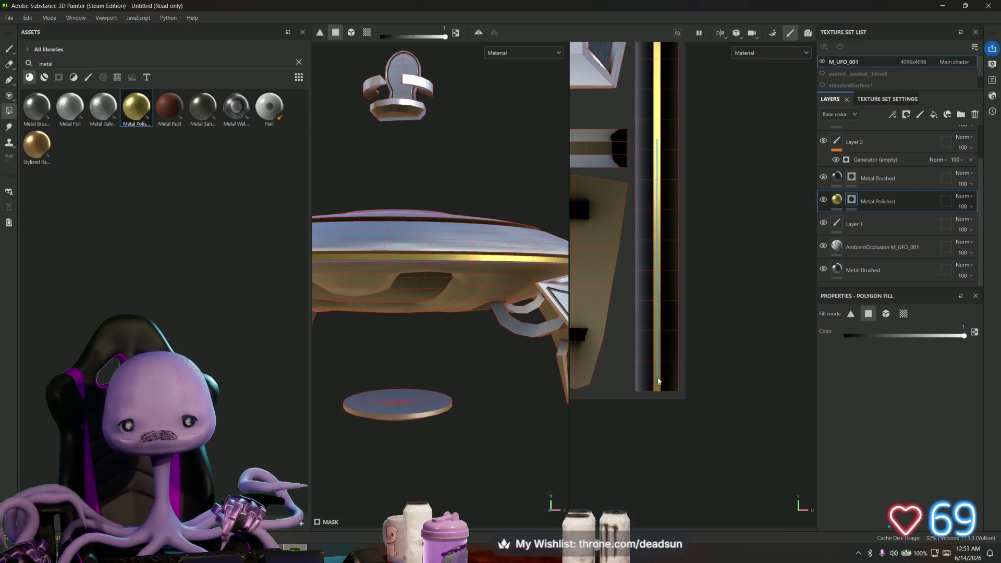
Orbit under and above the saucer to check the new gold rim band
scroll(502, 334, "down", 5)
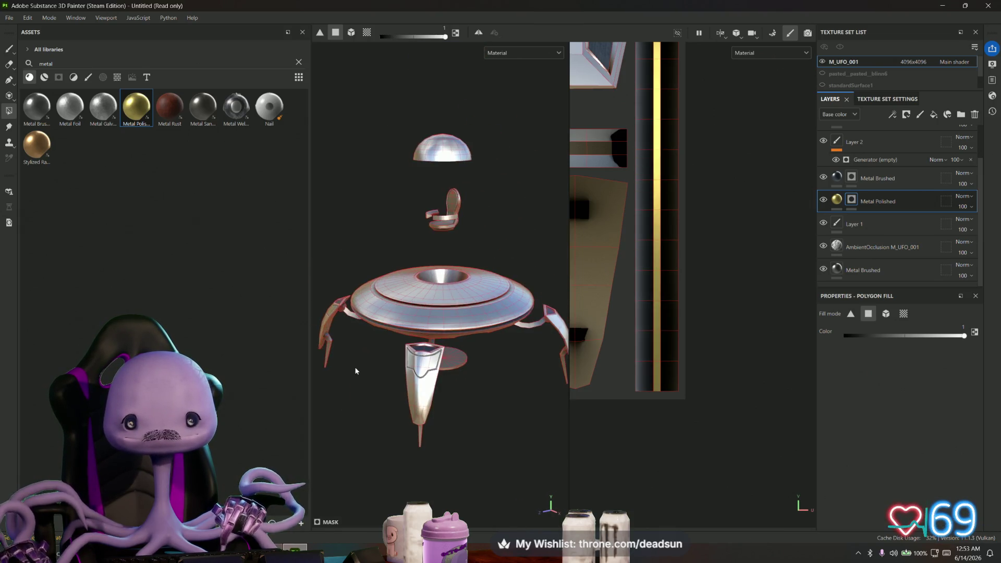
scroll(481, 306, "up", 5)
mouse_move(485, 288)
left_mouse_down("alt")
mouse_move(530, 307)
mouse_move(538, 289)
left_mouse_up("alt")
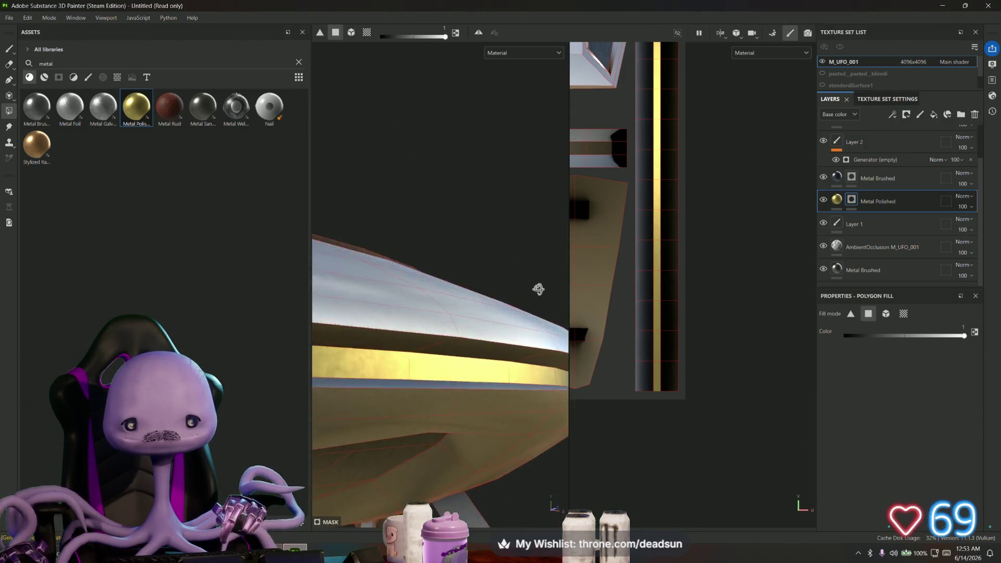
scroll(432, 211, "down", 5)
mouse_move(432, 211)
left_mouse_down("alt")
mouse_move(471, 337)
mouse_move(480, 233)
mouse_move(455, 189)
mouse_move(552, 255)
mouse_move(539, 304)
mouse_move(531, 211)
left_mouse_up("alt")
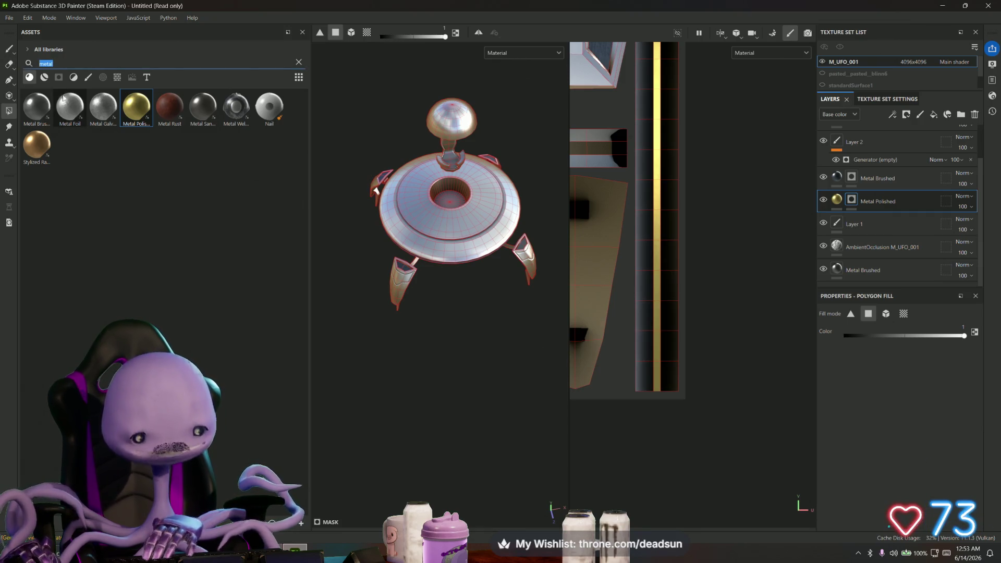
Clear the metal search filter and browse brushes, alphas and procedural textures in the asset library
key("BackSpace")
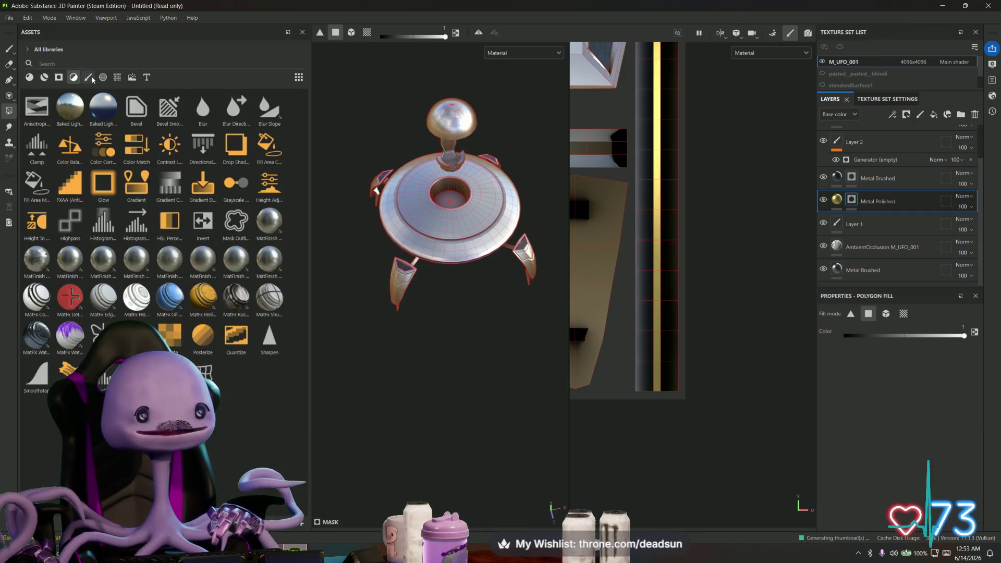
left_click(88, 77)
left_click(106, 78)
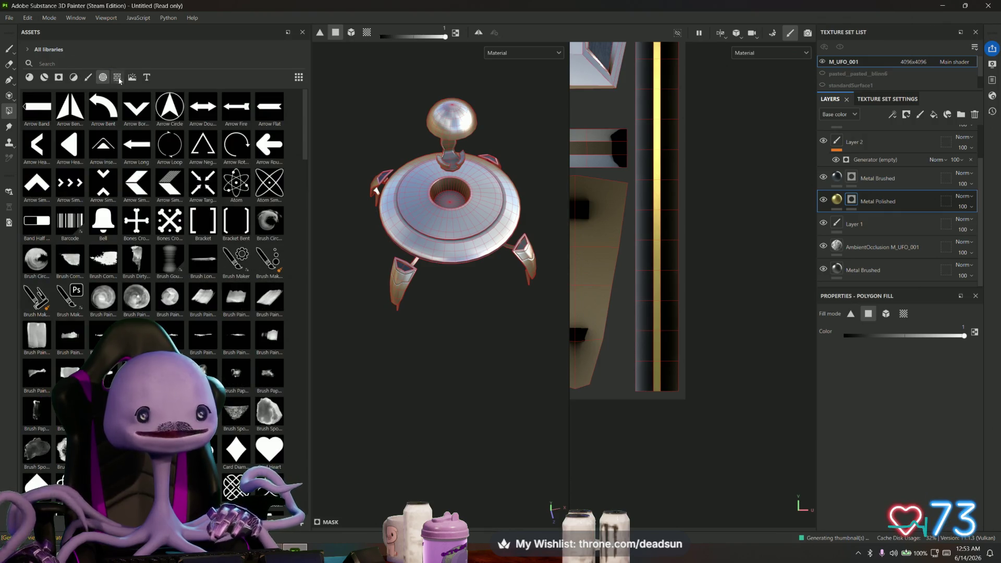
left_click(119, 79)
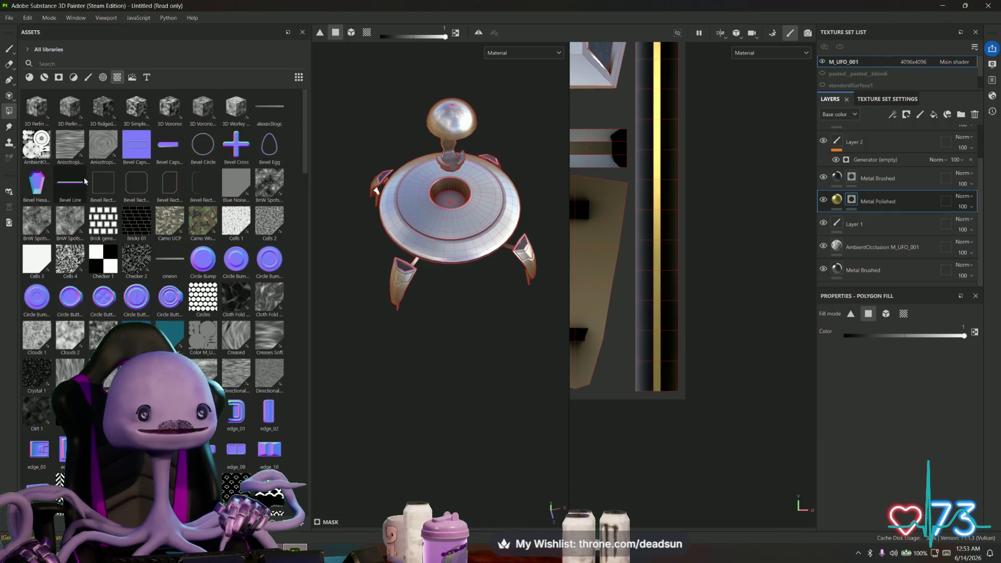
Switch to a top-down view and drop Bevel Circle onto the disc centre as a Normal detail
key("f")
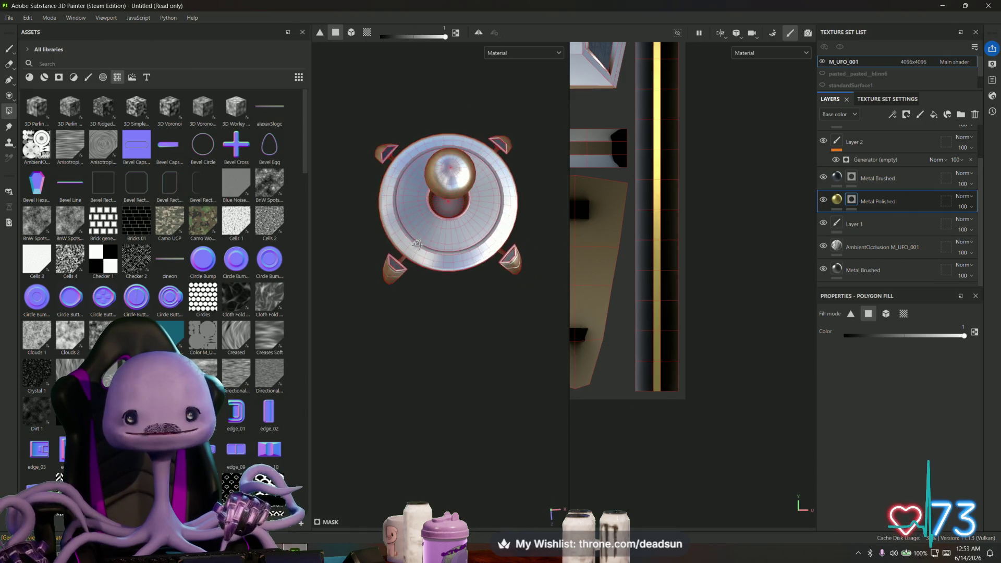
scroll(767, 267, "down", 5)
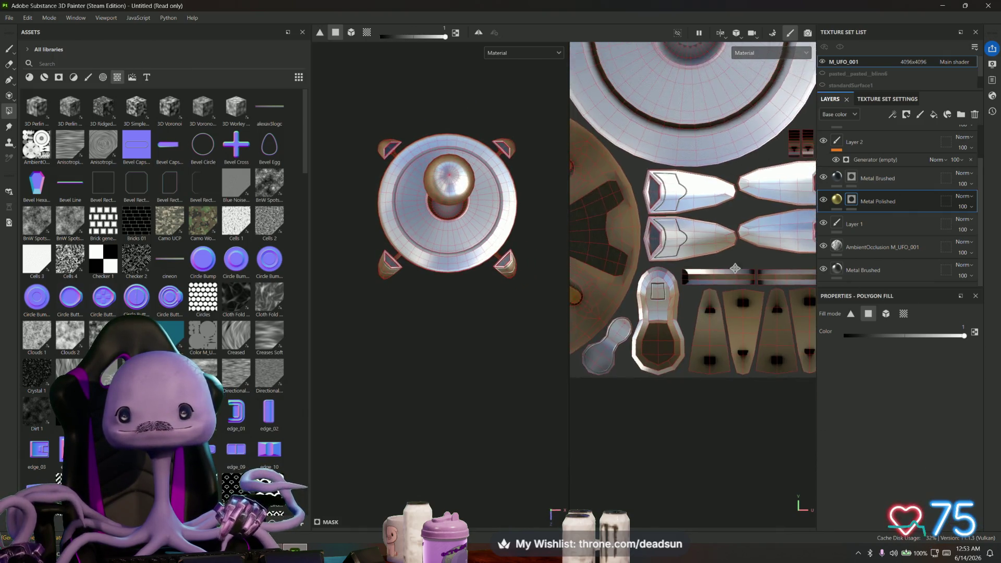
mouse_move(203, 145)
left_mouse_down()
mouse_move(329, 179)
mouse_move(686, 165)
mouse_move(676, 161)
left_mouse_up()
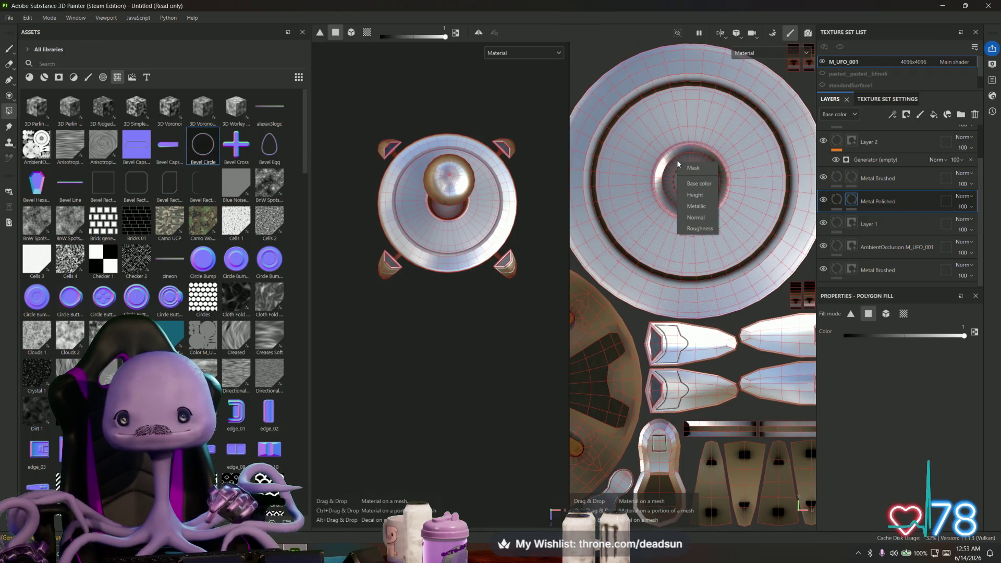
left_click(699, 219)
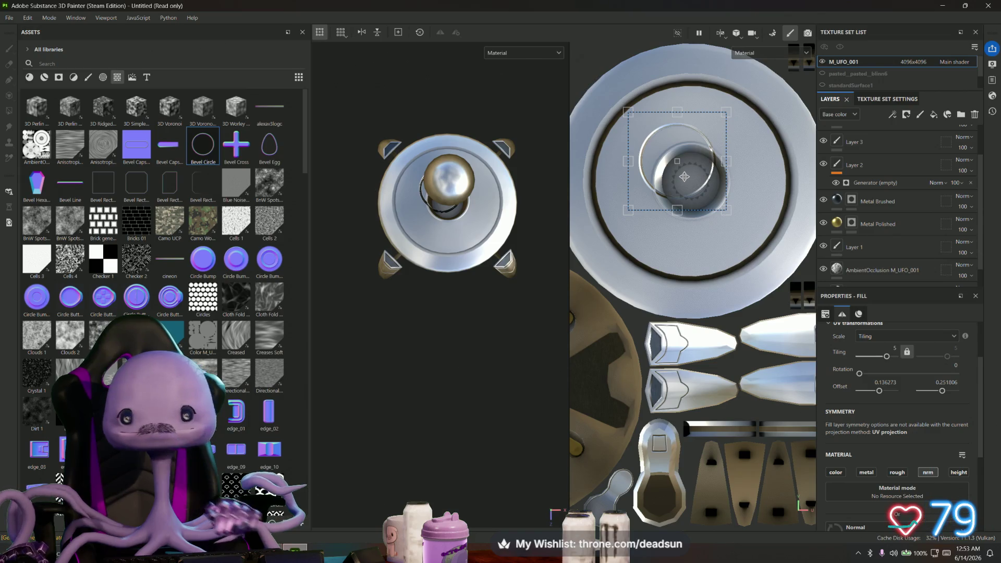
left_click_drag(684, 178, 707, 196)
Zoom in and nudge the bevel circle's UV position to centre it on the hub hole
scroll(704, 195, "up", 1)
scroll(704, 195, "up", 1)
scroll(704, 195, "up", 1)
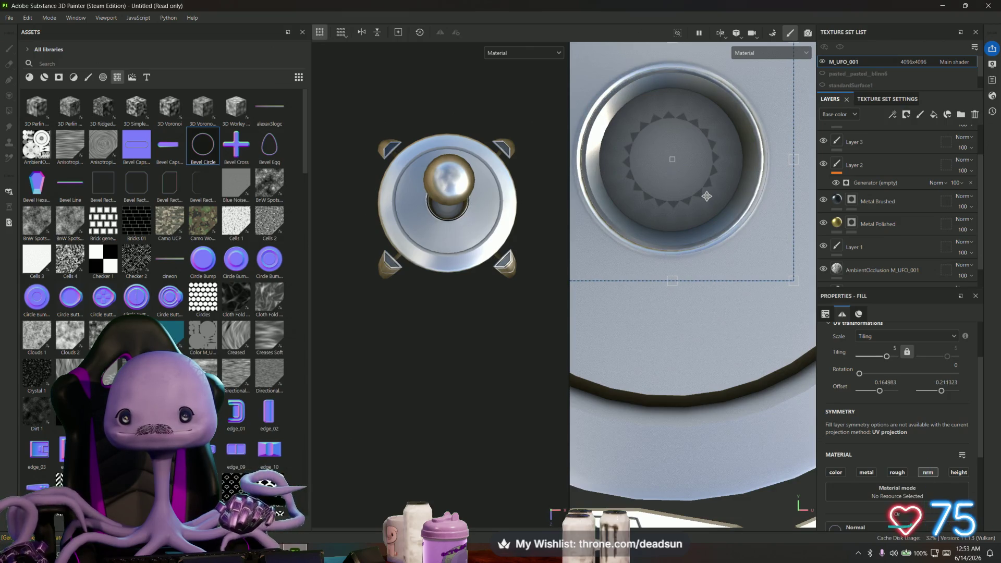
scroll(562, 222, "up", 5)
left_click_drag(562, 221, 471, 182, "alt")
scroll(471, 182, "up", 5)
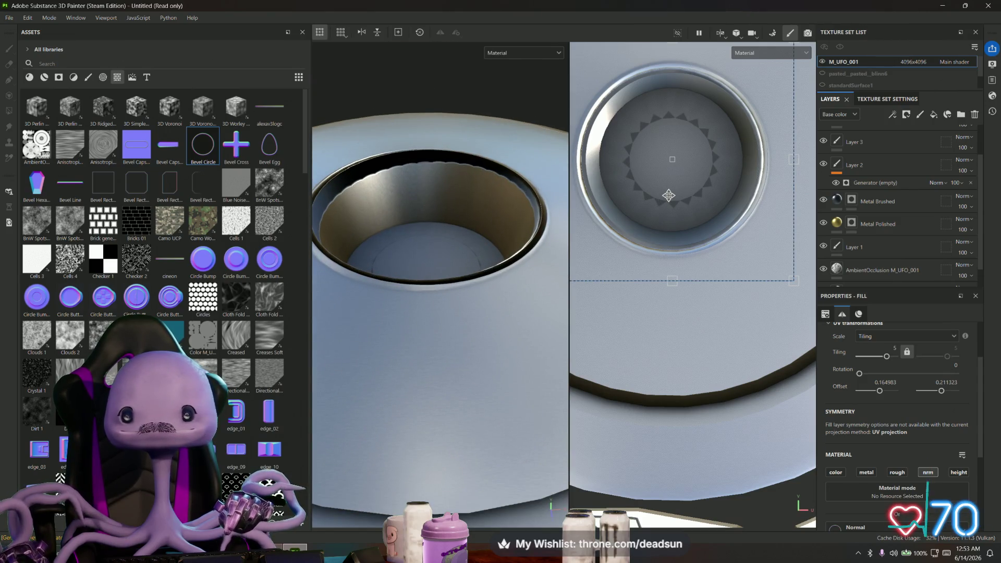
left_click_drag(669, 195, 672, 205)
Pan the UV layout to the leg shells and drop the Bevel Hexagon High detail there
mouse_move(526, 264)
left_mouse_down("alt")
mouse_move(438, 273)
mouse_move(533, 264)
mouse_move(425, 257)
mouse_move(254, 296)
left_mouse_up("alt")
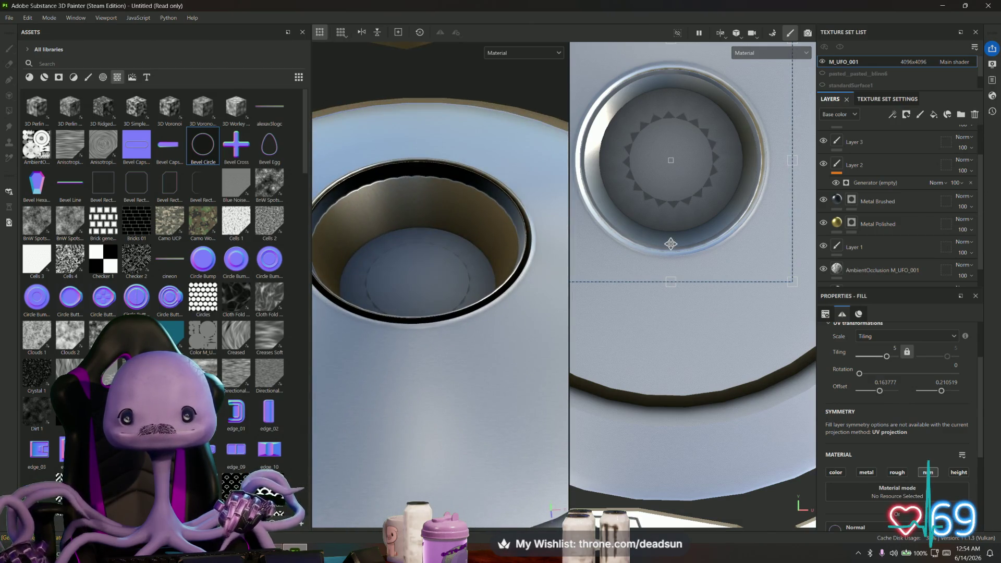
scroll(670, 243, "down", 4)
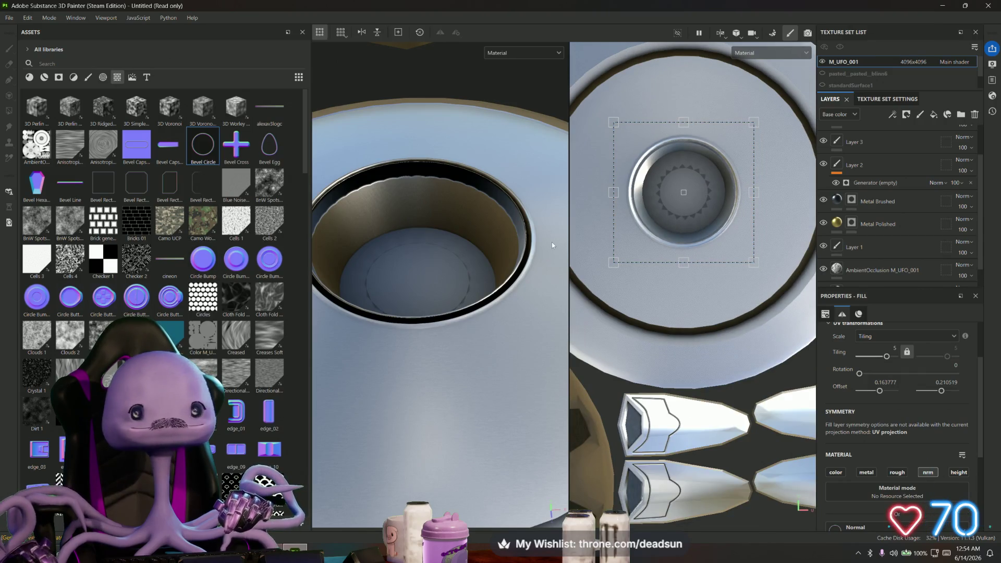
scroll(738, 267, "down", 2)
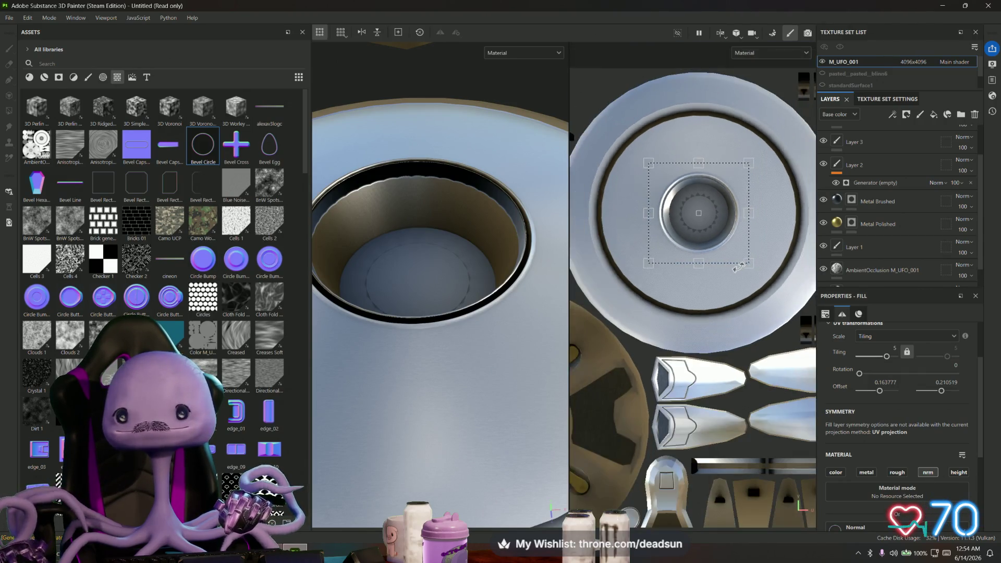
middle_click_drag(731, 288, 650, 205)
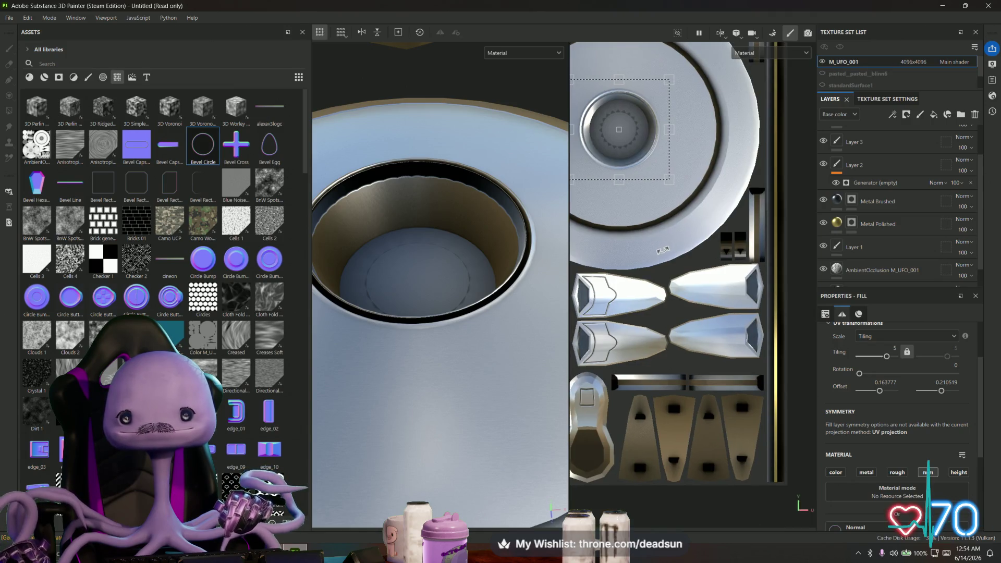
left_click_drag(39, 178, 698, 277)
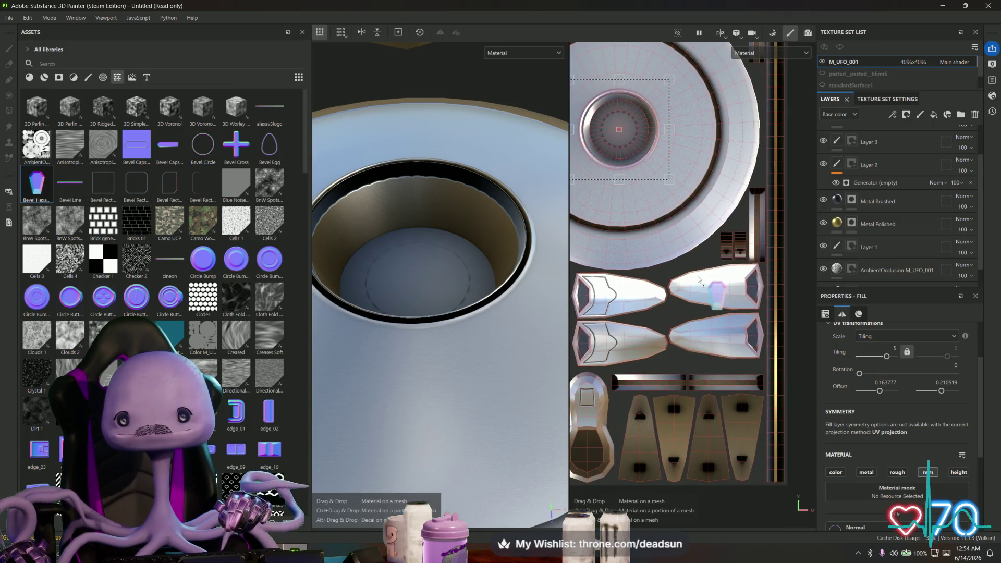
Apply Bevel Hexagon High as a Normal detail, rotated 270° and scaled onto a leg shell
left_click(726, 336)
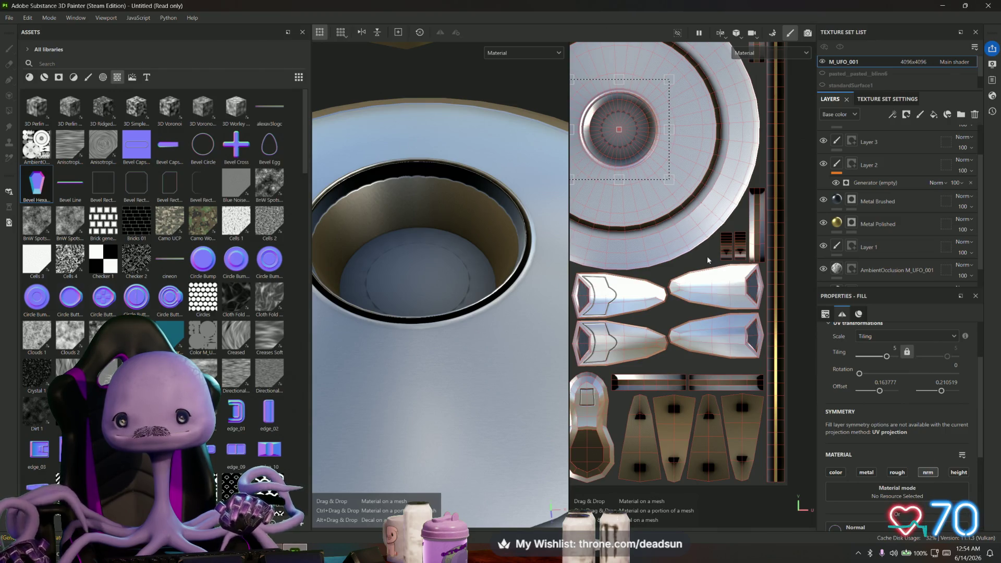
mouse_move(639, 223)
left_mouse_down()
mouse_move(678, 245)
mouse_move(673, 258)
mouse_move(717, 301)
mouse_move(733, 292)
mouse_move(706, 276)
left_mouse_up()
scroll(743, 300, "up", 3)
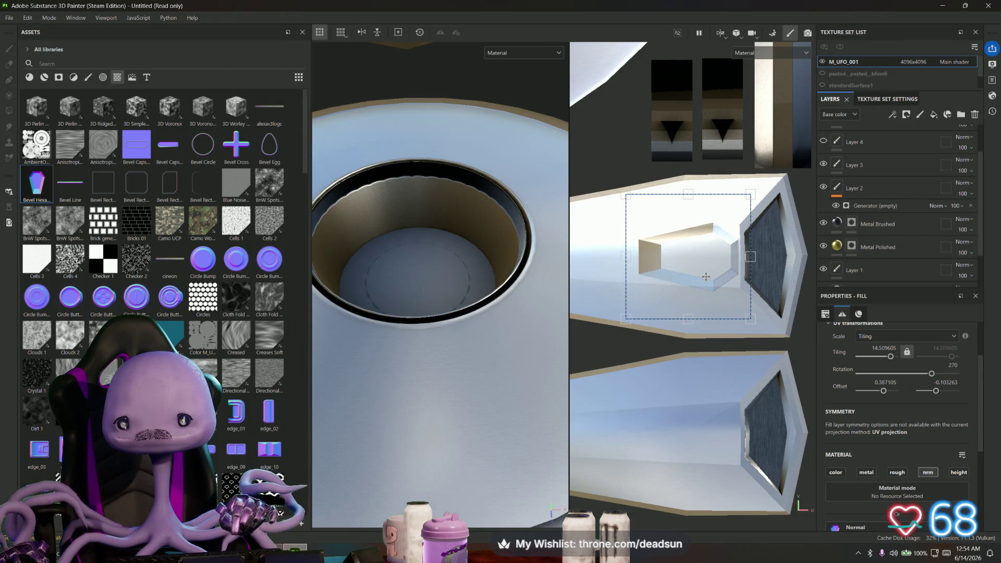
scroll(874, 236, "up", 2)
Duplicate the hexagon layer twice and move a copy onto the lower leg shell
right_click(879, 241)
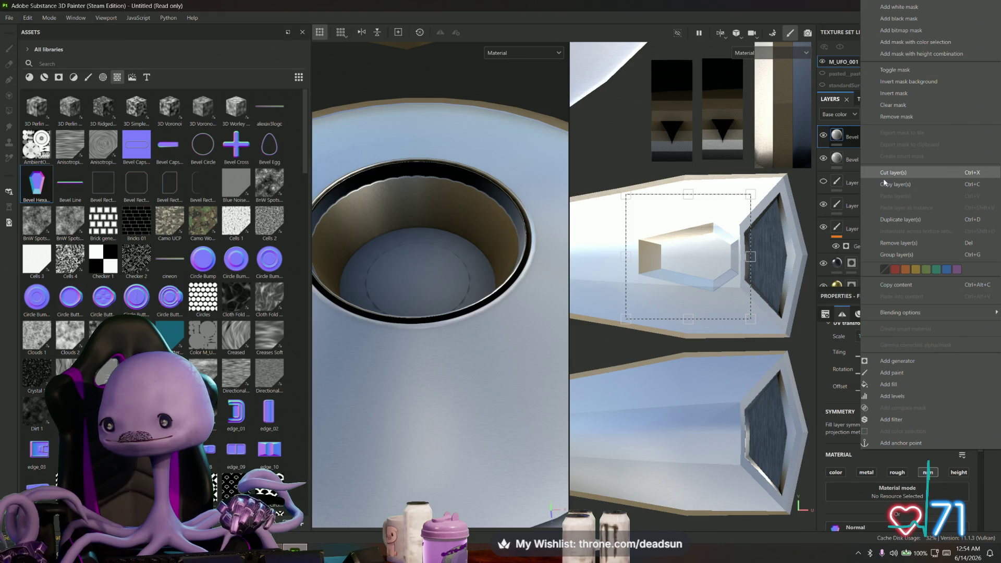
left_click(901, 219)
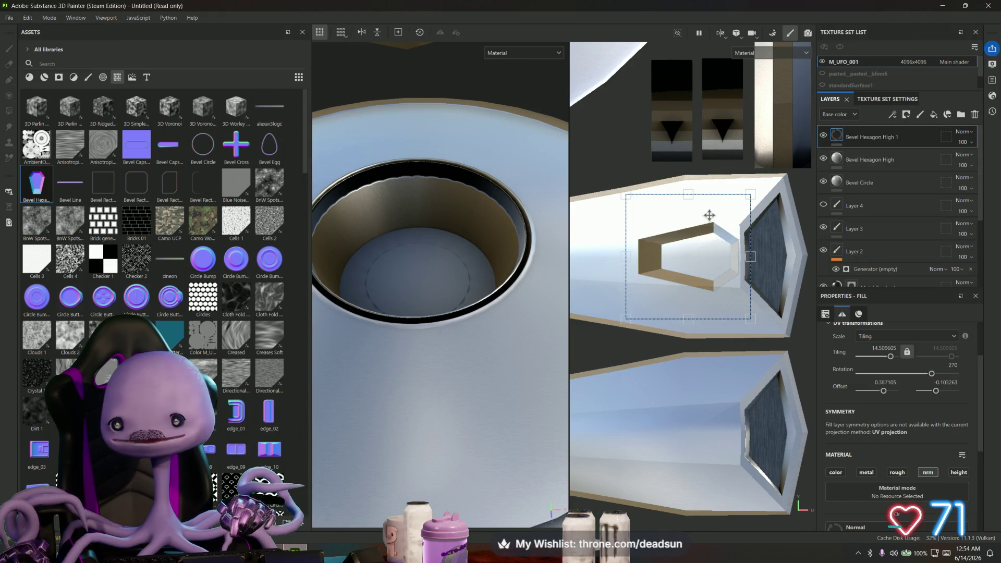
right_click(860, 158)
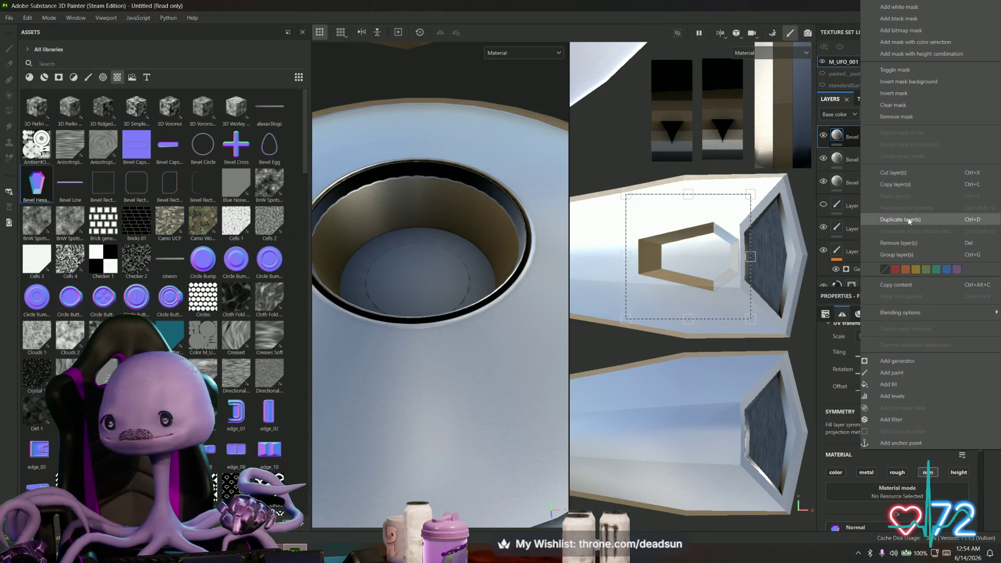
left_click(909, 222)
left_click_drag(721, 204, 722, 382)
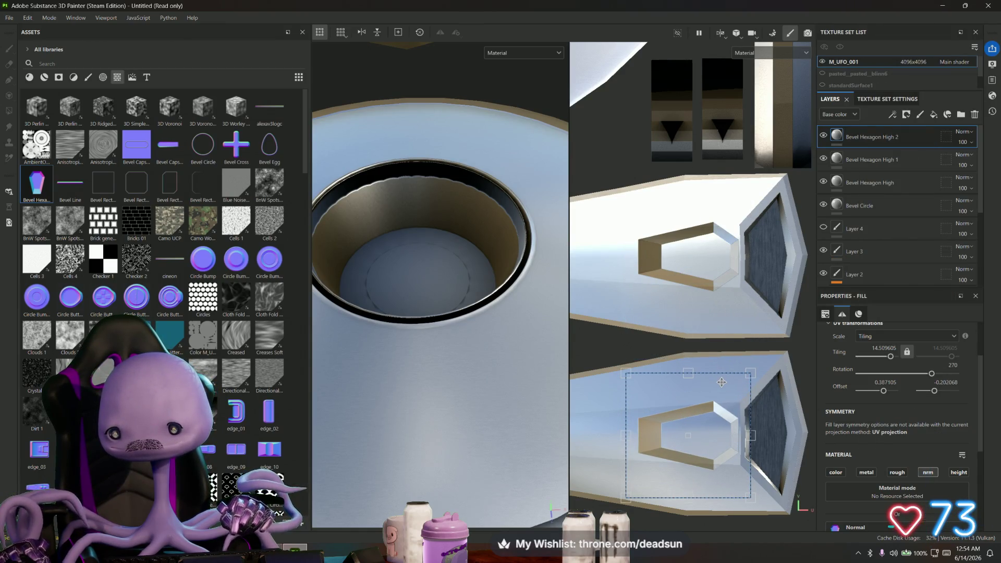
left_click_drag(722, 382, 723, 382)
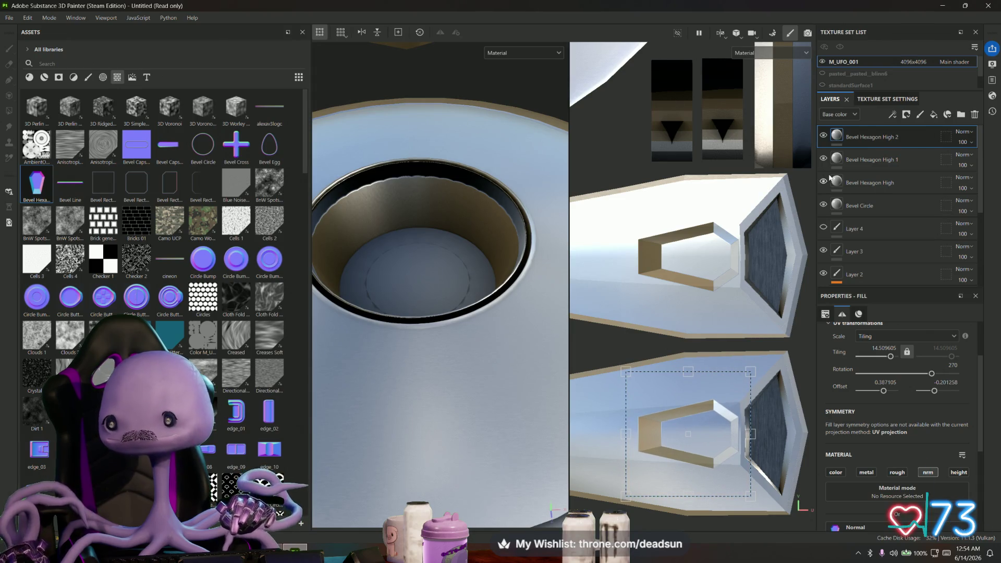
Make a third copy of the Bevel Hexagon High layer
right_click(899, 133)
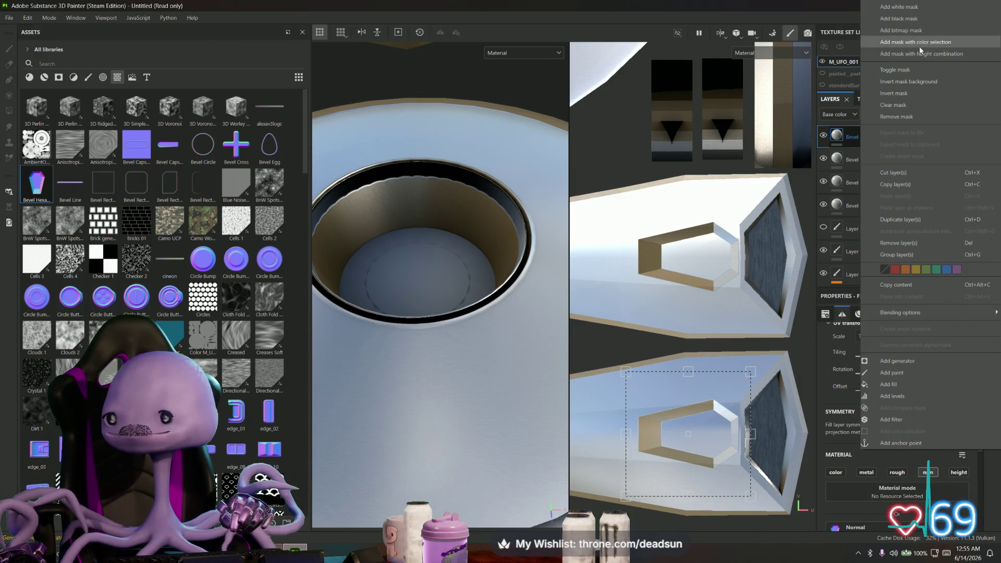
left_click(733, 254)
scroll(733, 254, "down", 2)
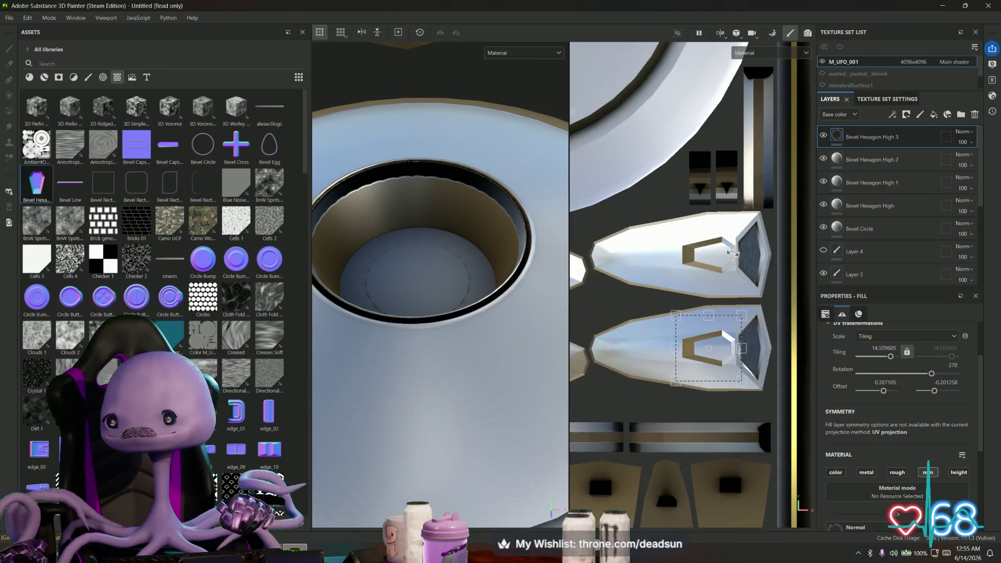
scroll(733, 254, "down", 2)
scroll(522, 308, "down", 3)
left_click_drag(507, 299, 459, 208, "alt")
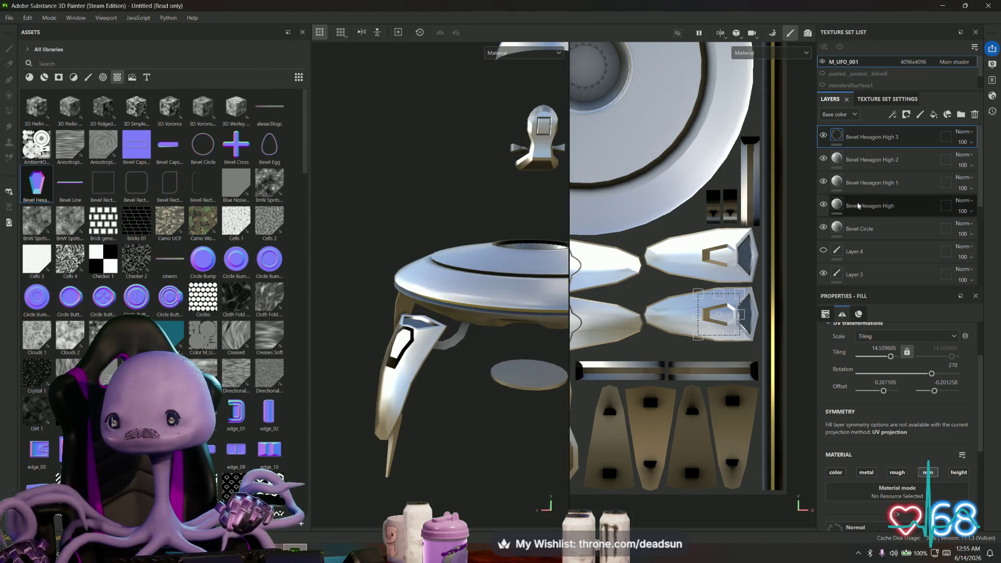
Hide one hexagon copy and select Bevel Hexagon High 1 to check its placement on the legs
left_click(823, 136)
middle_click_drag(464, 282, 443, 267, "alt")
left_click(838, 182)
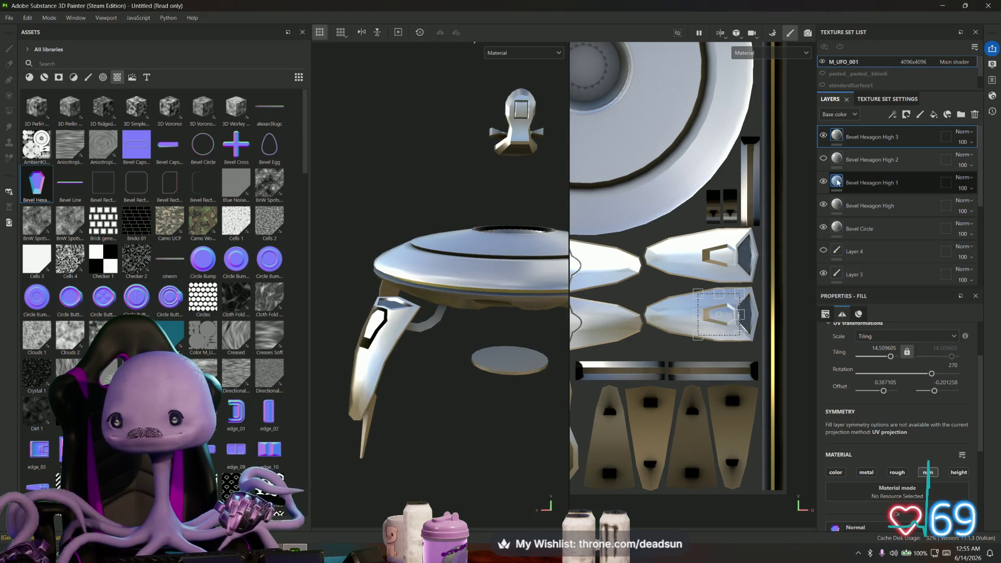
mouse_move(543, 264)
left_mouse_down("alt")
mouse_move(463, 329)
mouse_move(563, 316)
left_mouse_up("alt")
scroll(443, 313, "down", 5)
mouse_move(396, 323)
left_mouse_down("alt")
mouse_move(364, 316)
mouse_move(456, 198)
mouse_move(449, 125)
mouse_move(449, 158)
mouse_move(447, 149)
mouse_move(461, 161)
mouse_move(459, 81)
mouse_move(455, 97)
left_mouse_up("alt")
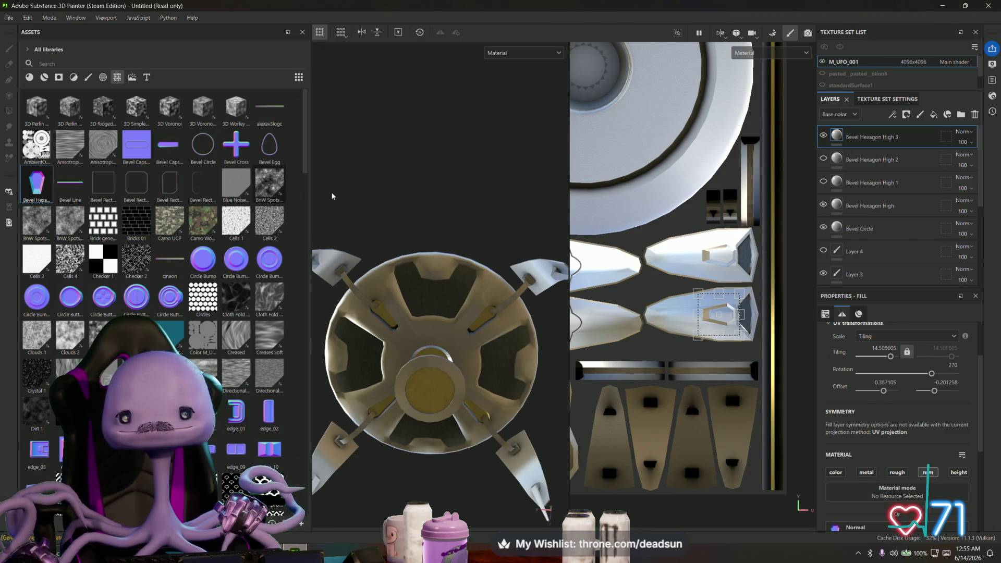
left_click_drag(620, 213, 639, 248, "alt")
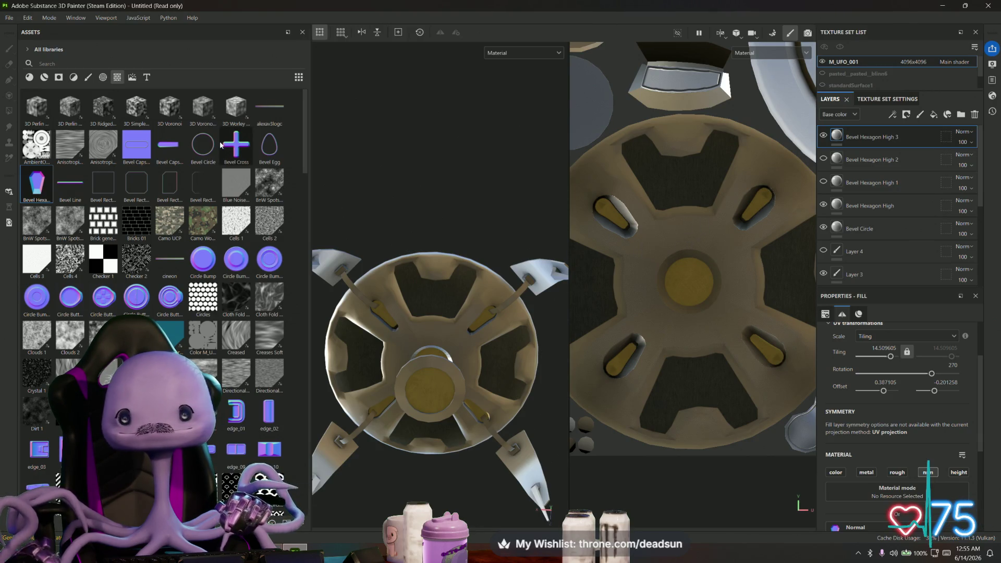
Drop Bevel Circle onto the underside UVs as a Normal detail centred on the brass hub
left_click_drag(219, 142, 679, 276)
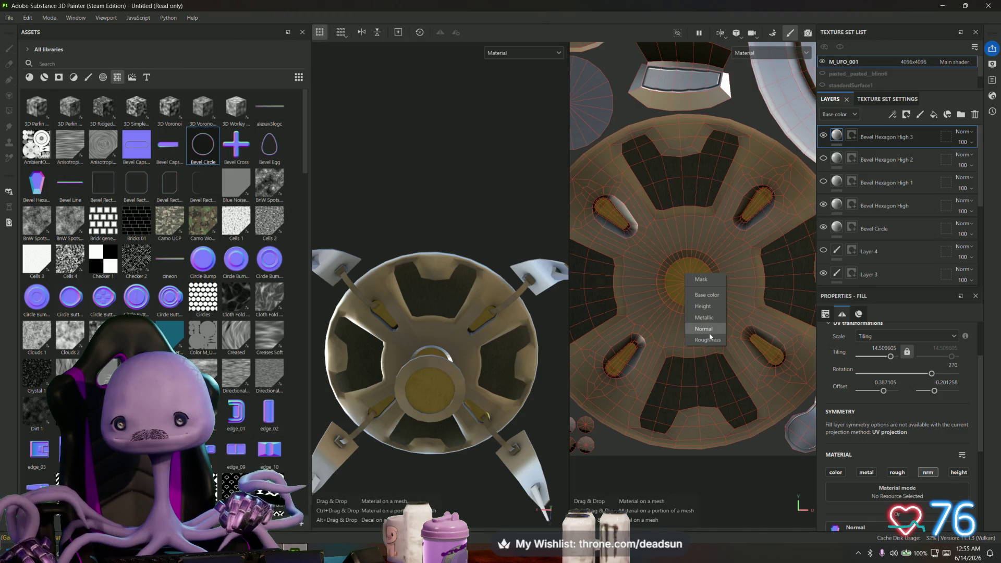
left_click(715, 328)
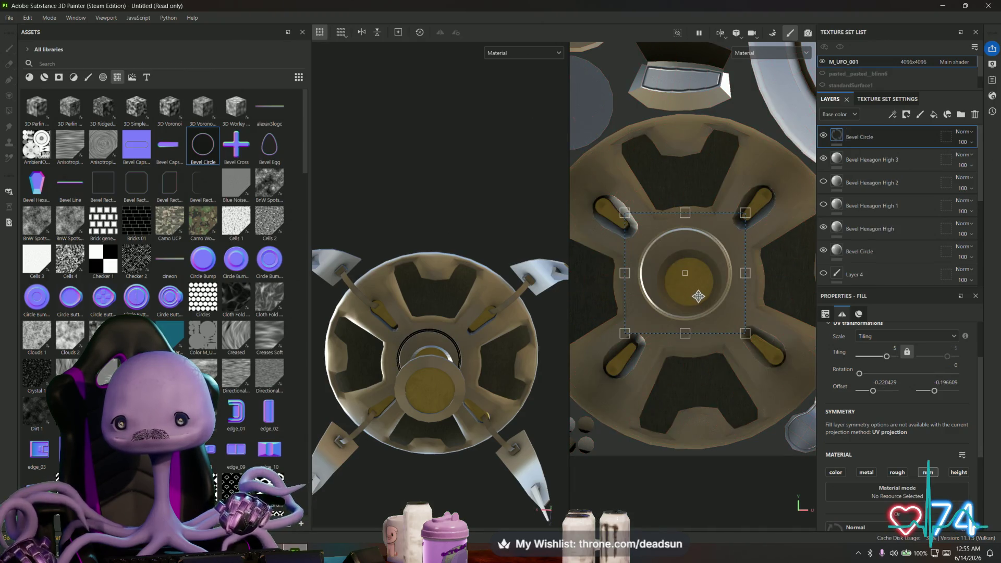
left_click_drag(695, 305, 696, 306)
scroll(697, 306, "up", 3)
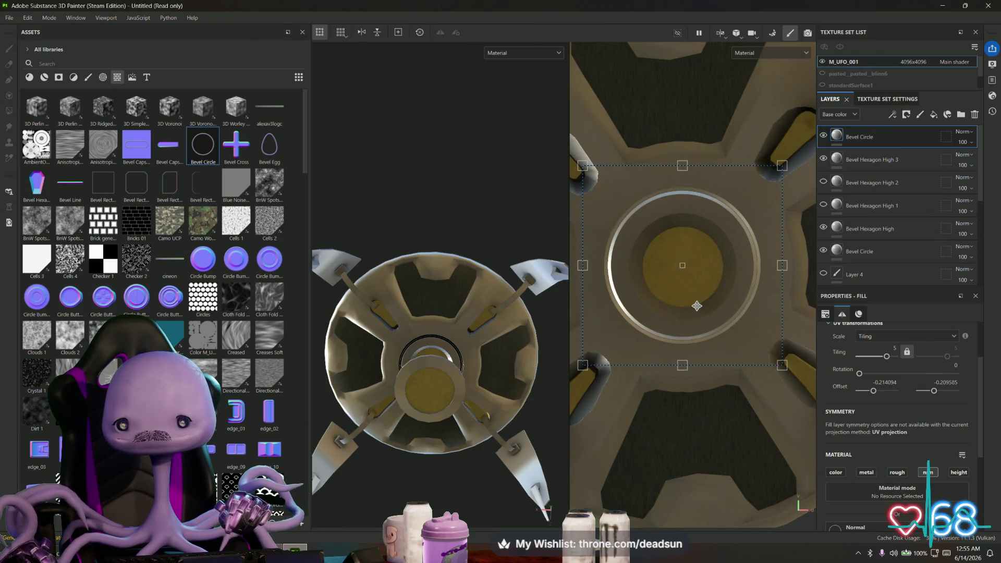
Orbit the underside and review the Bevel Hexagon High 2, High 1 and original Bevel Circle layers
mouse_move(430, 329)
left_mouse_down("alt")
mouse_move(425, 376)
mouse_move(384, 463)
mouse_move(407, 454)
mouse_move(423, 355)
mouse_move(561, 474)
left_mouse_up("alt")
scroll(693, 277, "down", 5)
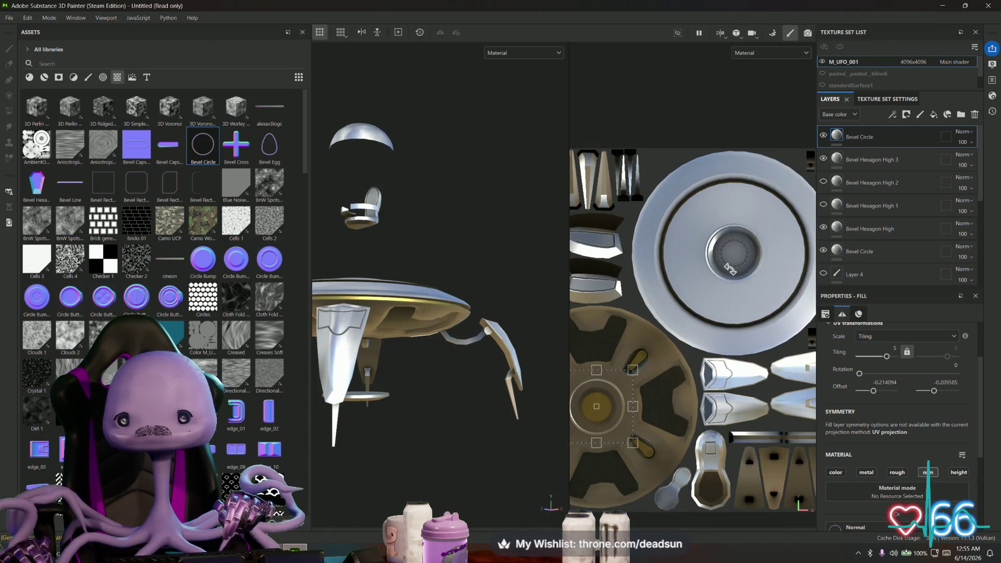
left_click(874, 184)
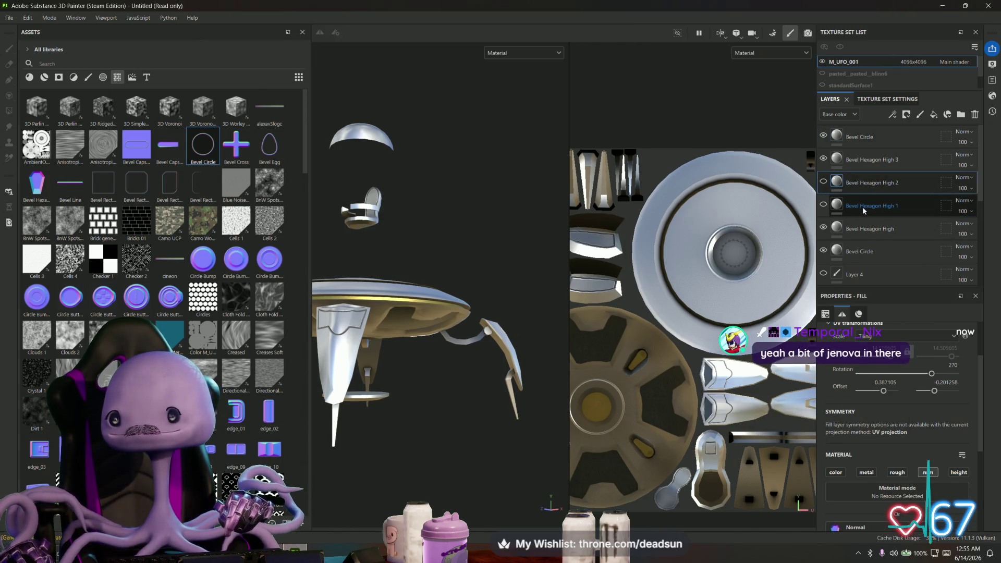
left_click(863, 207)
left_click(865, 232)
left_click(858, 251)
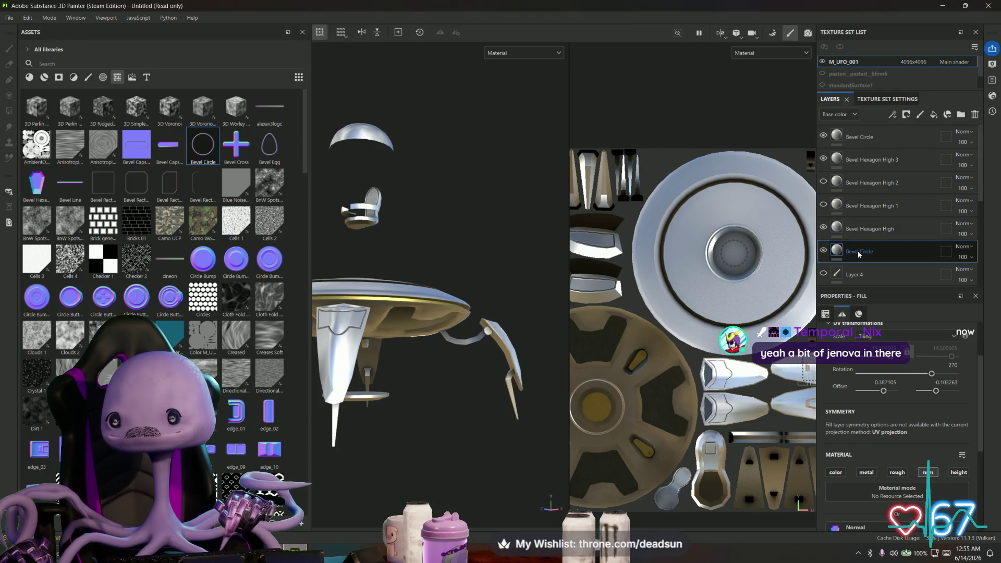
scroll(741, 261, "up", 5)
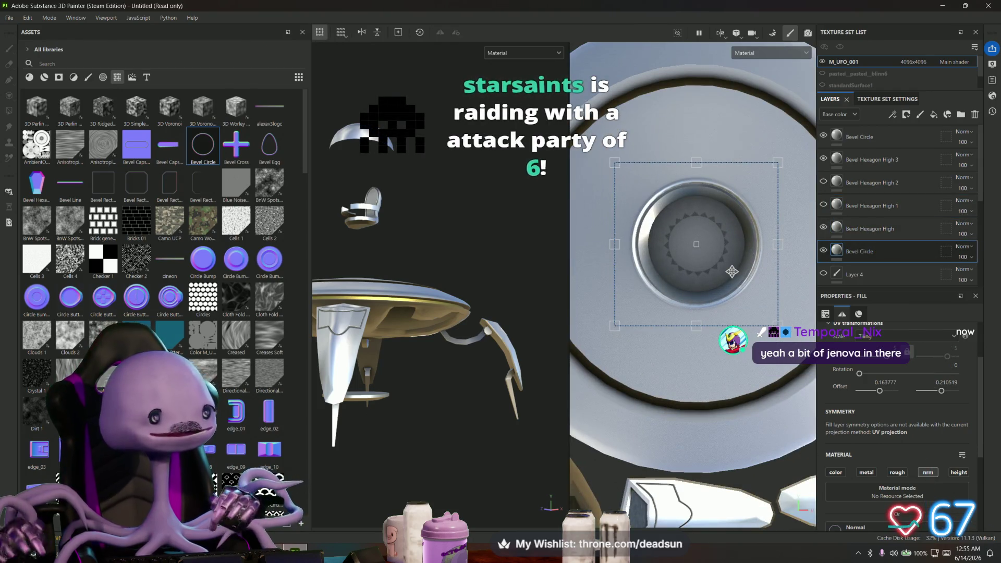
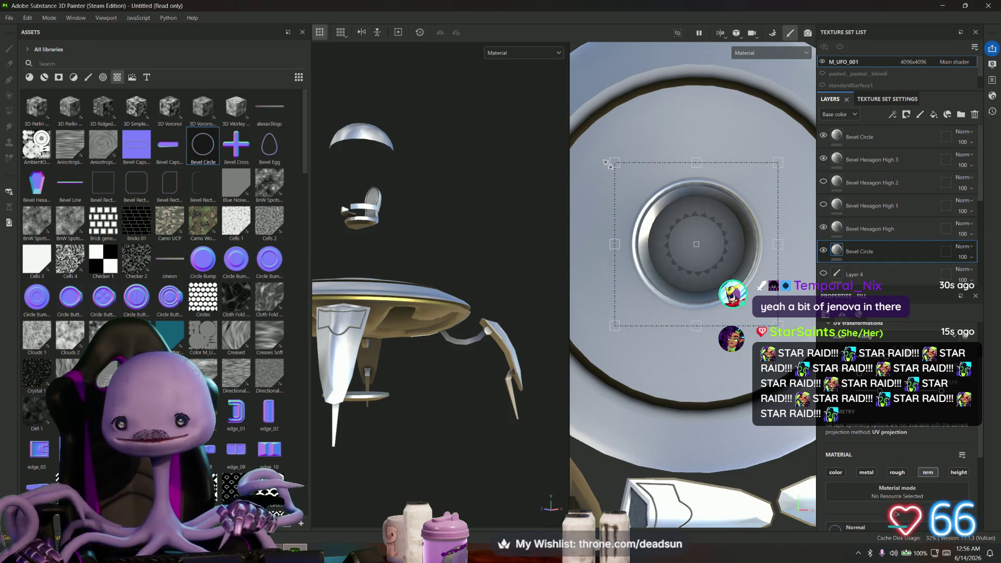
Scale up the Bevel Circle ring around the saucer's opening, nudge it right and down, and check it from above
left_click_drag(607, 164, 572, 118)
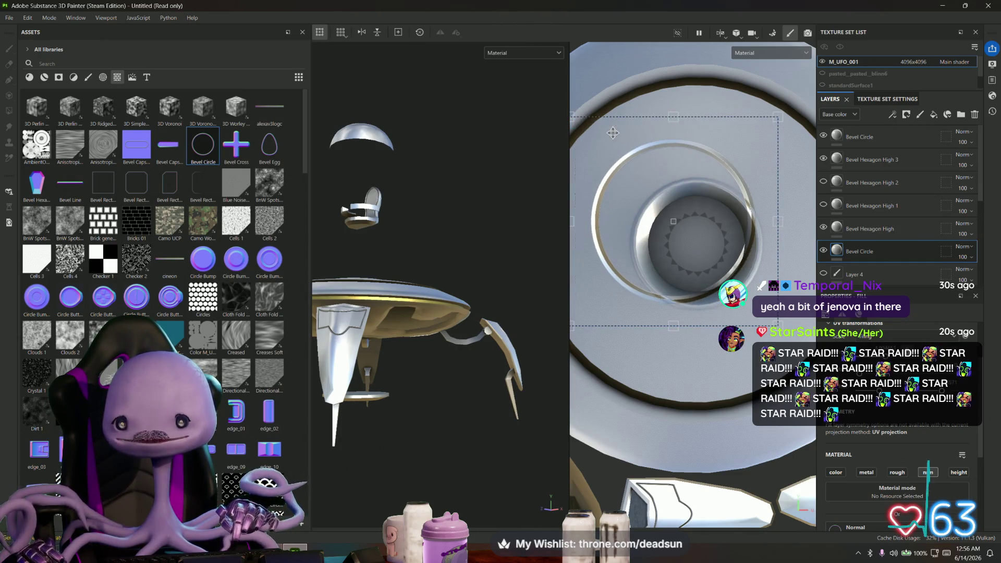
left_click_drag(635, 145, 659, 168)
left_click_drag(520, 218, 483, 340, "alt")
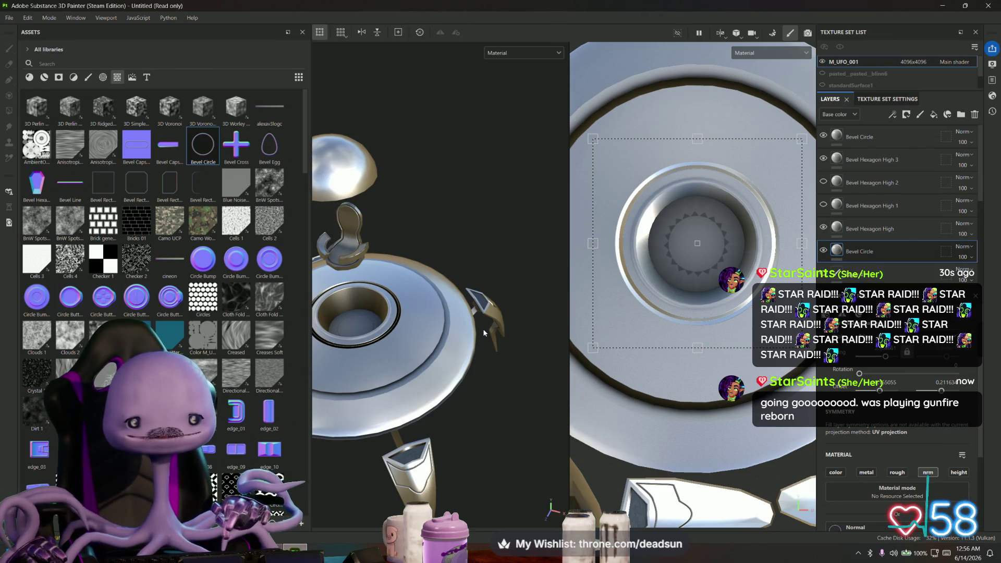
mouse_move(483, 329)
left_mouse_down("alt")
mouse_move(435, 353)
mouse_move(459, 301)
mouse_move(407, 334)
mouse_move(392, 305)
mouse_move(401, 268)
left_mouse_up("alt")
Lower the Bevel Circle layer's Normal channel opacity from 45 down to 37
scroll(920, 450, "down", 5)
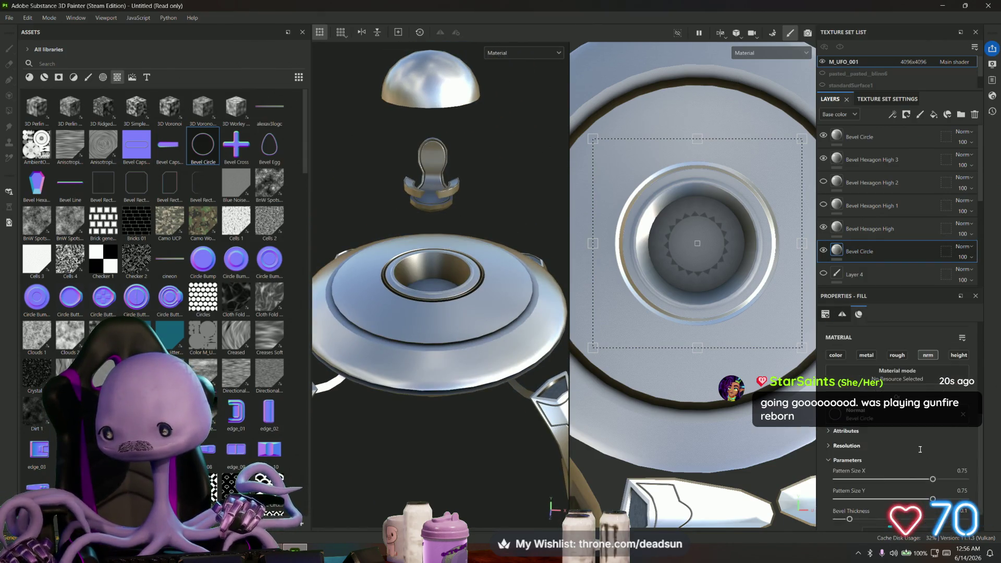
scroll(859, 462, "up", 1)
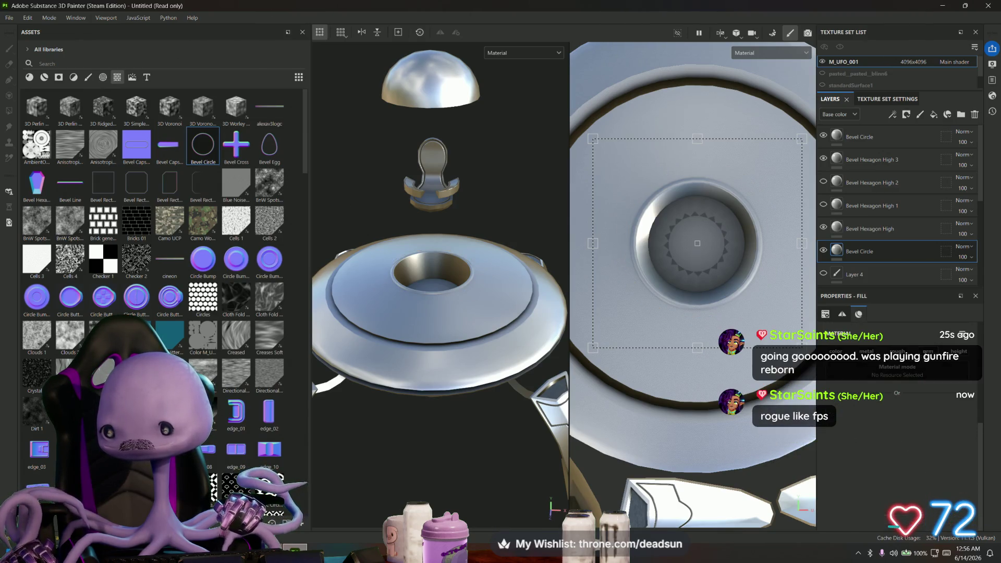
scroll(895, 441, "down", 1)
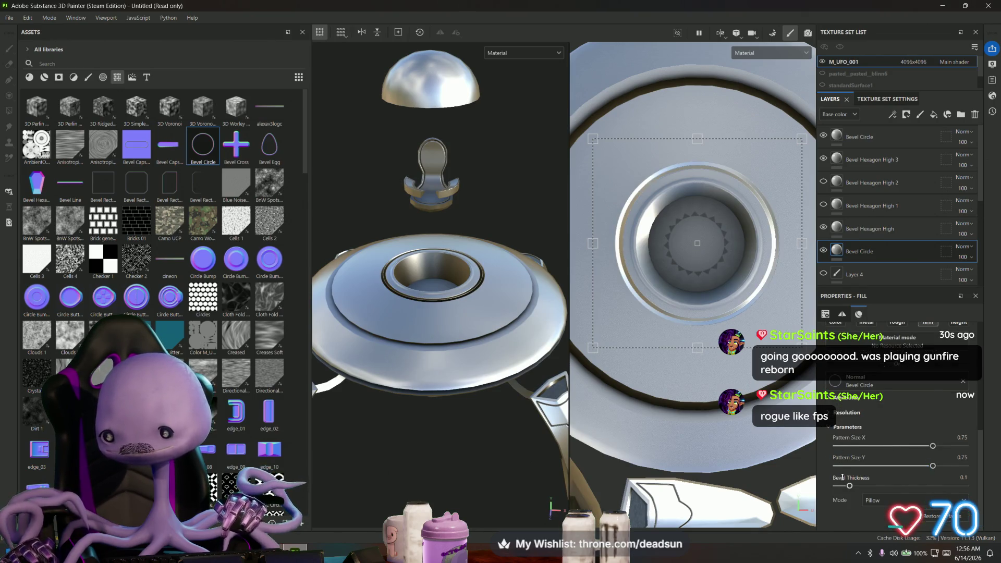
left_click_drag(965, 258, 985, 277)
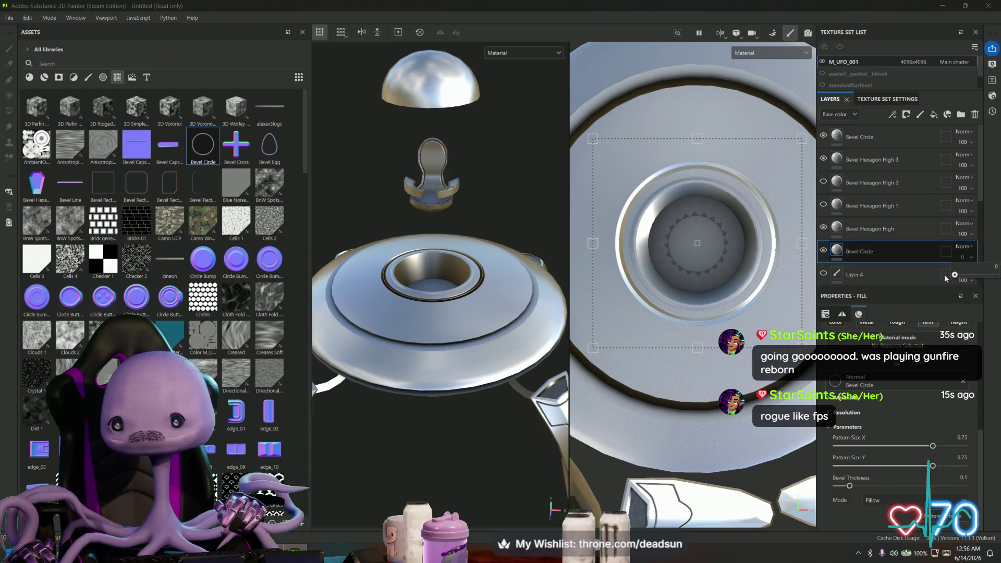
left_click(845, 115)
left_click(839, 158)
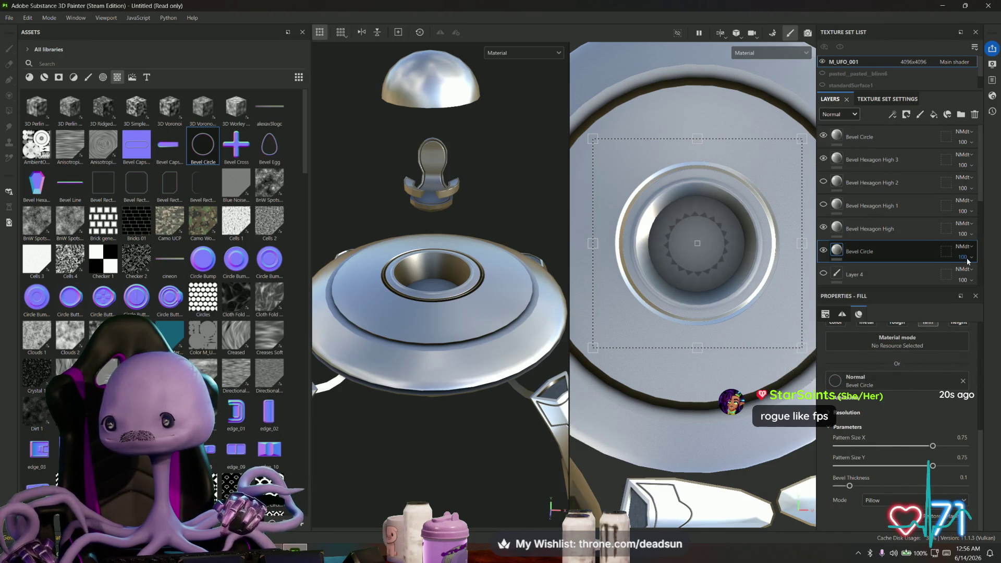
left_click_drag(993, 276, 971, 275)
mouse_move(553, 292)
left_mouse_down("alt")
mouse_move(563, 354)
mouse_move(568, 322)
mouse_move(569, 365)
left_mouse_up("alt")
Duplicate the Bevel Circle layer and enlarge the copied ring's projection, nudging it left and down
right_click(868, 252)
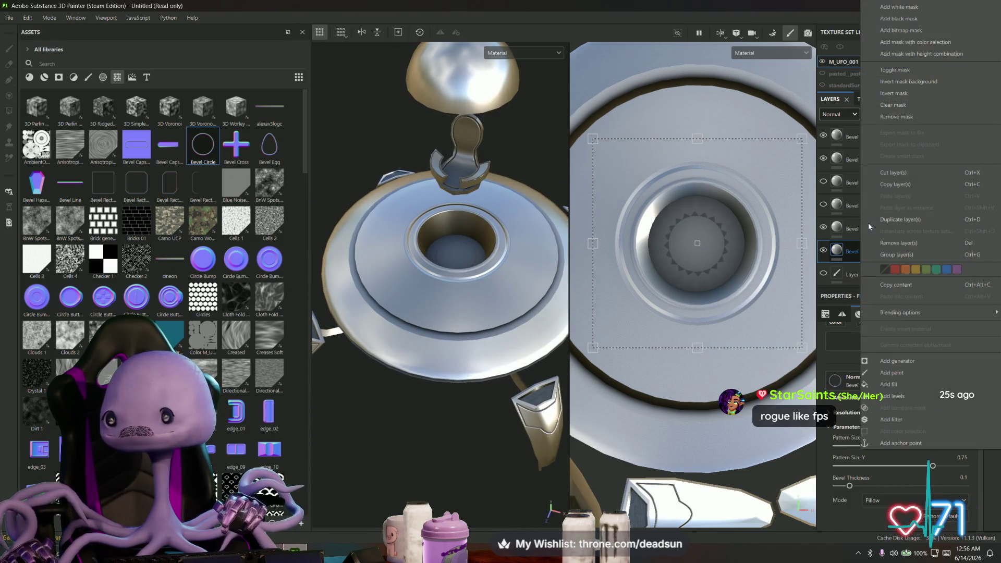
left_click(908, 219)
scroll(650, 210, "down", 3)
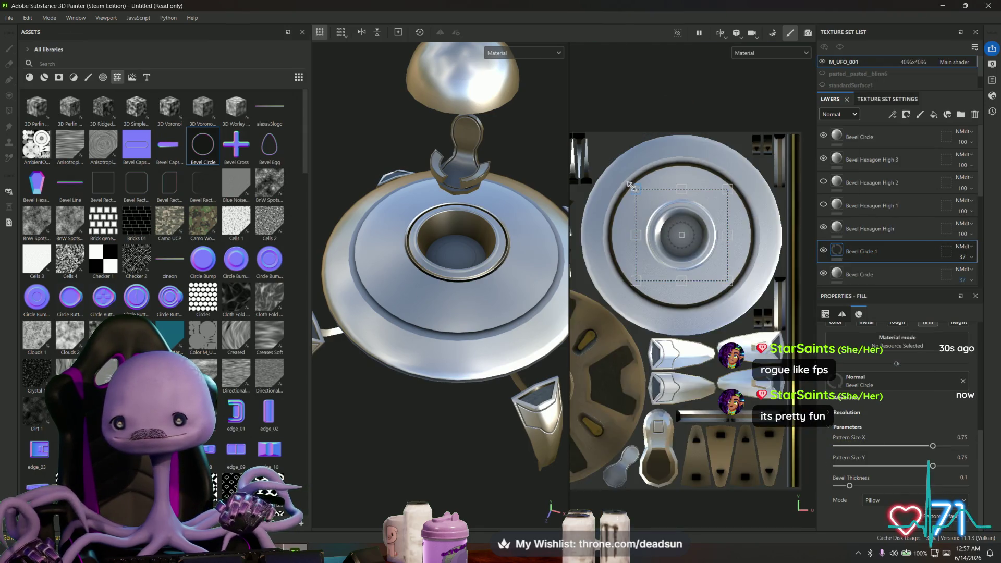
left_click_drag(622, 167, 599, 152)
left_click_drag(667, 190, 675, 196)
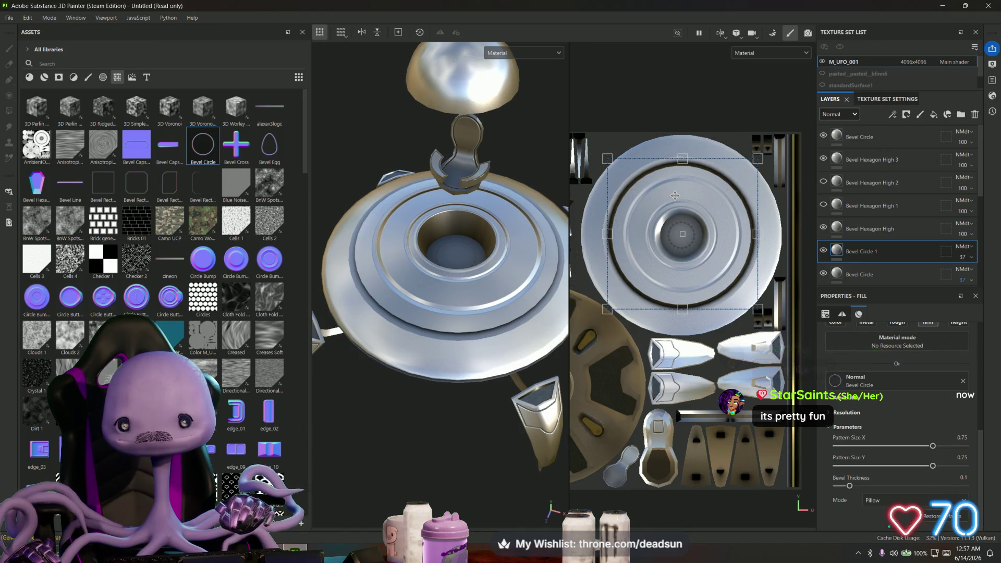
left_click_drag(675, 196, 674, 197)
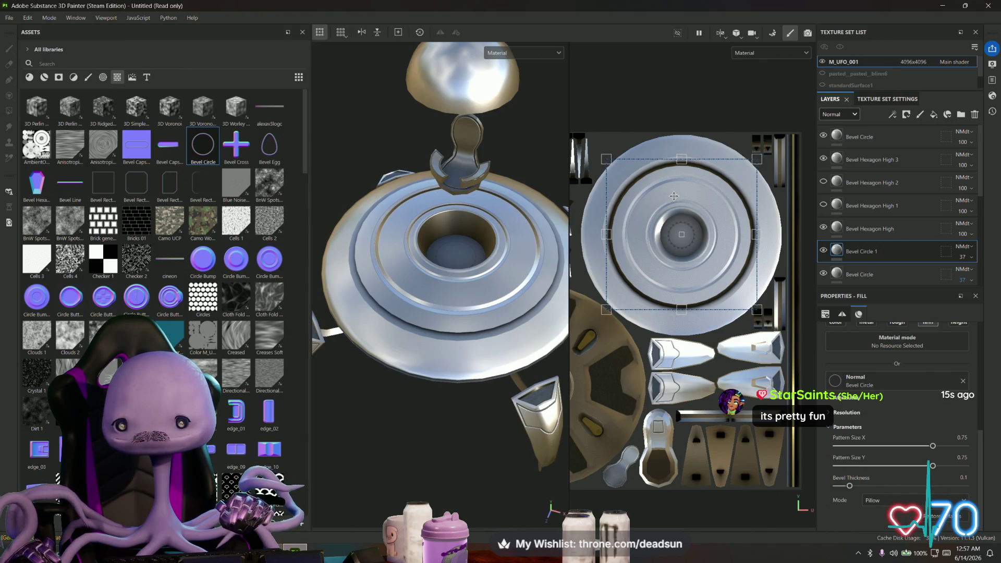
Inspect the new ring from a top-down angle, then switch over to Maya
mouse_move(412, 271)
left_mouse_down("alt")
mouse_move(408, 344)
mouse_move(454, 307)
left_mouse_up("alt")
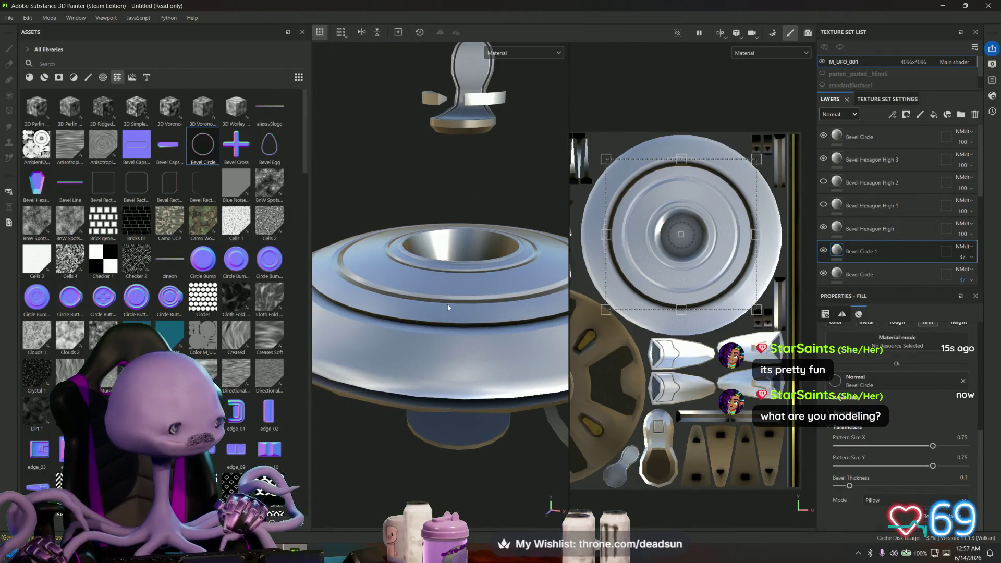
scroll(449, 313, "down", 6)
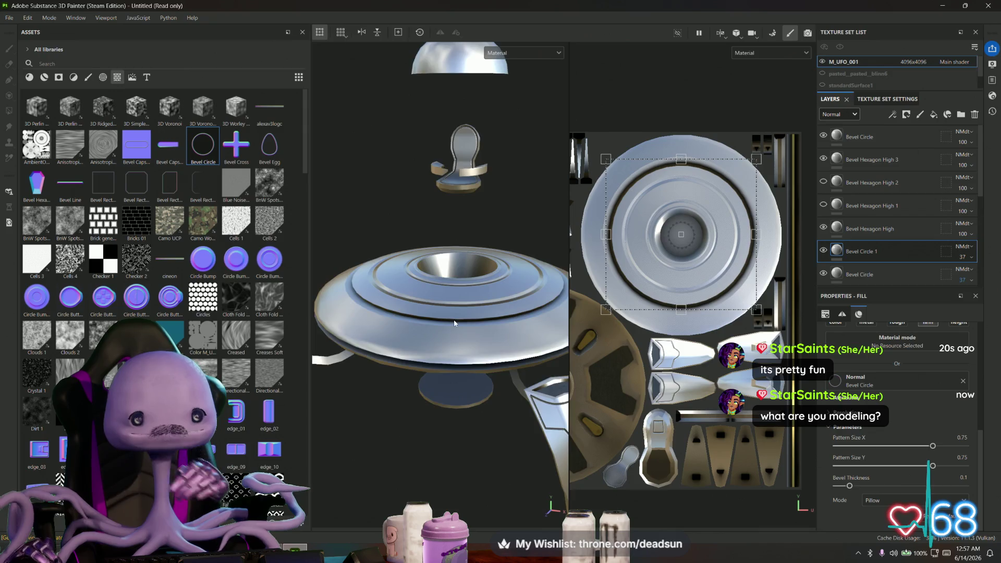
left_click_drag(472, 311, 474, 323, "alt")
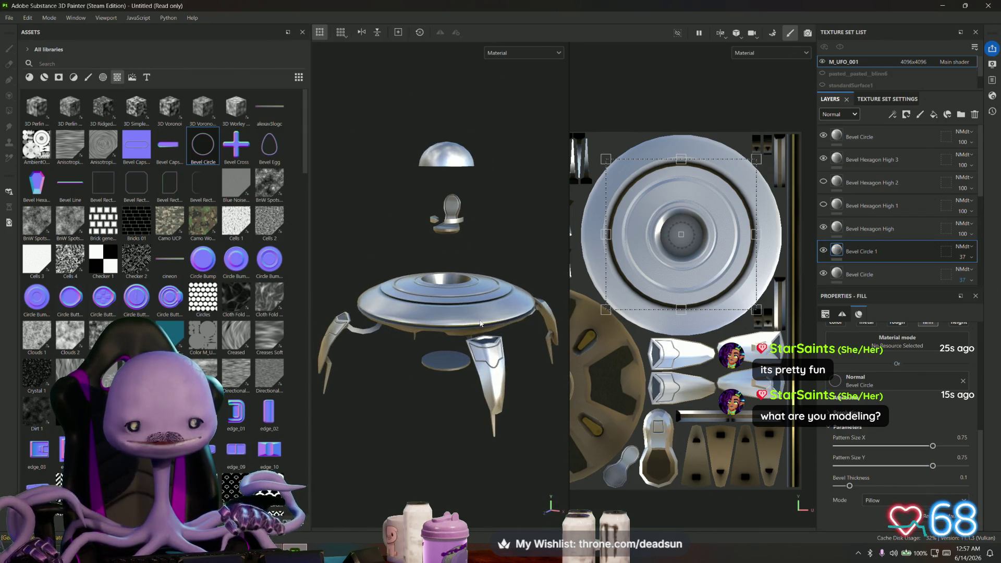
key("alt+Tab")
scroll(485, 323, "down", 10)
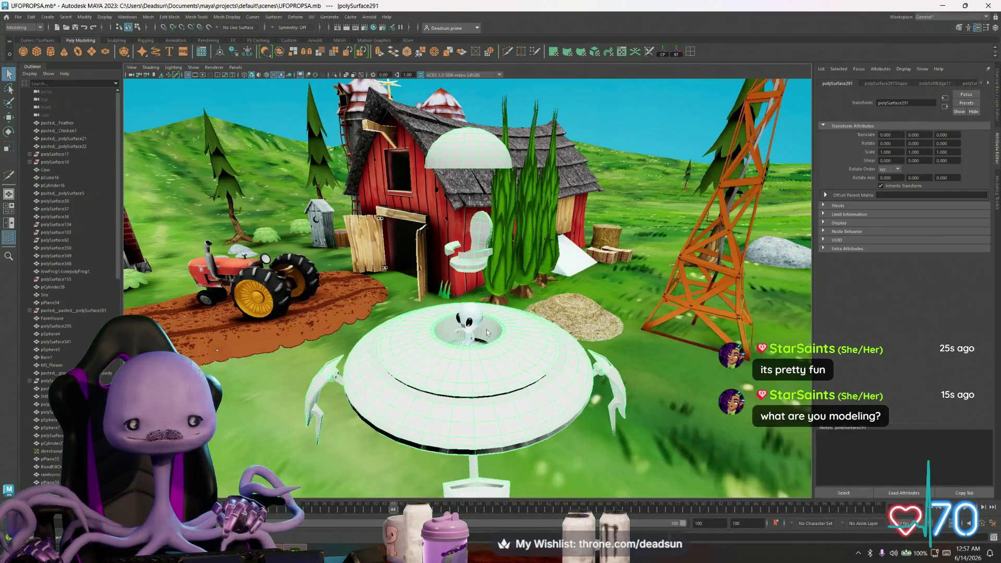
Tumble and zoom the Maya camera from overhead down to the tractor and barn
mouse_move(481, 336)
left_mouse_down("alt")
mouse_move(464, 307)
mouse_move(480, 354)
left_mouse_up("alt")
mouse_move(478, 290)
left_mouse_down("alt")
mouse_move(522, 283)
mouse_move(494, 321)
left_mouse_up("alt")
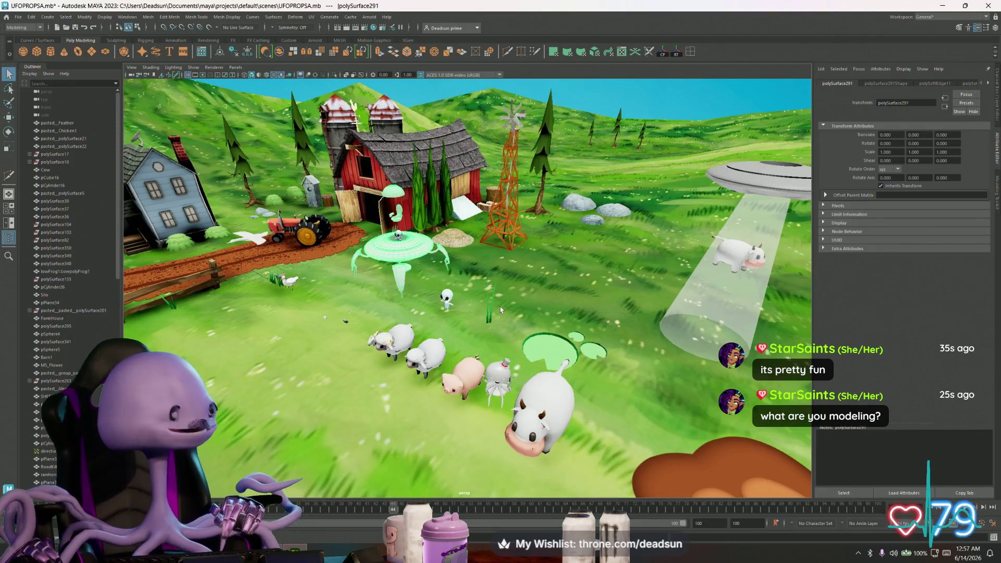
mouse_move(463, 280)
left_mouse_down("alt")
mouse_move(595, 297)
mouse_move(562, 277)
mouse_move(517, 302)
mouse_move(539, 308)
left_mouse_up("alt")
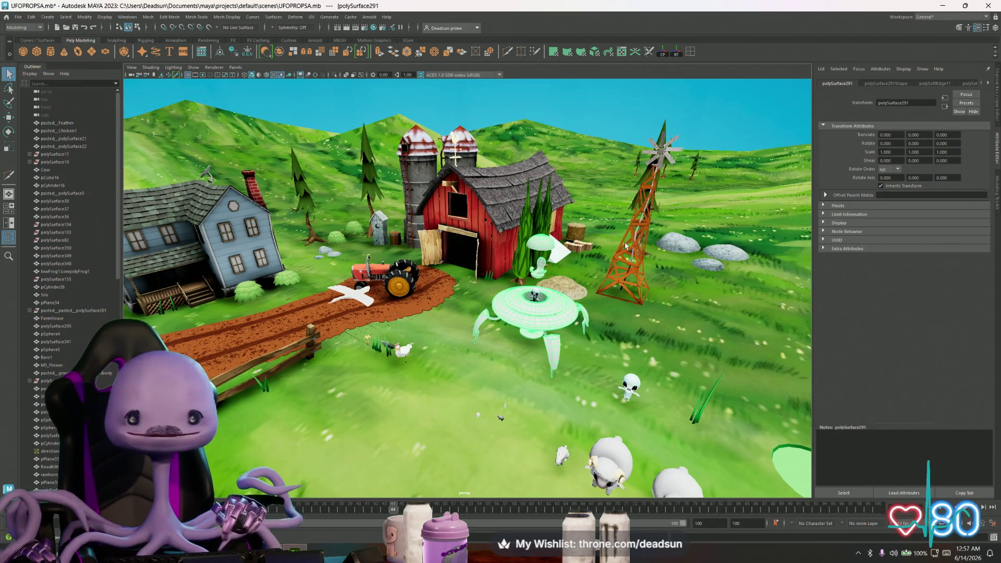
scroll(472, 287, "up", 5)
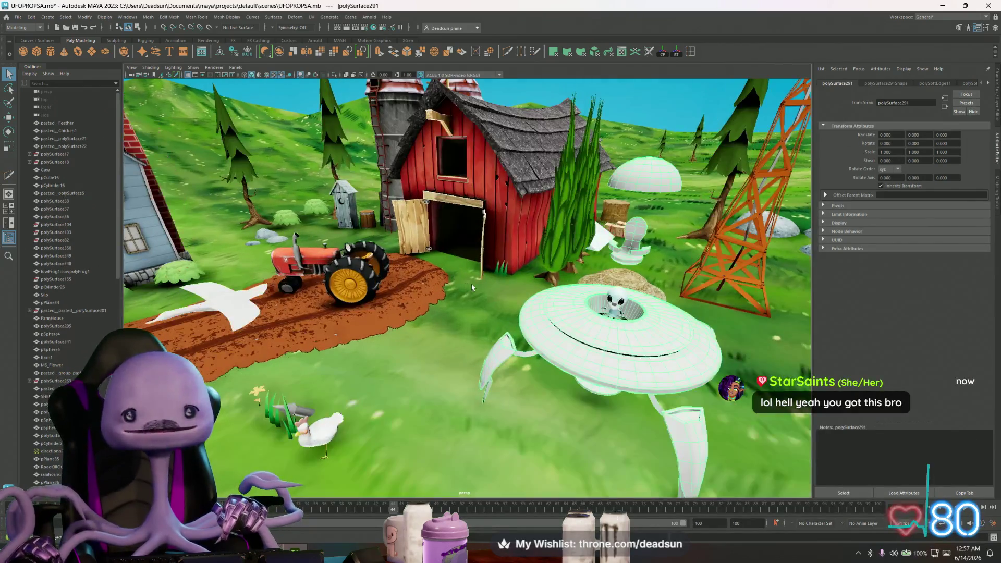
scroll(516, 315, "down", 10)
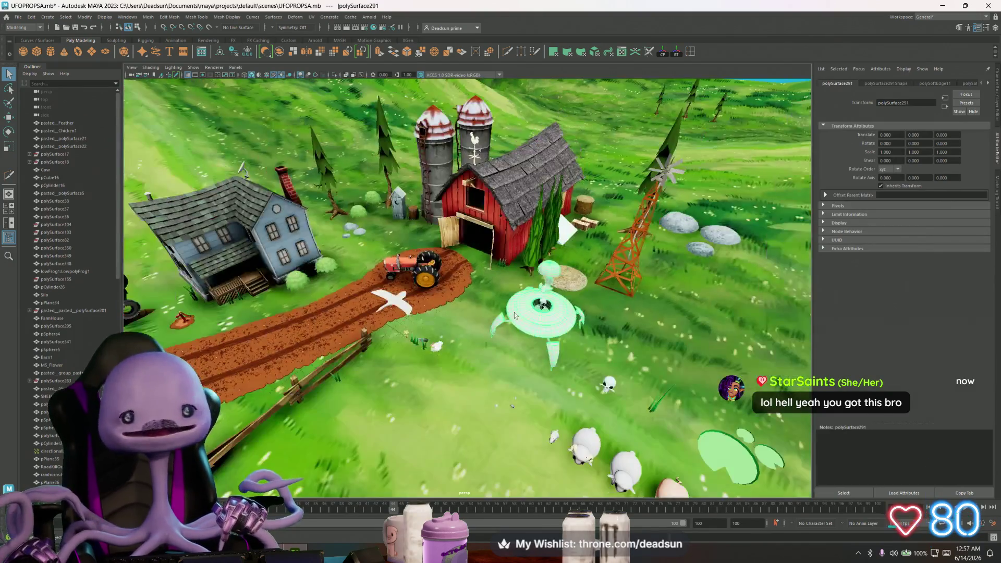
scroll(525, 285, "down", 8)
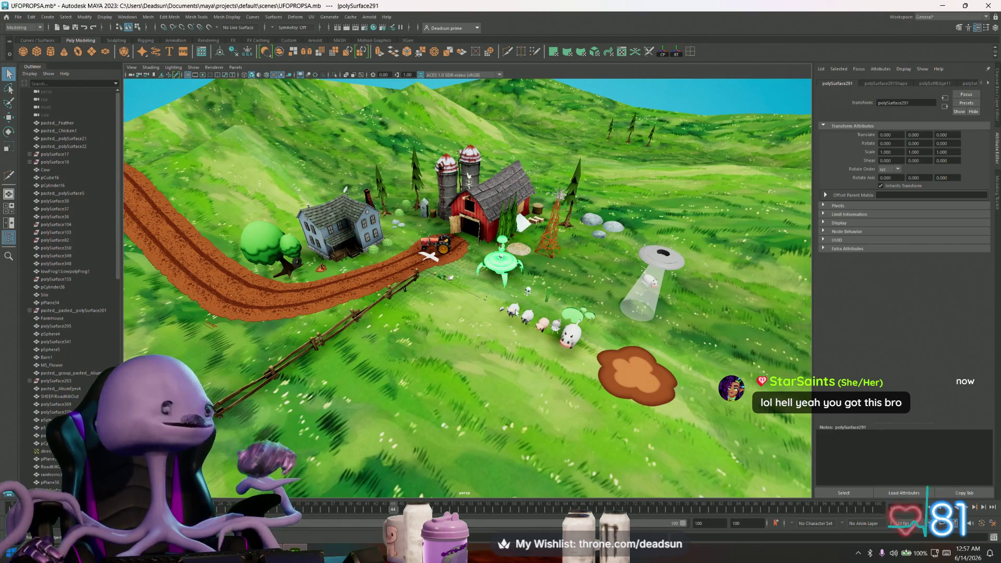
scroll(517, 312, "up", 10)
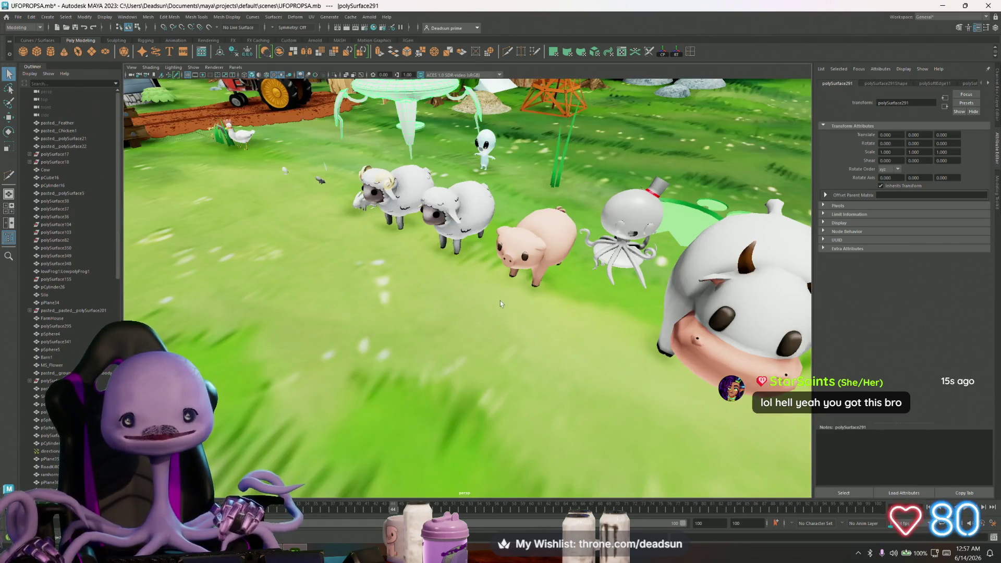
scroll(517, 249, "down", 2)
Select the pig in the farm scene, then return to Substance Painter
left_click(516, 249)
scroll(470, 319, "down", 8)
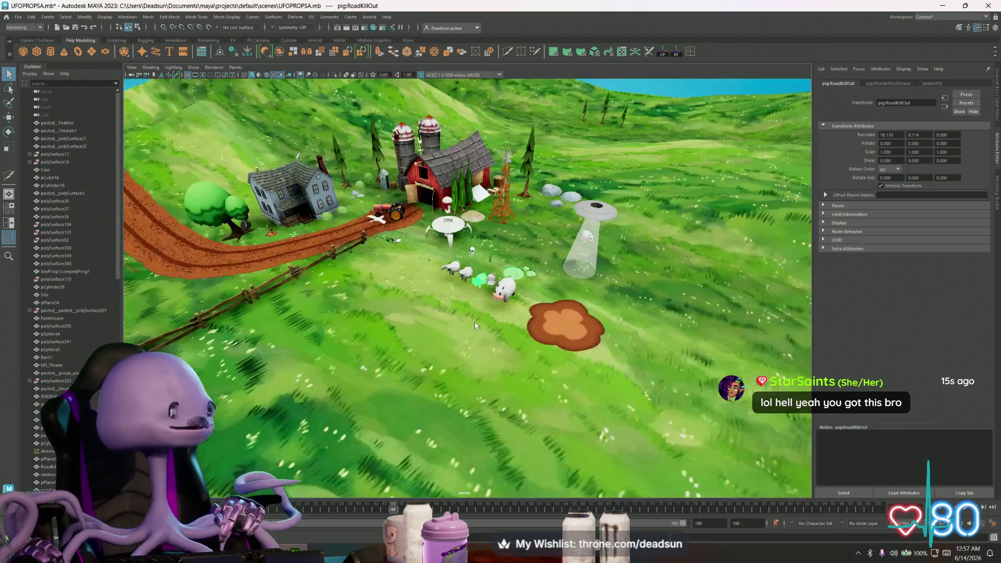
scroll(474, 326, "up", 5)
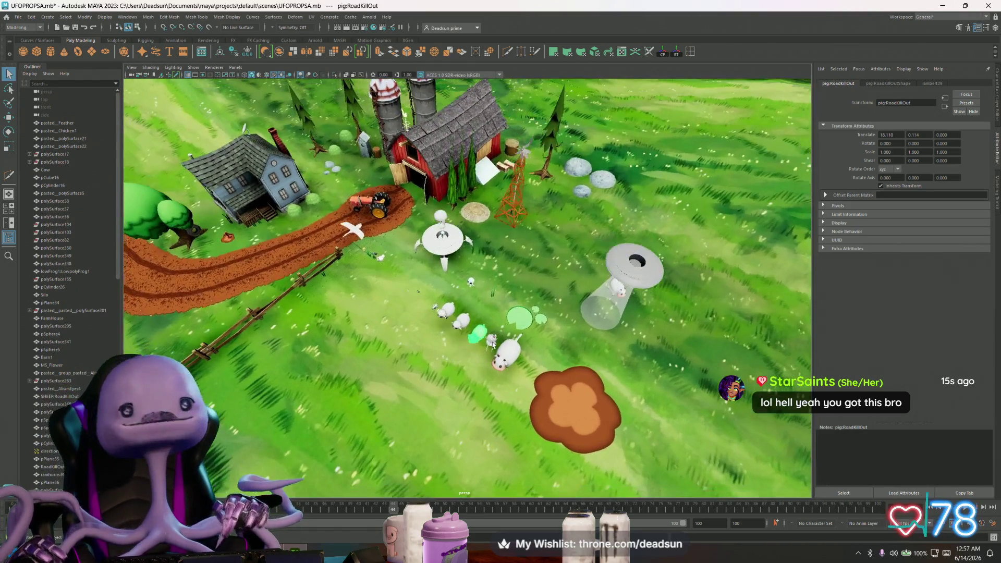
key("alt+Tab")
left_click(496, 336)
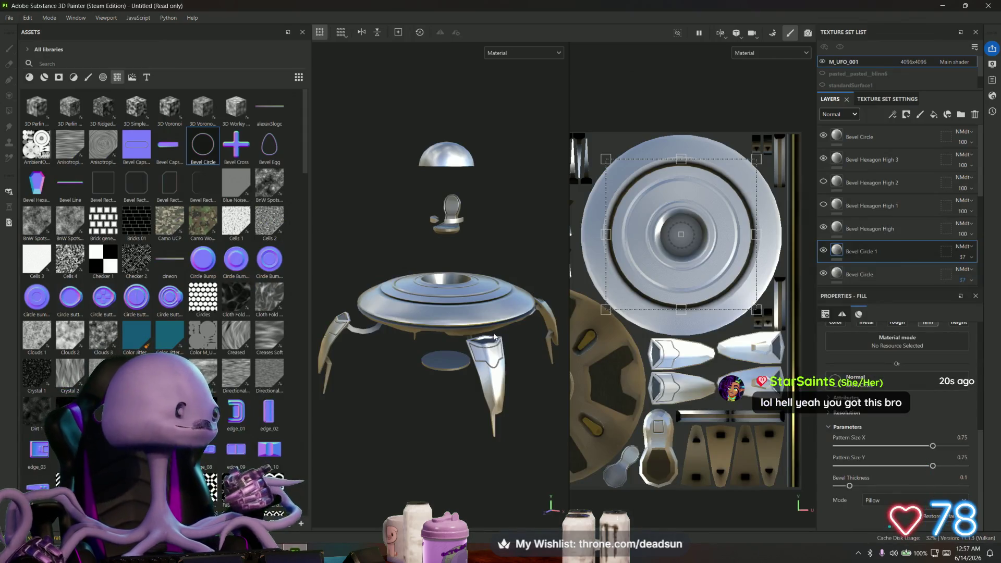
Orbit to look down on the UFO and drop the Bevel Line stamp onto the saucer top
mouse_move(496, 337)
left_mouse_down("alt")
mouse_move(456, 402)
mouse_move(472, 472)
left_mouse_up("alt")
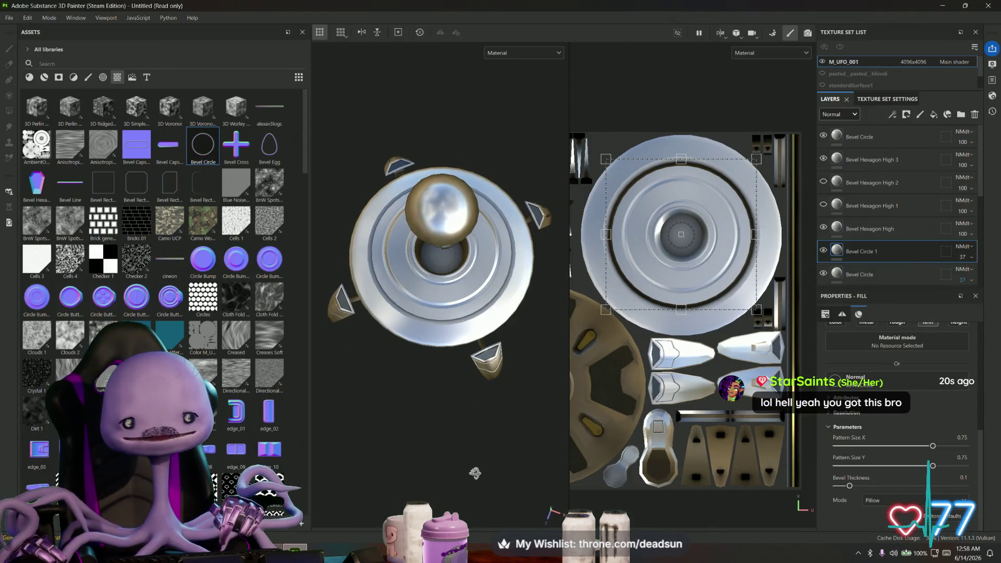
scroll(446, 343, "up", 5)
mouse_move(447, 344)
left_mouse_down("alt")
mouse_move(356, 236)
mouse_move(346, 194)
mouse_move(443, 324)
left_mouse_up("alt")
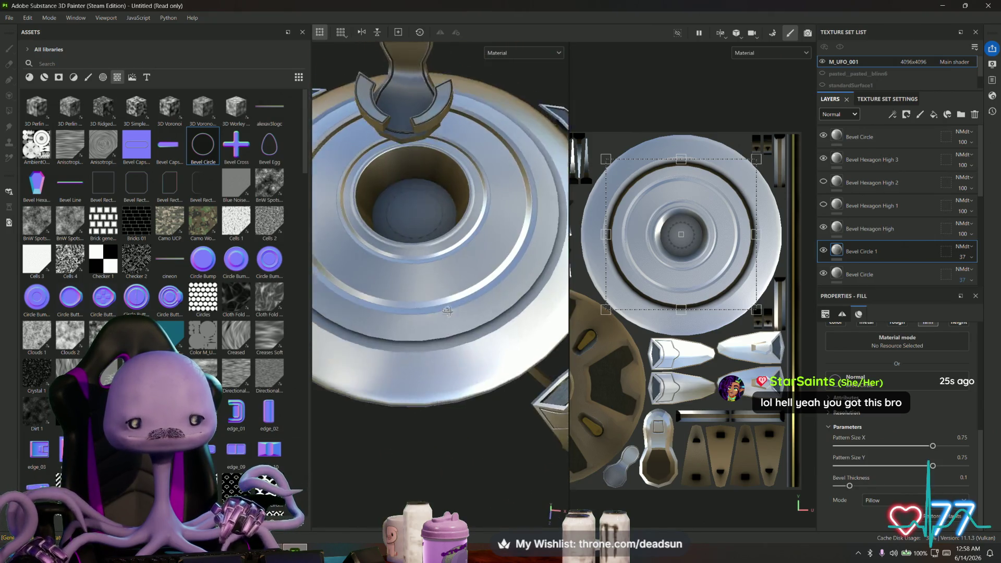
scroll(450, 334, "up", 3)
scroll(450, 333, "down", 2)
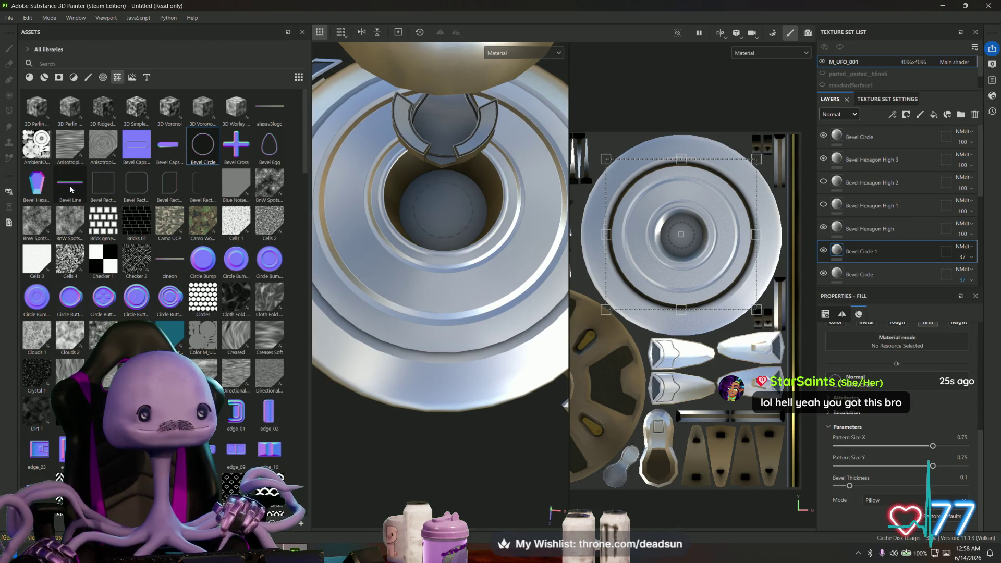
mouse_move(73, 190)
left_mouse_down()
mouse_move(436, 280)
mouse_move(443, 326)
left_mouse_up()
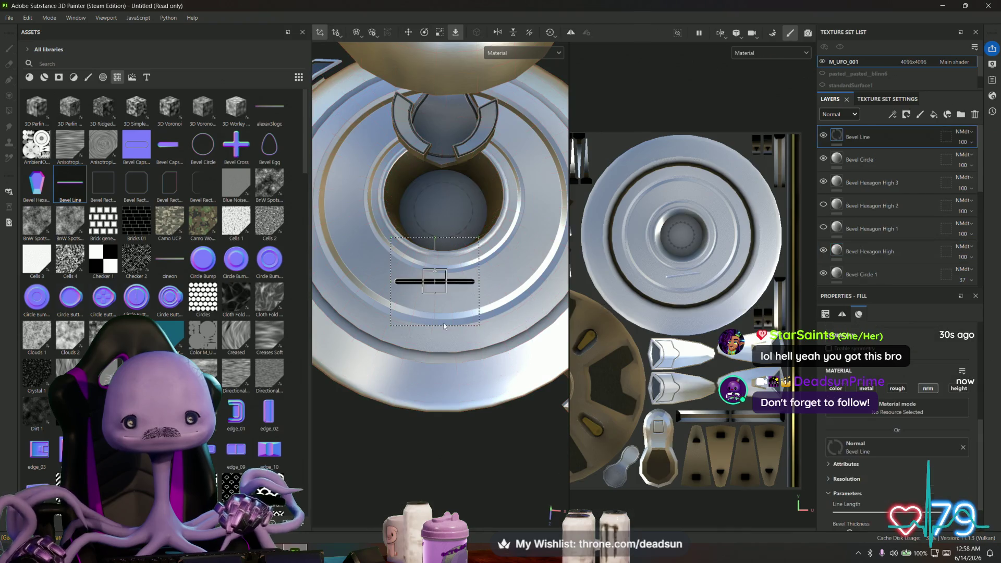
Slide the Bevel Line stamp right, delete the layer, then undo to restore it
key("shift")
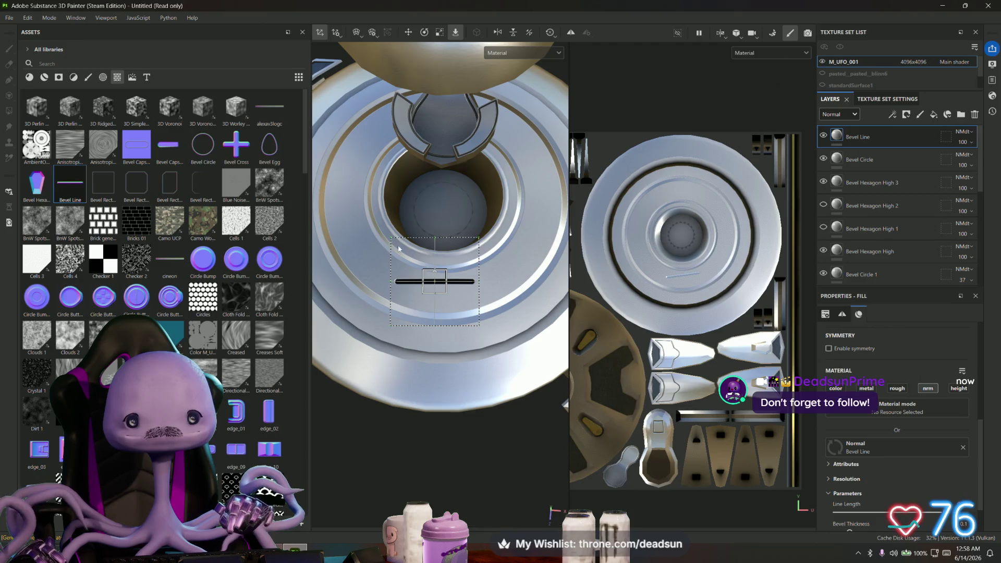
middle_click_drag(582, 266, 595, 262)
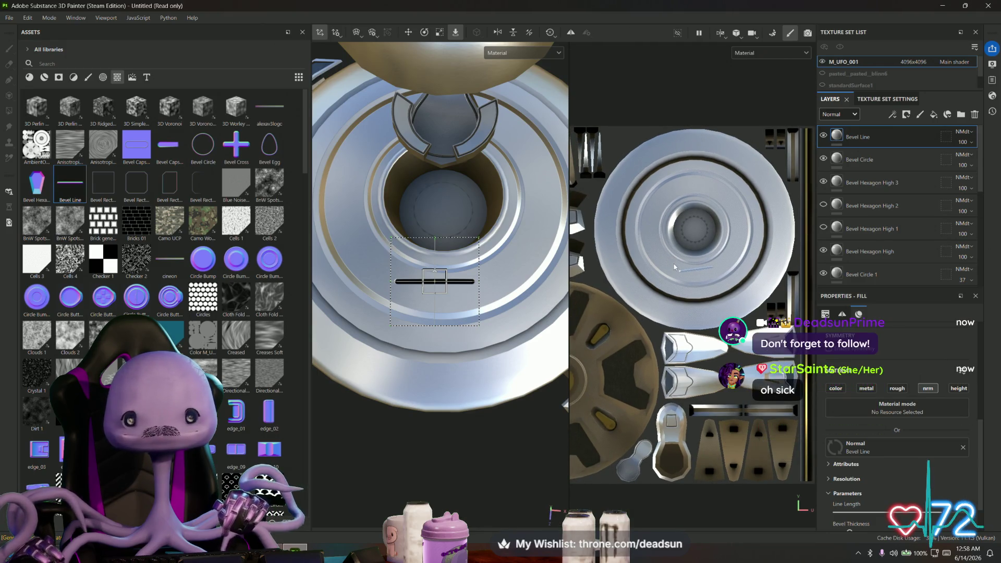
left_click_drag(420, 270, 605, 268)
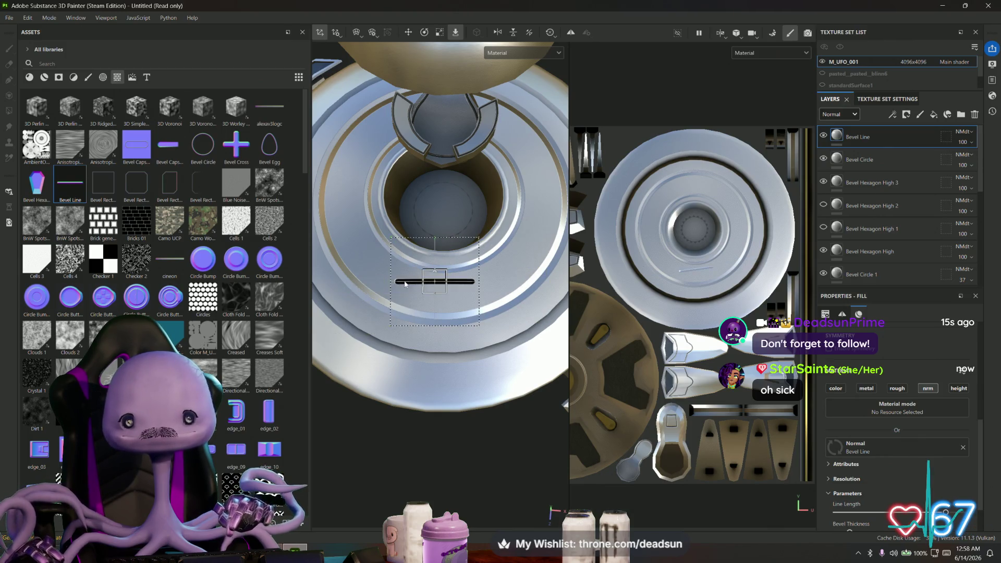
key("Delete")
right_click(688, 265)
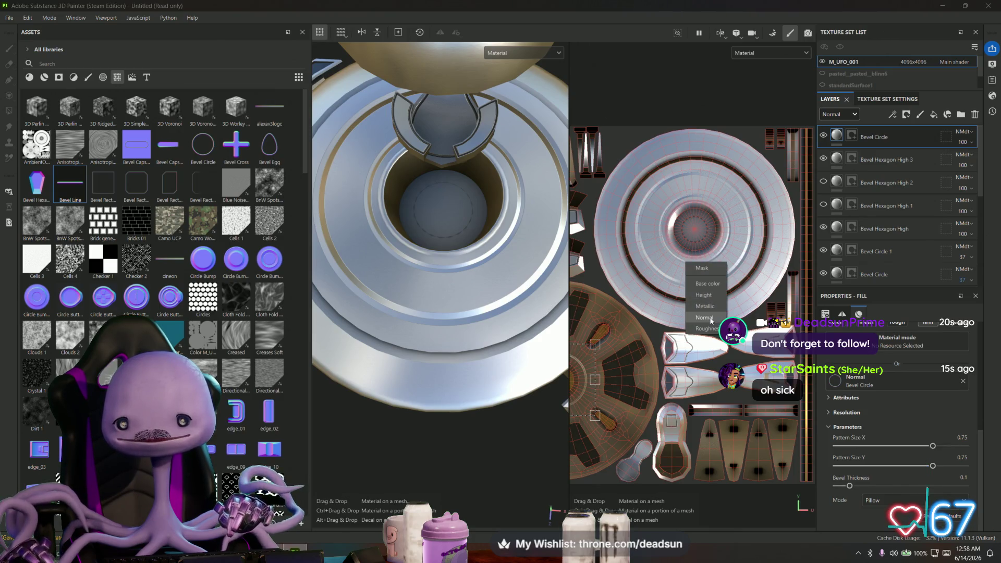
key("ctrl+z")
Turn the Bevel Line stamp upright, shorten it, and nudge it slightly left
mouse_move(695, 173)
left_mouse_down()
mouse_move(652, 220)
mouse_move(698, 275)
left_mouse_up()
scroll(697, 275, "up", 2)
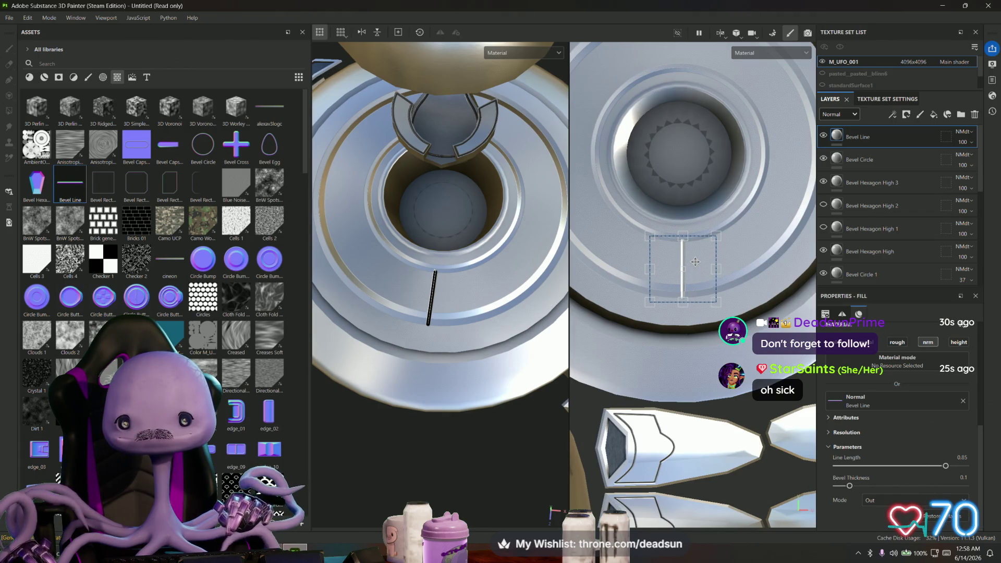
left_click_drag(711, 303, 706, 297)
scroll(691, 279, "up", 2)
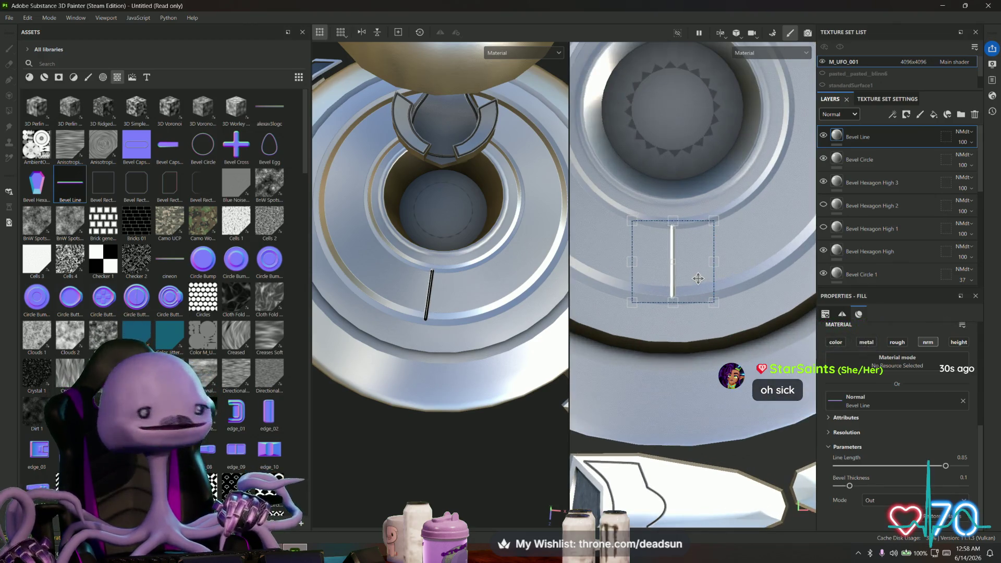
left_click_drag(697, 262, 694, 263)
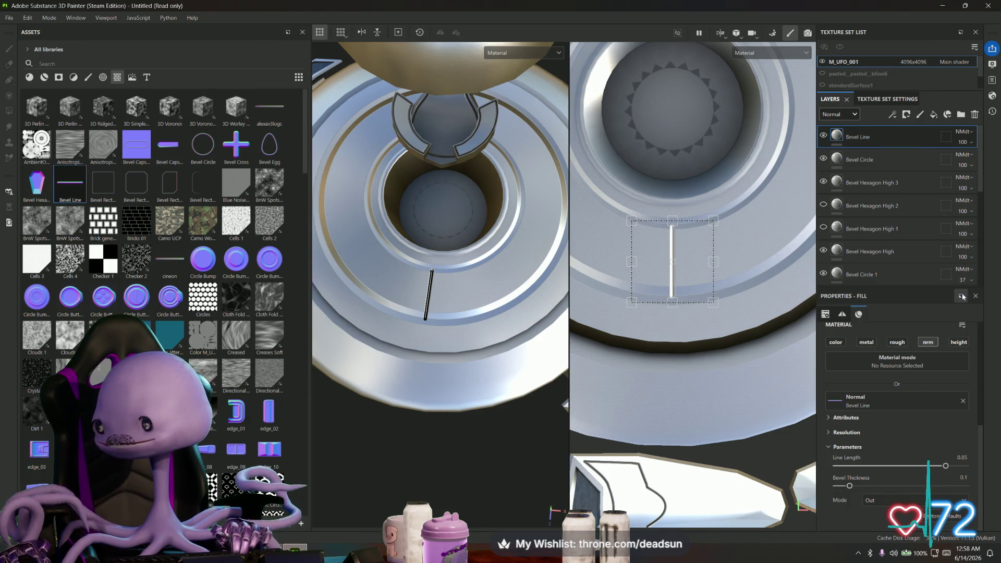
Fade the Bevel Line layer to 44 opacity and switch over to Maya
left_click(967, 144)
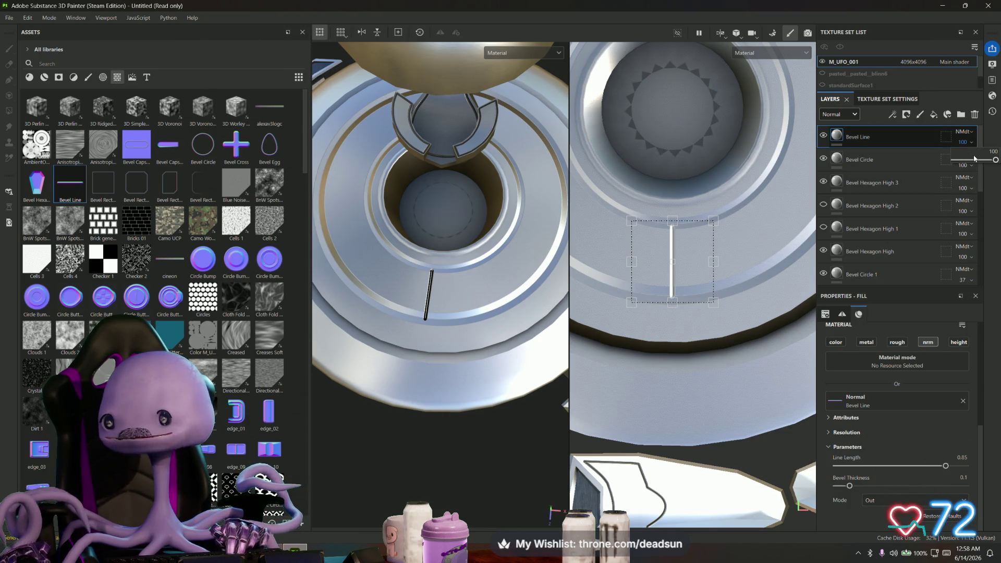
left_click_drag(995, 163, 965, 166)
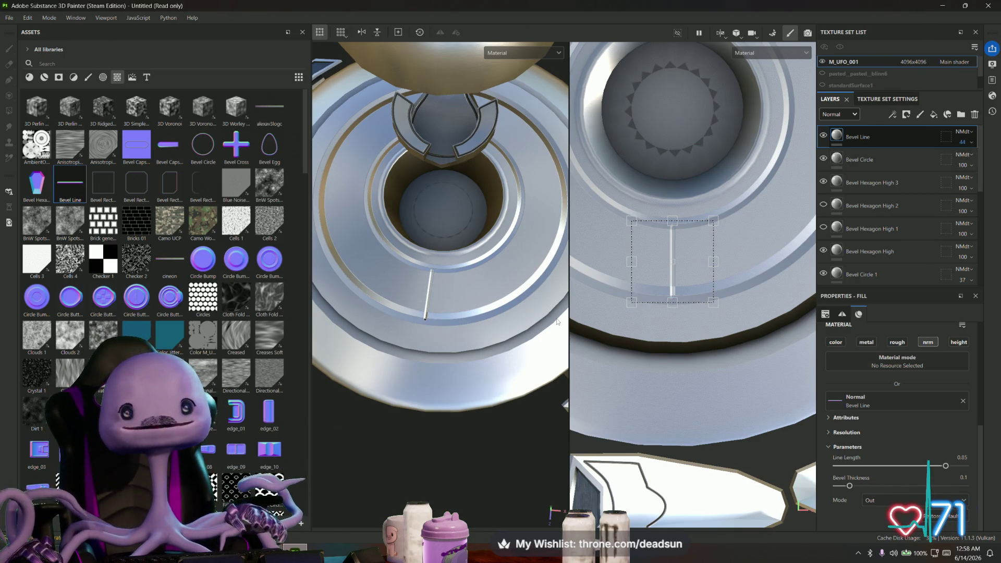
key("alt+Tab")
Frame the alien with F and orbit up to see the barn, windmill and UFO
key("f")
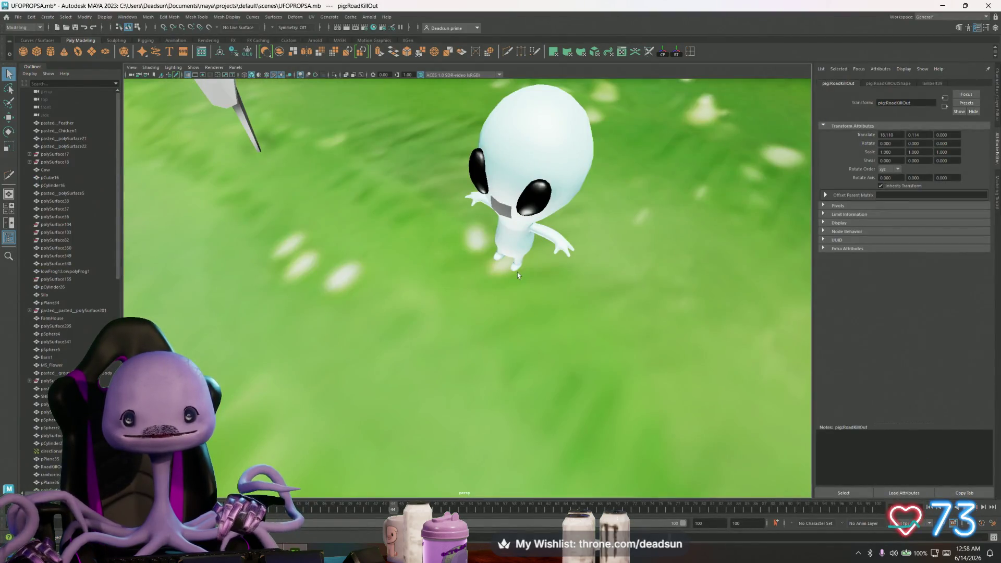
left_click_drag(517, 272, 526, 264, "alt")
key("ctrl+z")
key("f")
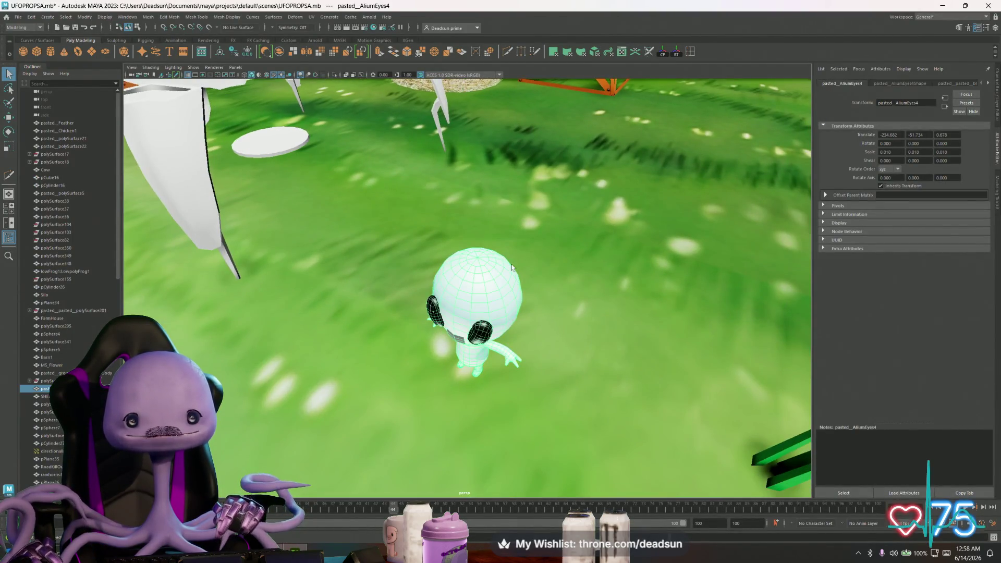
key("f")
mouse_move(523, 323)
left_mouse_down("alt")
mouse_move(518, 295)
mouse_move(528, 282)
mouse_move(511, 302)
mouse_move(518, 287)
left_mouse_up("alt")
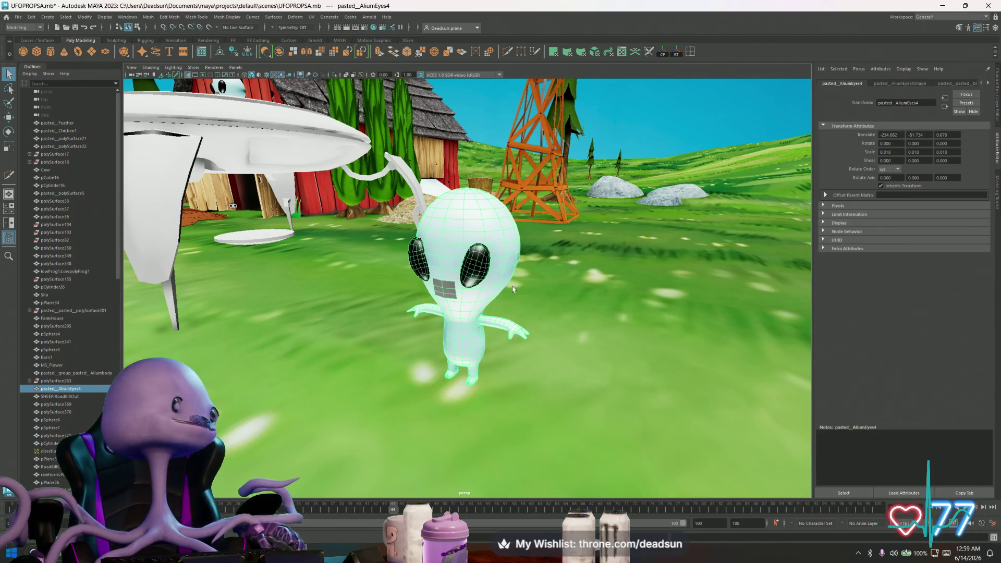
mouse_move(513, 290)
left_mouse_down("alt")
mouse_move(575, 305)
mouse_move(579, 316)
left_mouse_up("alt")
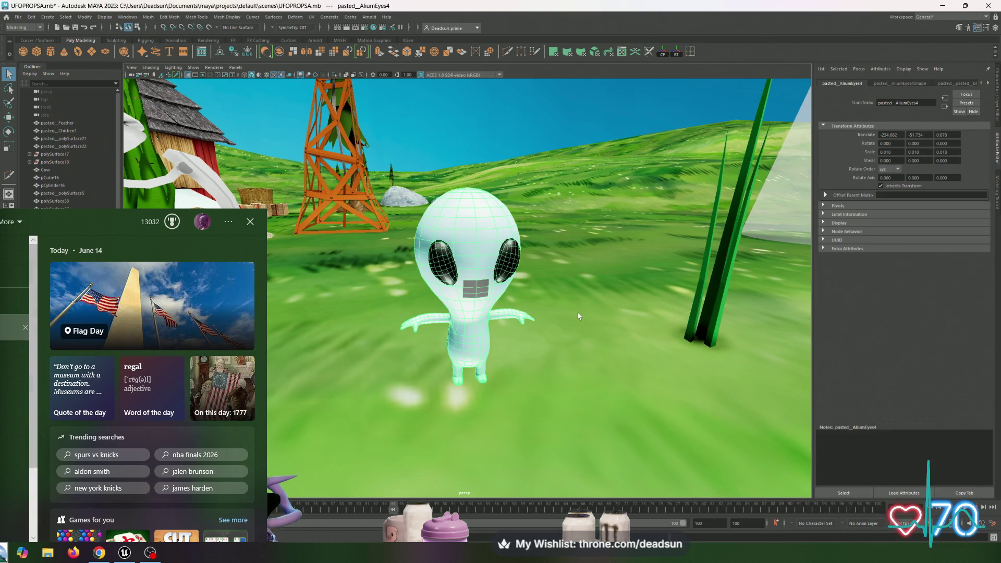
key("Escape")
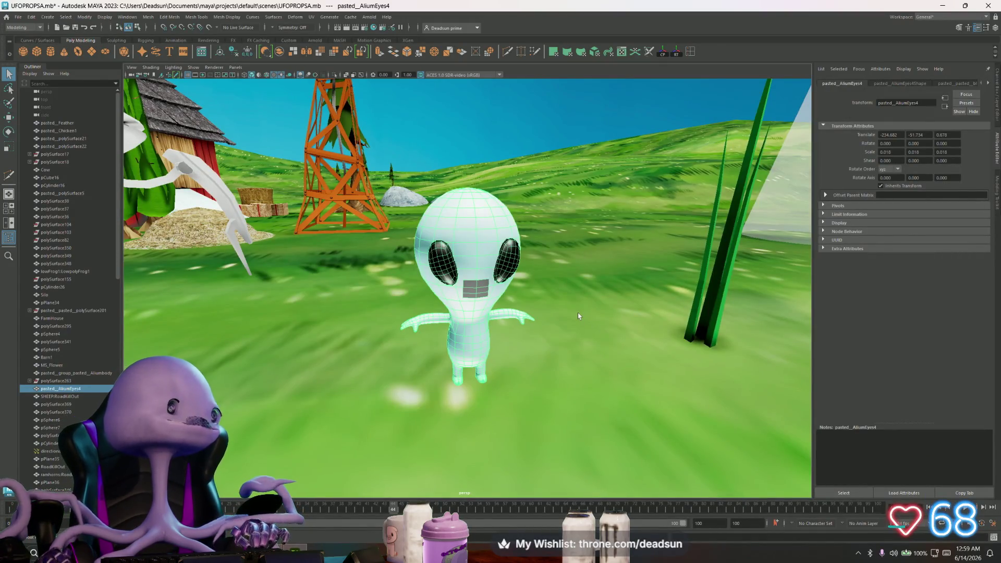
Orbit around the alien from higher and level angles, then return to Substance 3D Painter
mouse_move(578, 315)
left_mouse_down("alt")
mouse_move(558, 329)
mouse_move(566, 355)
mouse_move(572, 329)
left_mouse_up("alt")
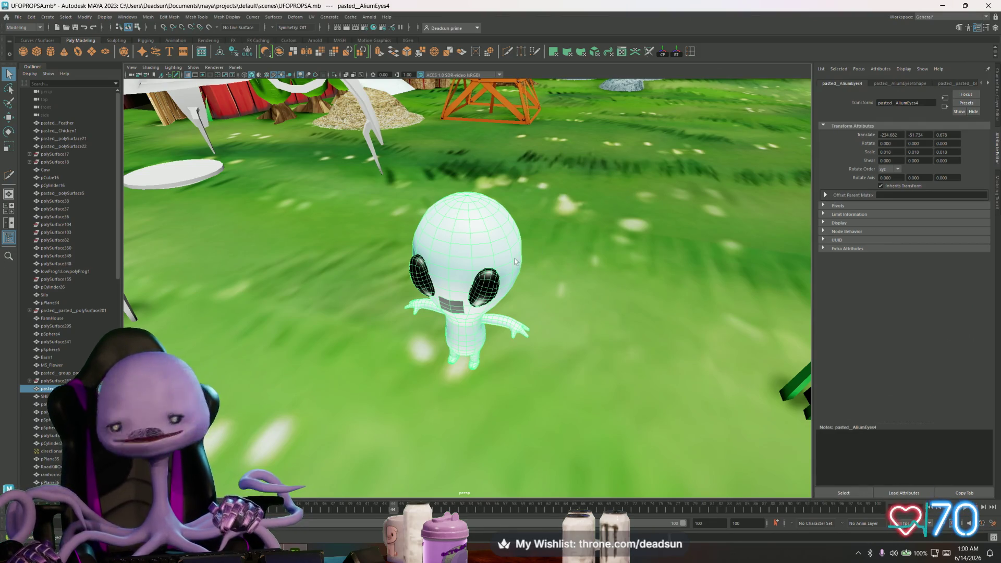
left_click_drag(496, 284, 493, 312, "alt")
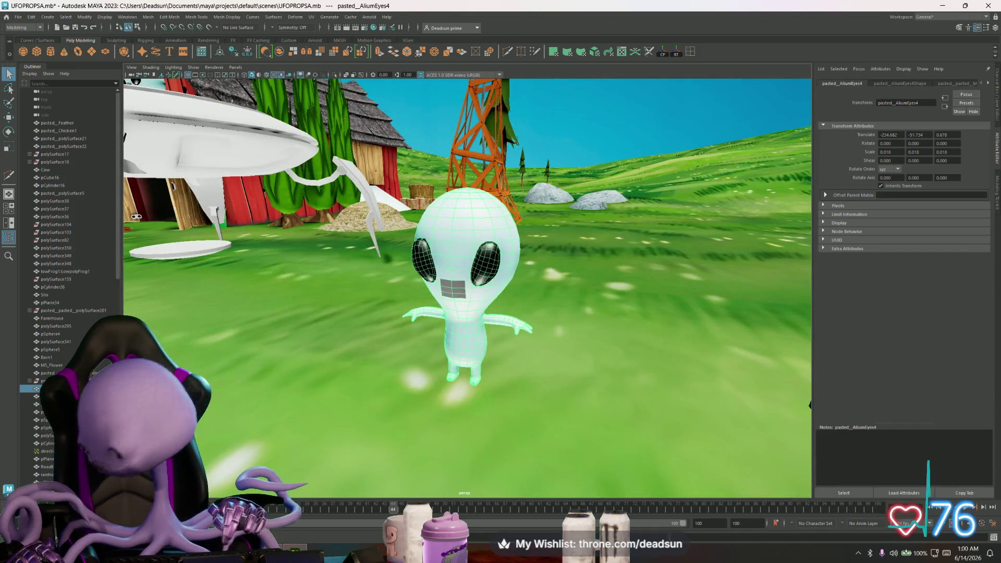
left_click(969, 554)
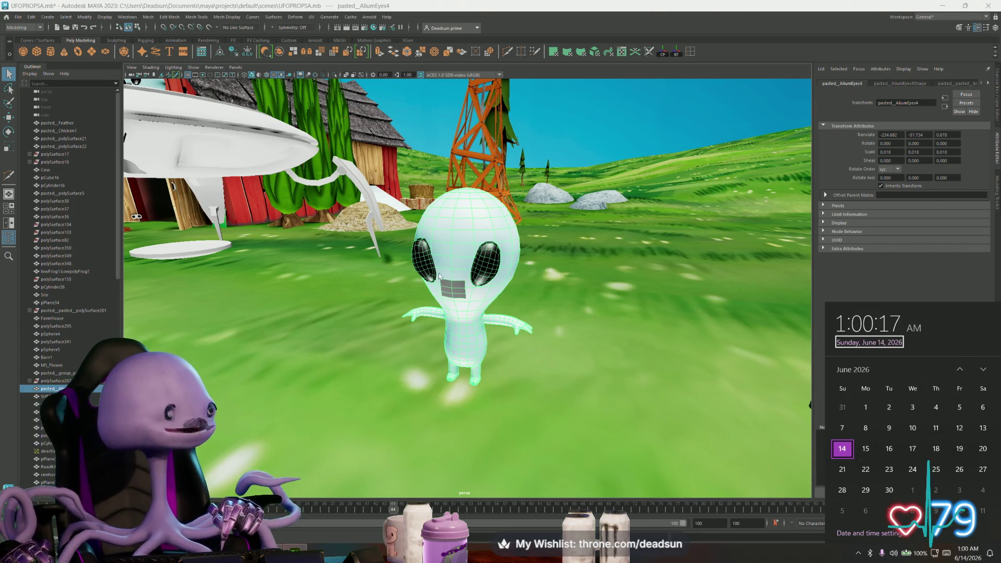
mouse_move(394, 351)
left_mouse_down("alt")
mouse_move(466, 401)
mouse_move(432, 395)
mouse_move(544, 421)
left_mouse_up("alt")
scroll(432, 396, "down", 3)
scroll(431, 393, "up", 3)
left_click_drag(519, 385, 509, 406, "alt")
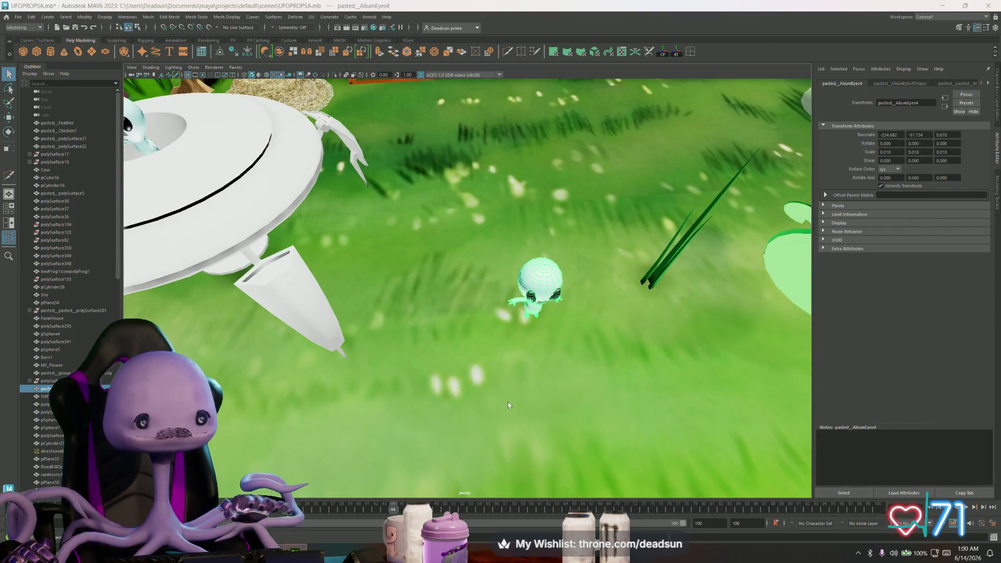
key("alt+Tab")
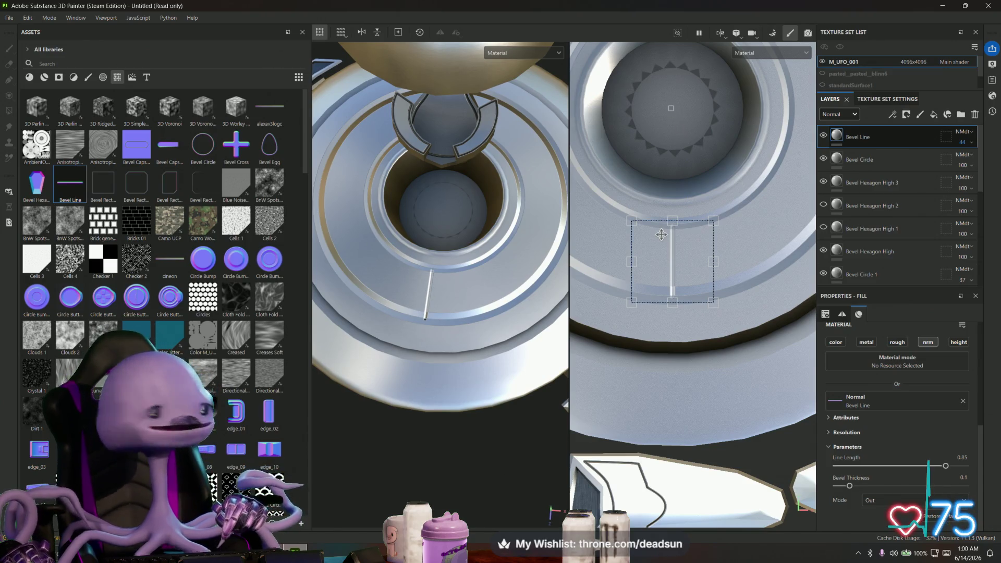
Duplicate Bevel Line into Bevel Line 1 and 2, rotating them to the ring's right and top
scroll(669, 245, "down", 2)
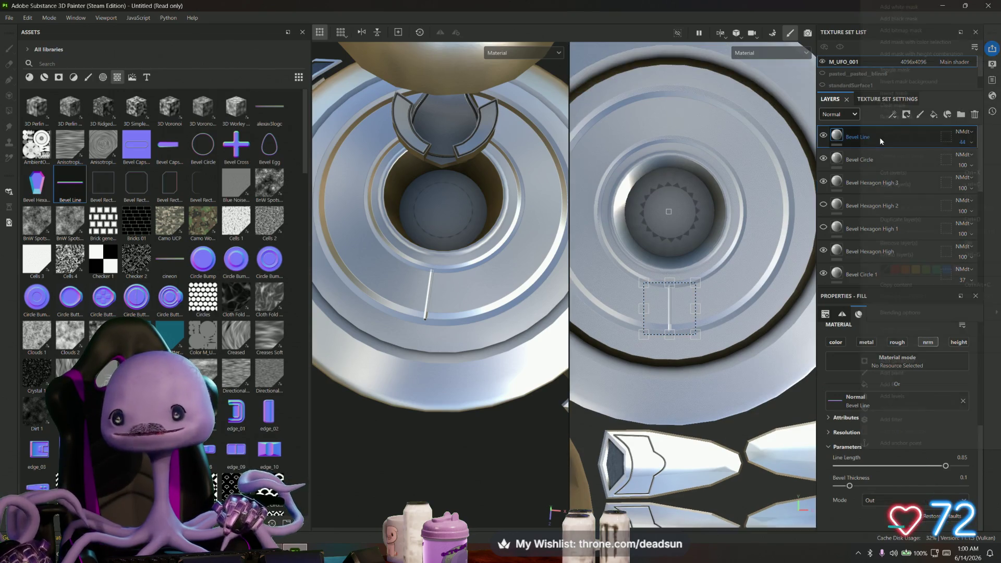
right_click(880, 136)
left_click(908, 219)
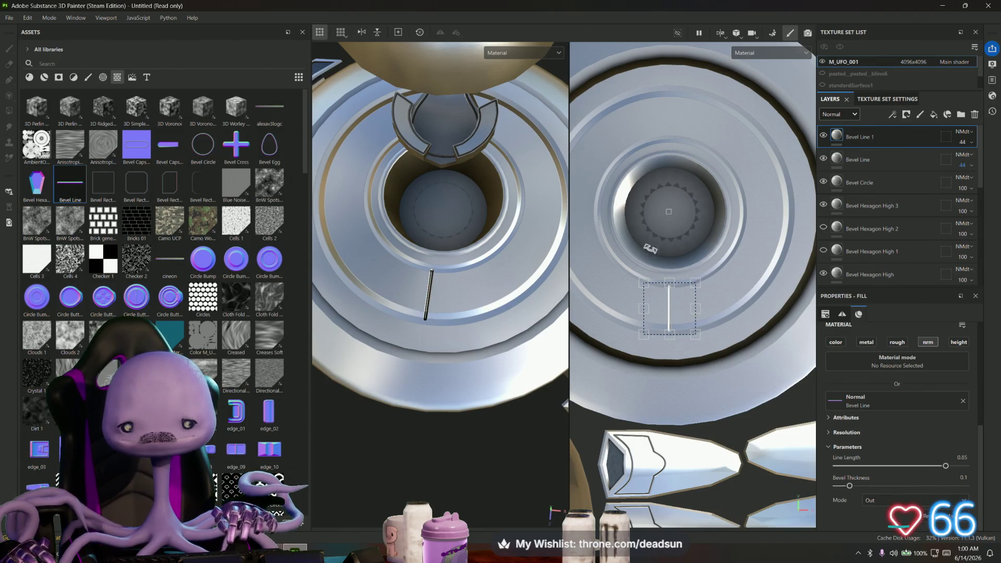
left_click_drag(641, 187, 631, 251)
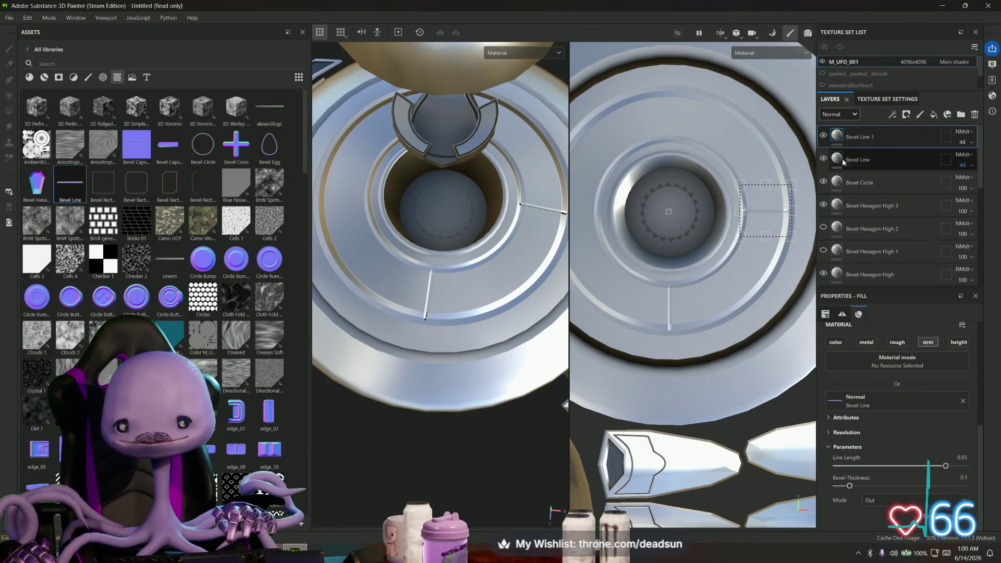
right_click(877, 135)
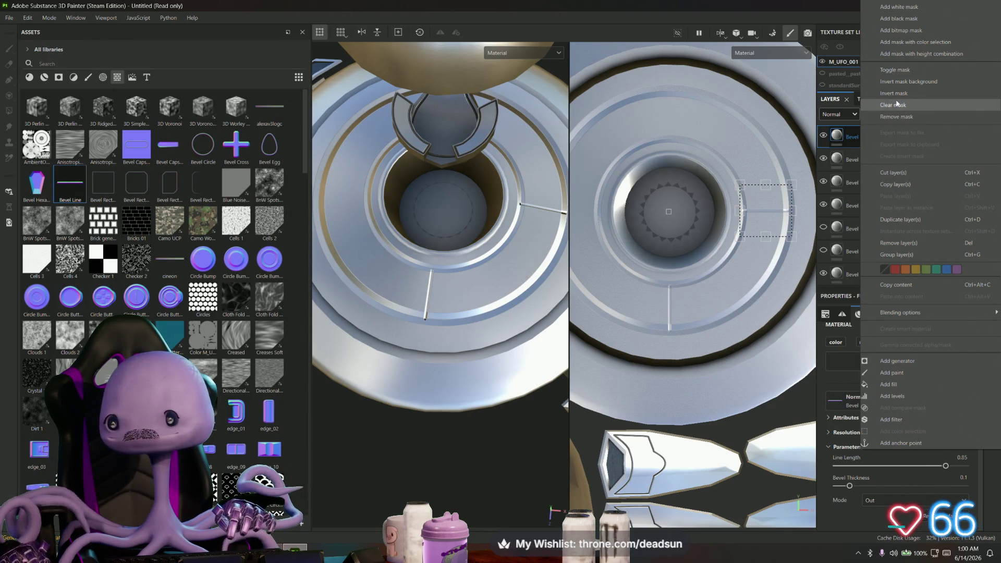
left_click(897, 219)
mouse_move(638, 166)
left_mouse_down()
mouse_move(619, 200)
mouse_move(639, 239)
left_mouse_up()
middle_click_drag(639, 239, 689, 250)
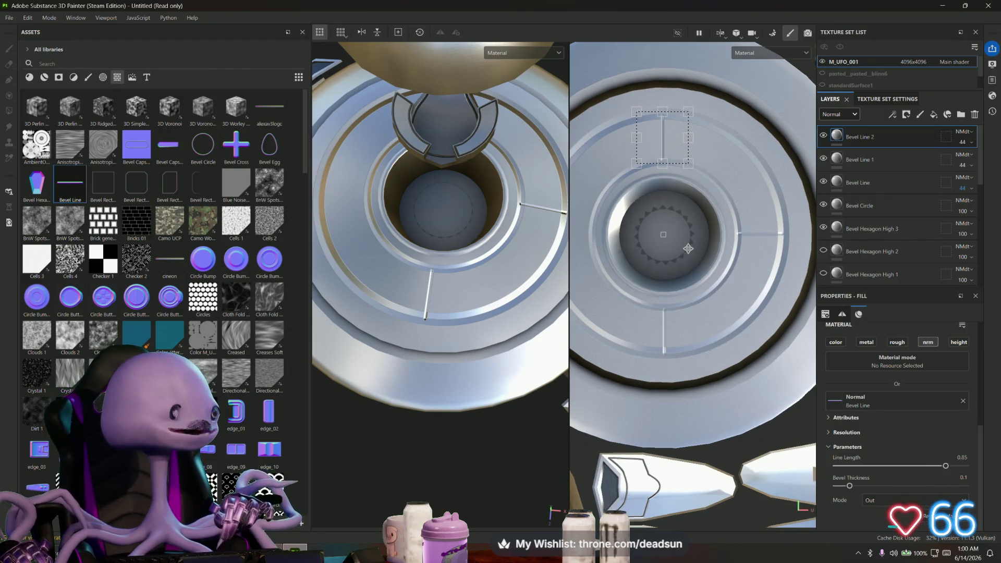
Create Bevel Line 3 on the ring's left, then duplicate on through Bevel Line 6
right_click(899, 137)
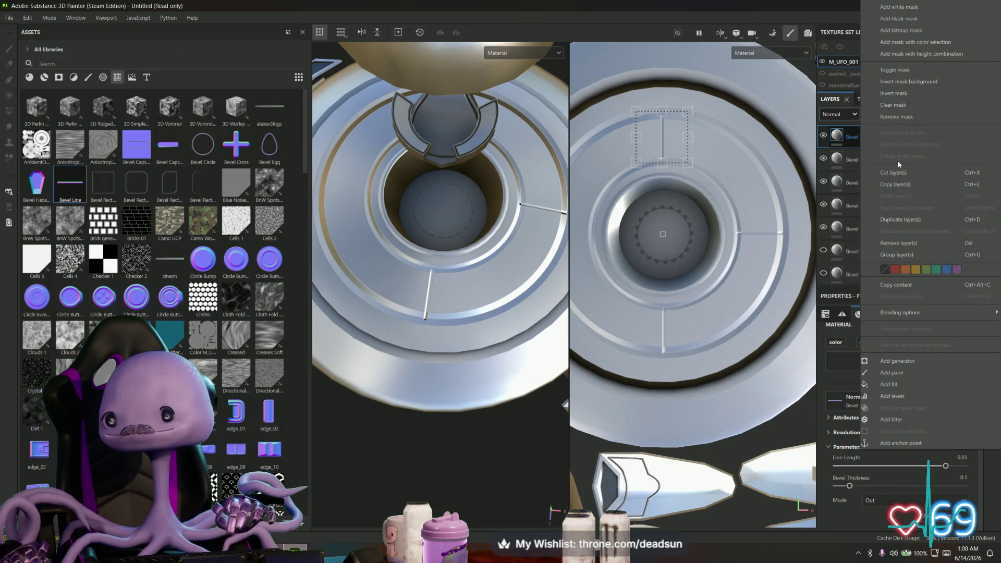
left_click(908, 219)
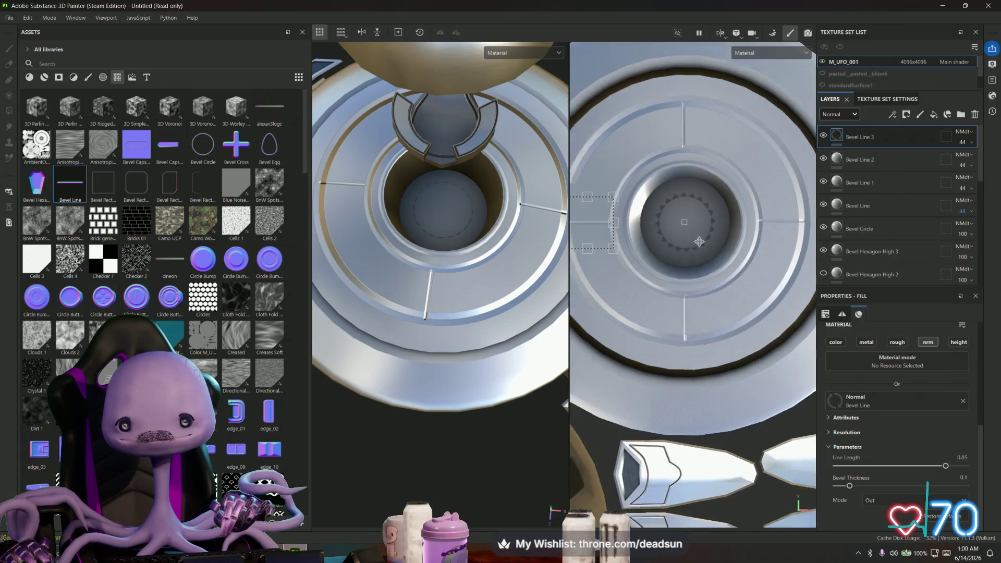
middle_click_drag(679, 254, 738, 224)
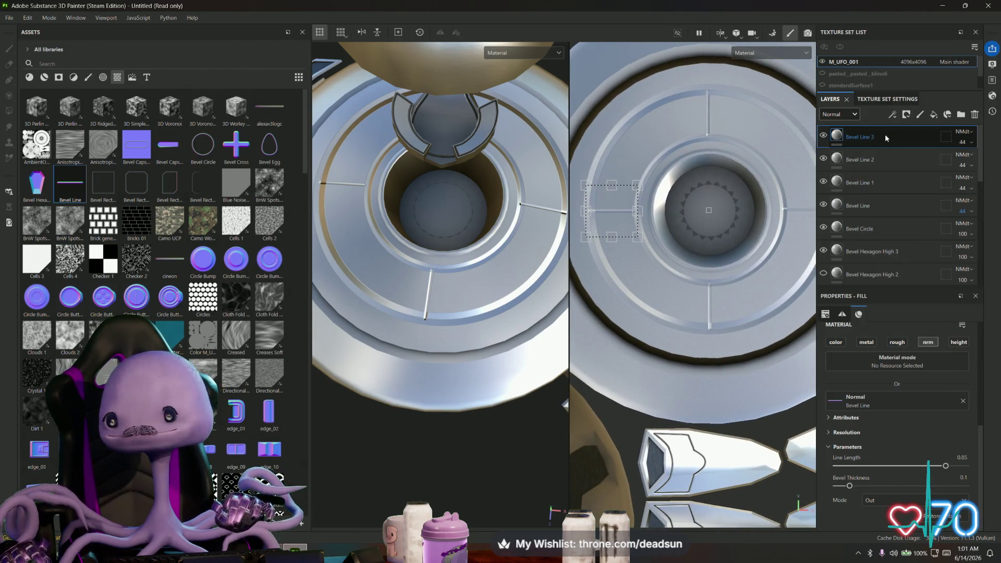
right_click(886, 135)
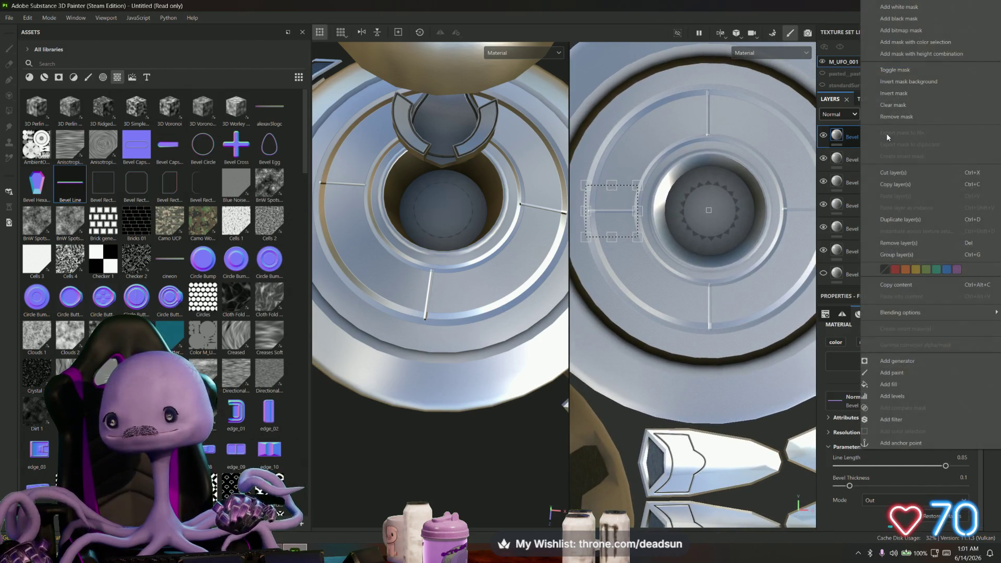
left_click(904, 221)
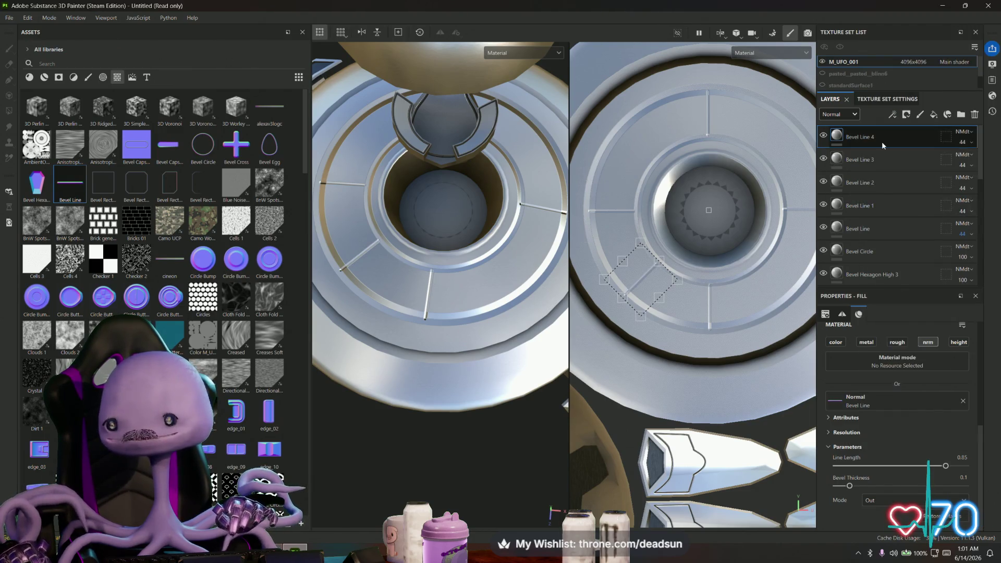
right_click(882, 142)
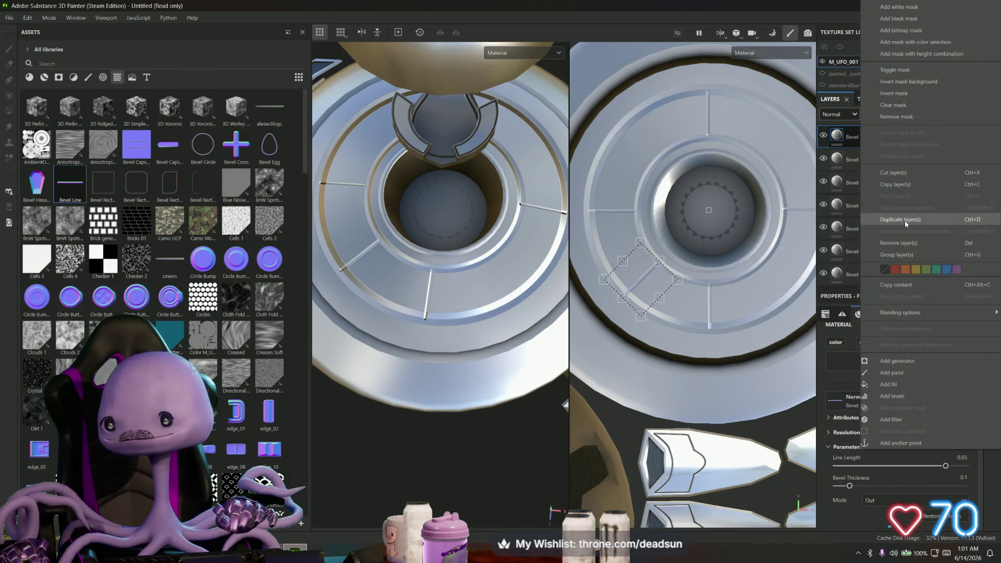
left_click(902, 220)
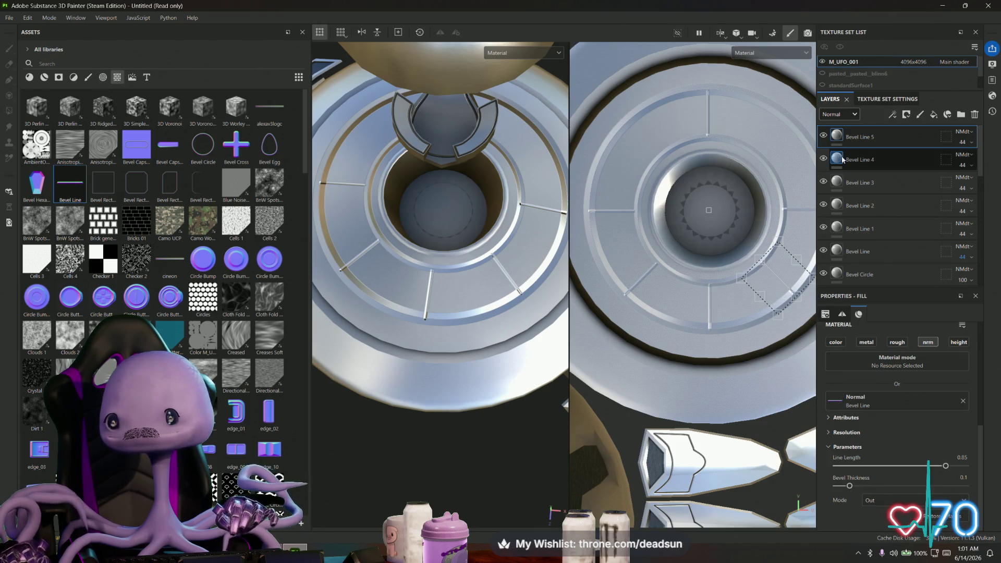
key("ctrl+d")
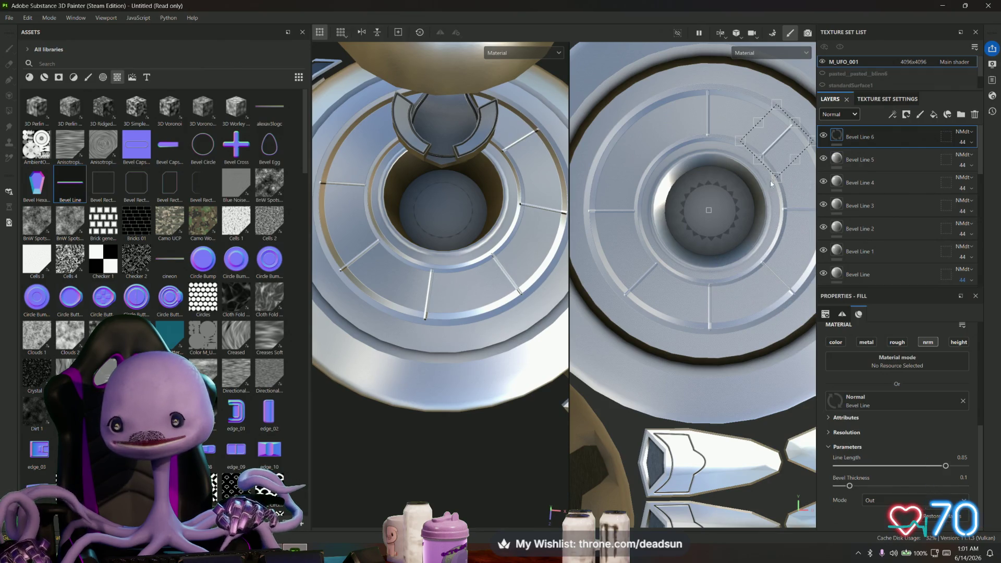
Add Bevel Line 7 and move it left along the ring, viewing the whole UFO
right_click(890, 139)
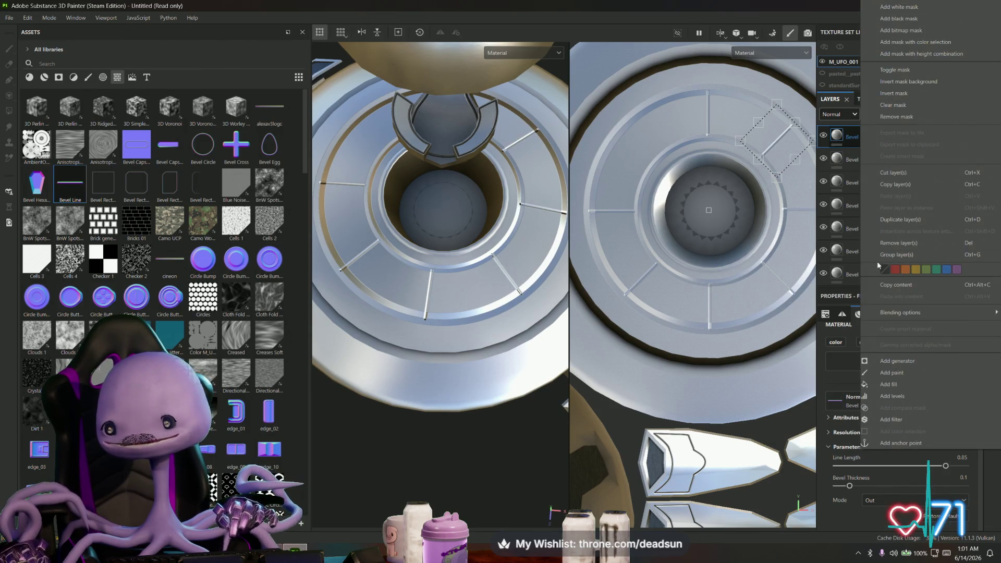
left_click(898, 223)
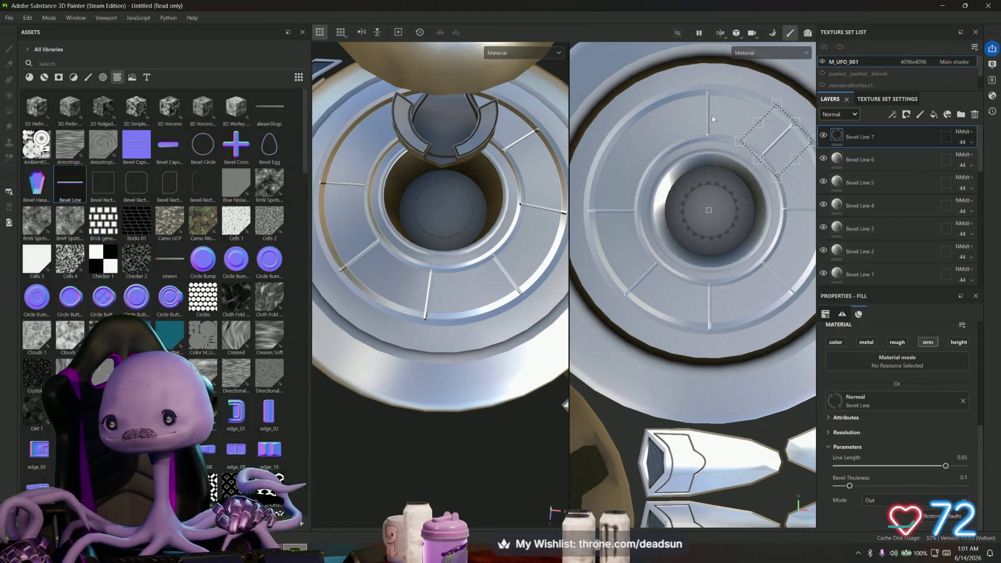
mouse_move(708, 114)
left_mouse_down()
mouse_move(716, 115)
mouse_move(639, 138)
left_mouse_up()
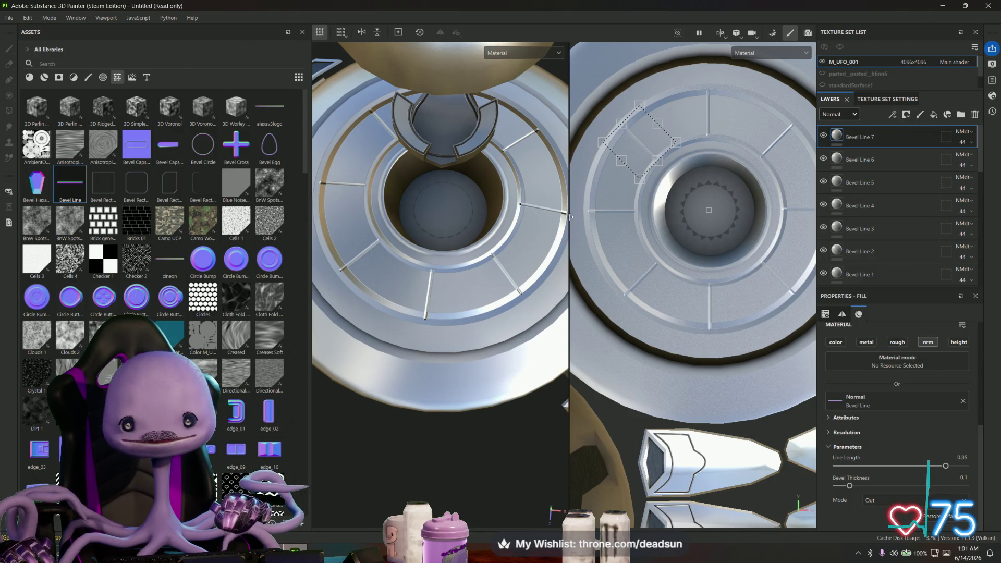
mouse_move(570, 217)
left_mouse_down("alt")
mouse_move(414, 142)
mouse_move(456, 177)
left_mouse_up("alt")
Orbit and zoom around the seat on top of the UFO from several angles
middle_click_drag(456, 176, 428, 275, "alt")
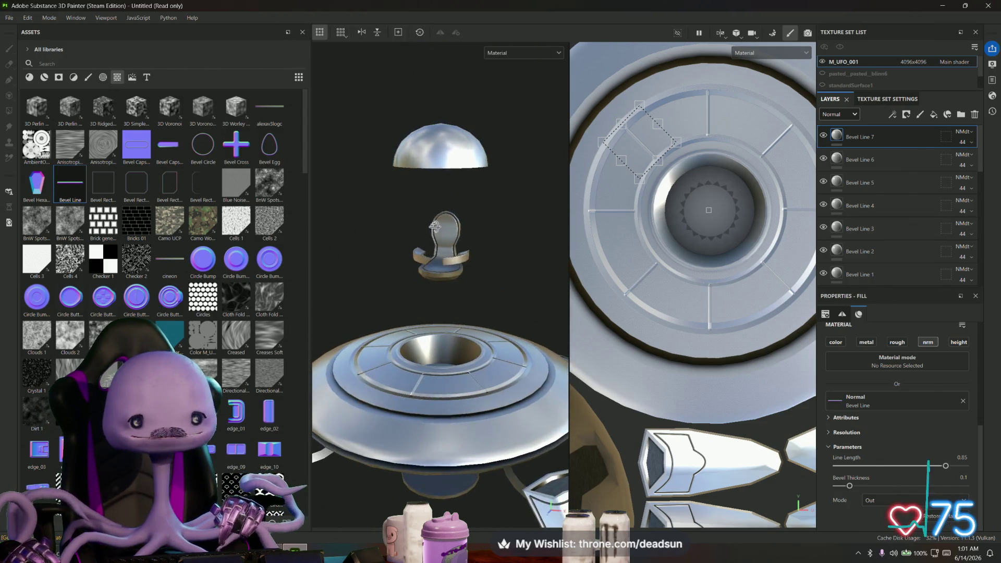
scroll(435, 238, "up", 5)
mouse_move(458, 281)
left_mouse_down("alt")
mouse_move(442, 240)
mouse_move(373, 230)
mouse_move(296, 239)
left_mouse_up("alt")
left_click_drag(408, 243, 470, 250, "alt")
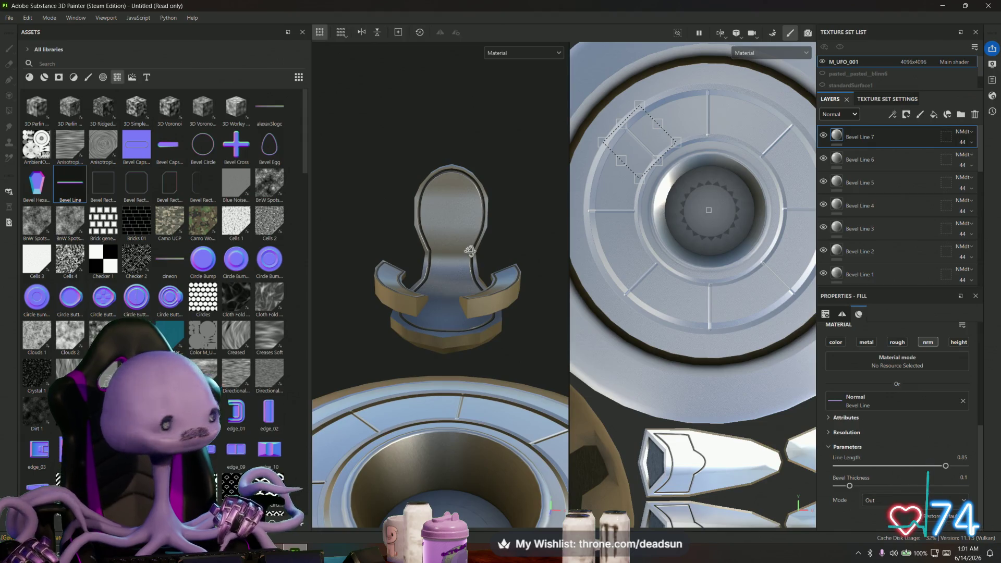
scroll(472, 256, "up", 6)
left_click_drag(473, 264, 365, 229, "alt")
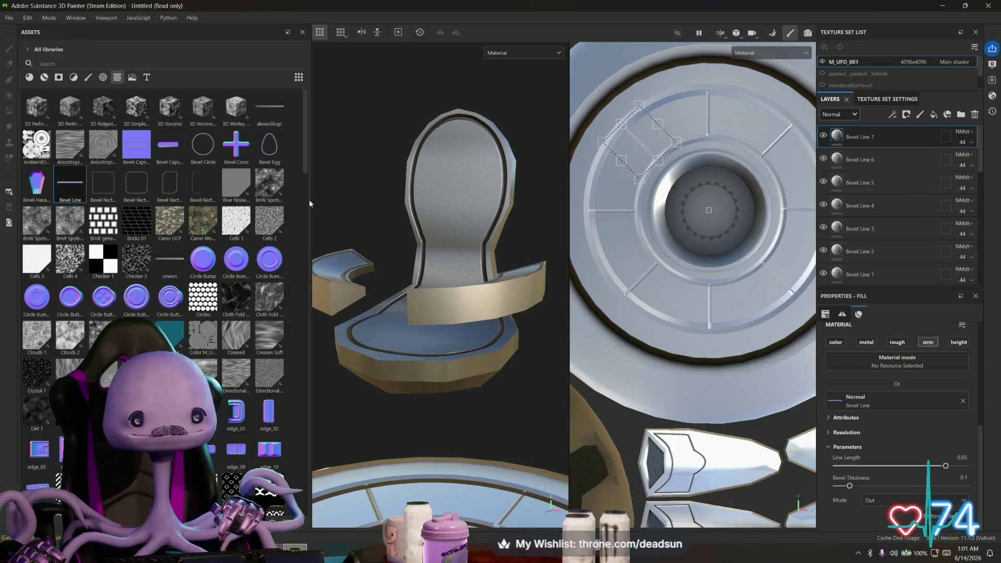
Narrow the asset library to widen the viewport and look back down on the saucer
left_click_drag(310, 205, 240, 216)
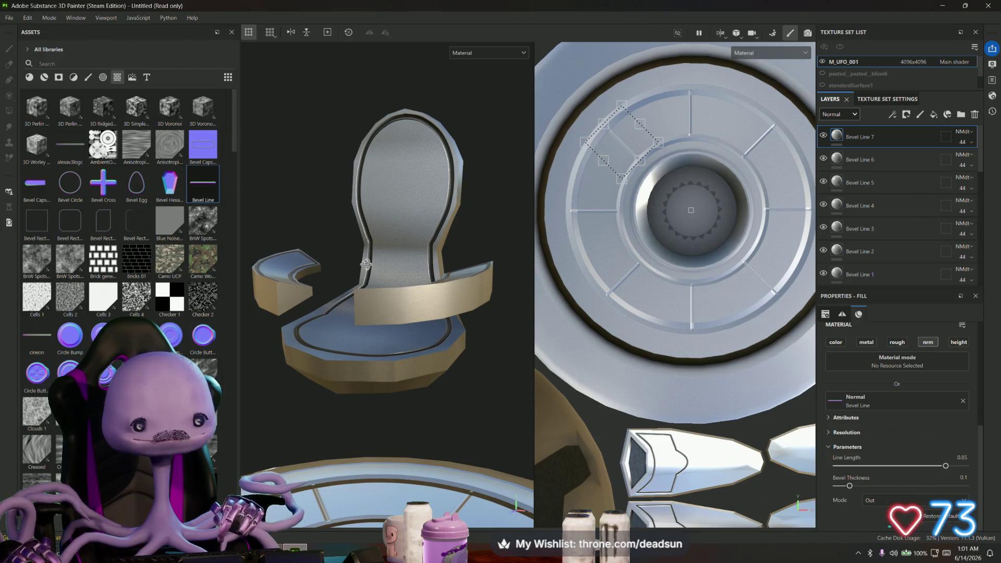
left_click_drag(366, 264, 391, 359, "alt")
scroll(401, 390, "up", 2)
scroll(663, 292, "down", 3)
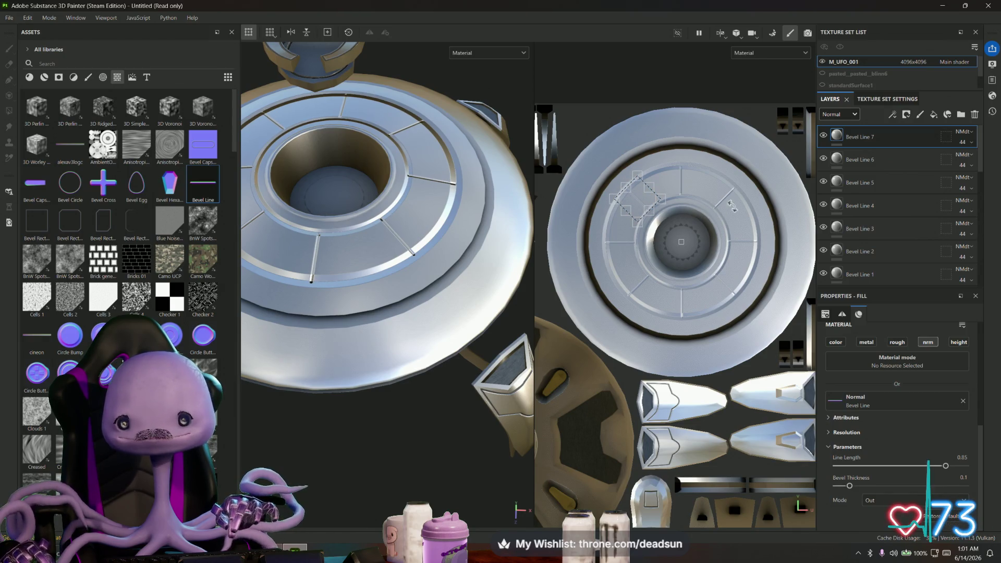
right_click(886, 133)
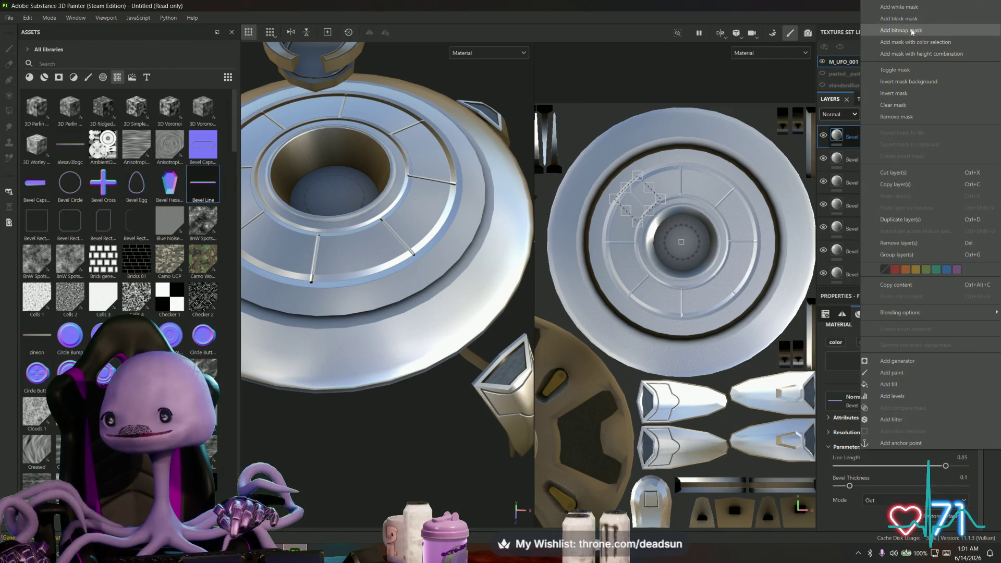
Create Bevel Line 8 and resize its stamp to fit the ring
left_click(902, 218)
left_click_drag(626, 186, 585, 145)
scroll(649, 204, "up", 1)
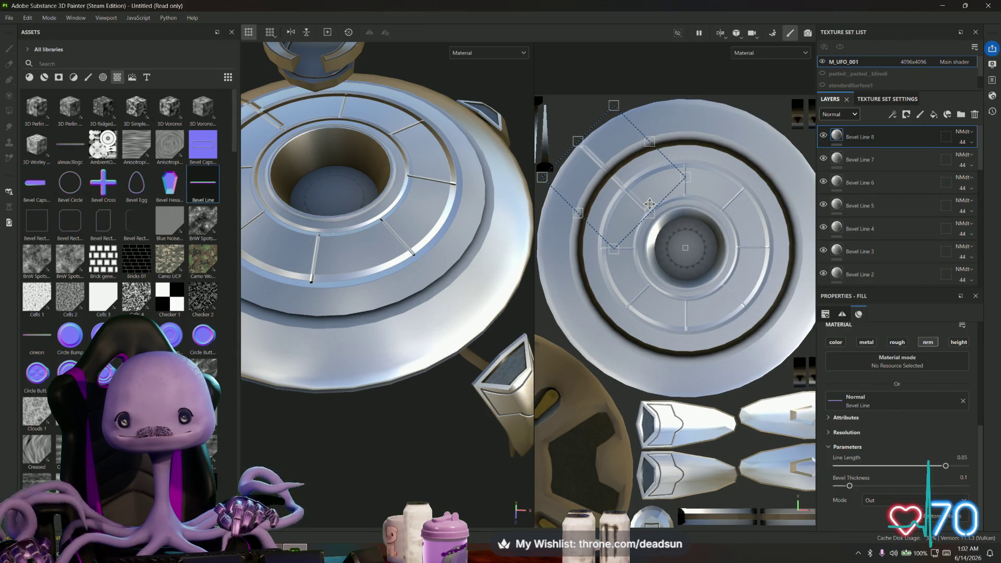
left_click_drag(635, 199, 610, 173)
scroll(610, 174, "up", 5)
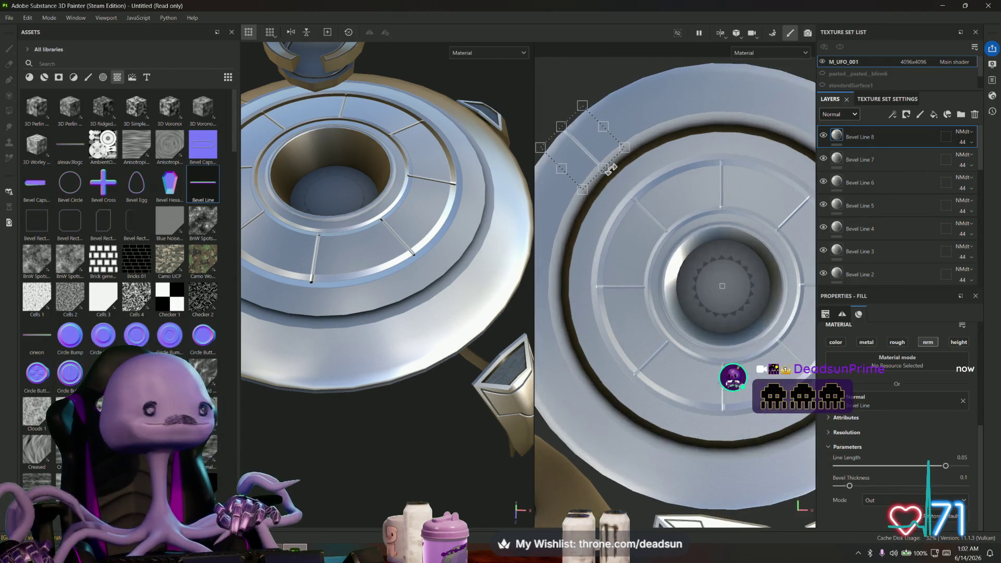
middle_click_drag(637, 192, 685, 219)
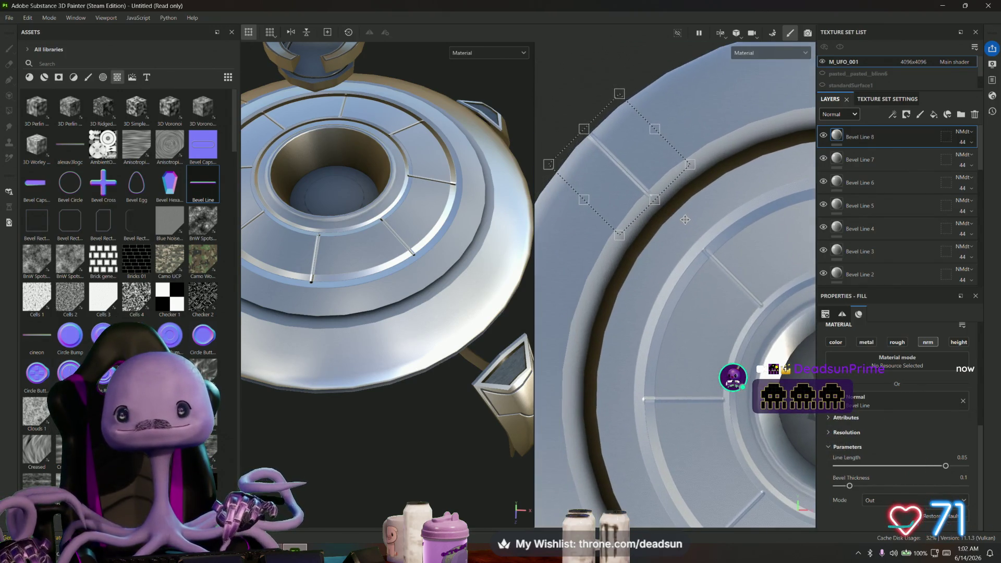
left_click_drag(586, 131, 585, 132)
scroll(637, 229, "down", 2)
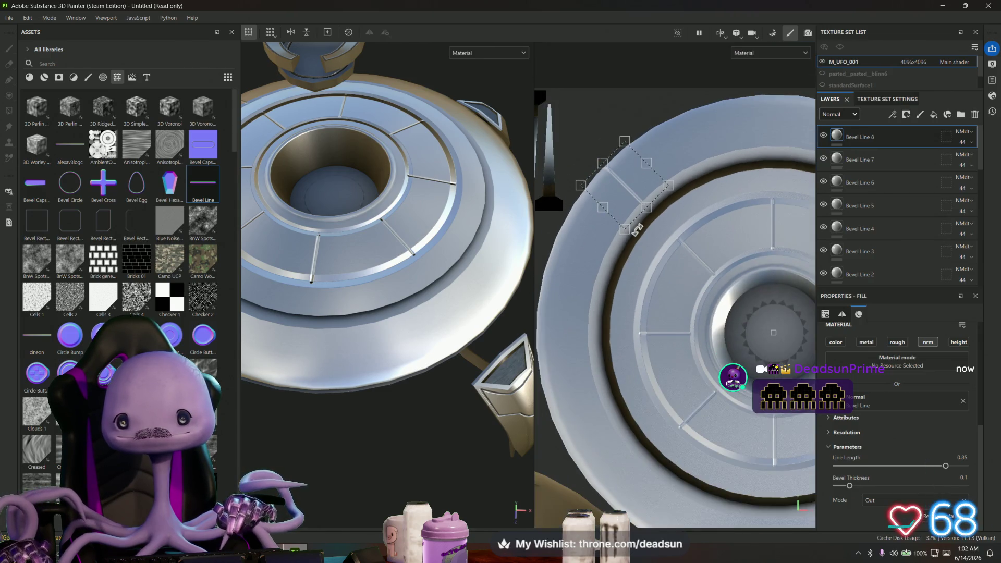
scroll(637, 229, "down", 2)
Duplicate into Bevel Lines 9 through 12, rotating the newest stamp to the ring's lower-right diagonal
right_click(881, 137)
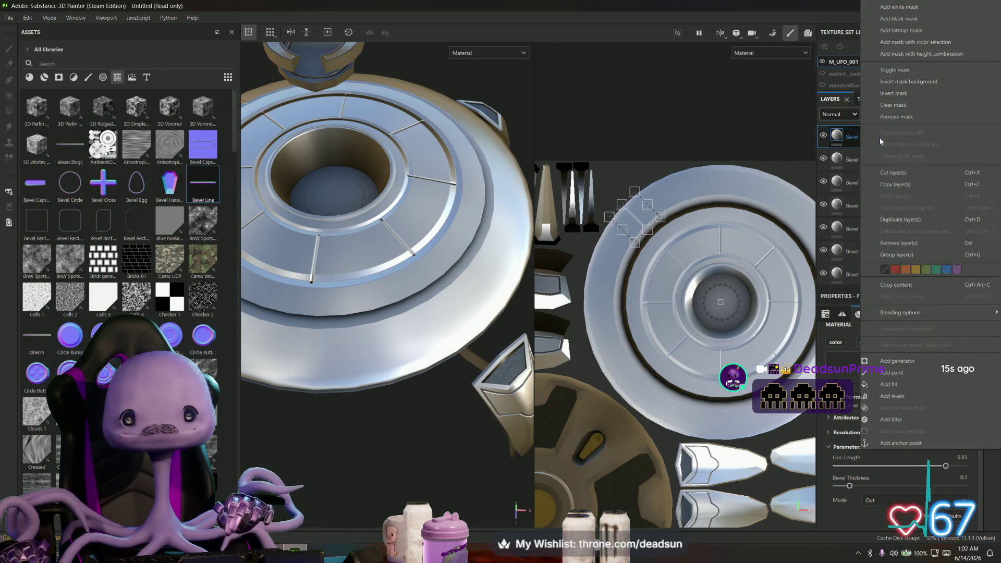
left_click(602, 166)
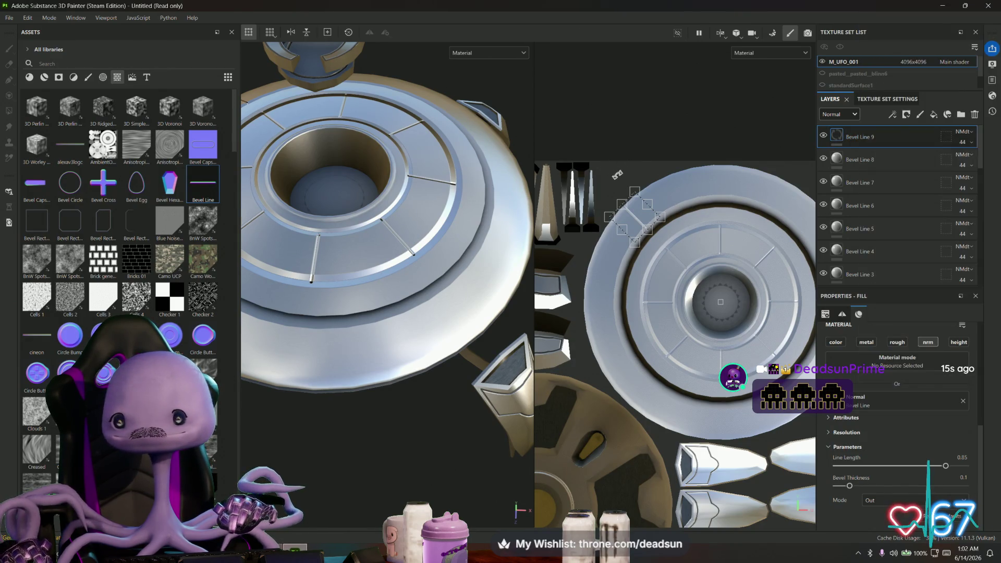
right_click(887, 137)
left_click(904, 219)
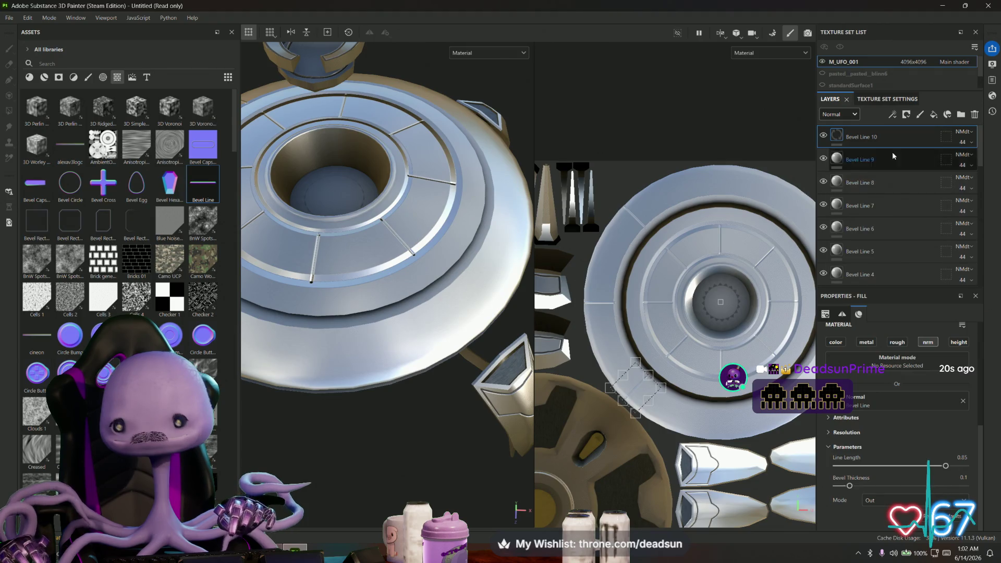
right_click(896, 130)
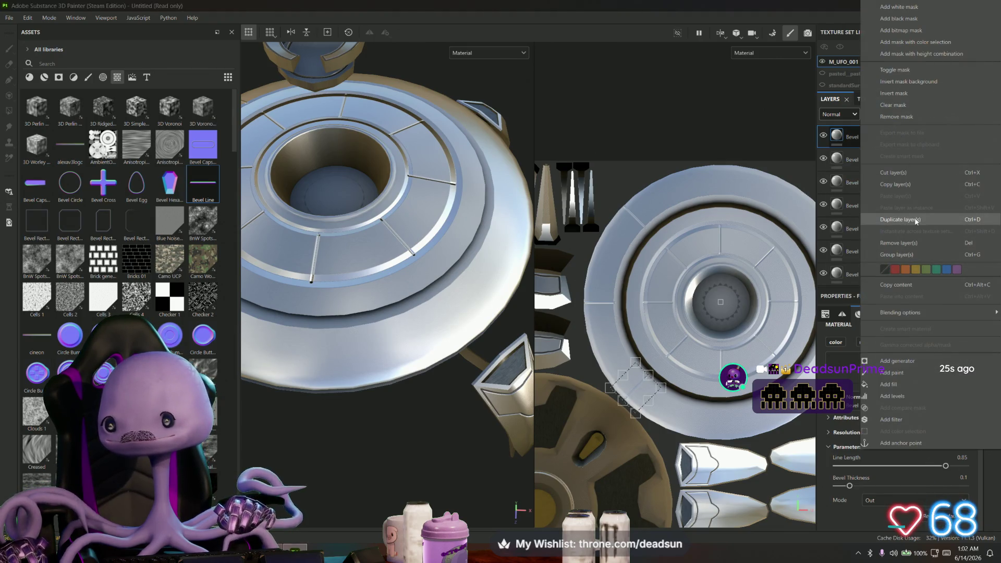
left_click(901, 219)
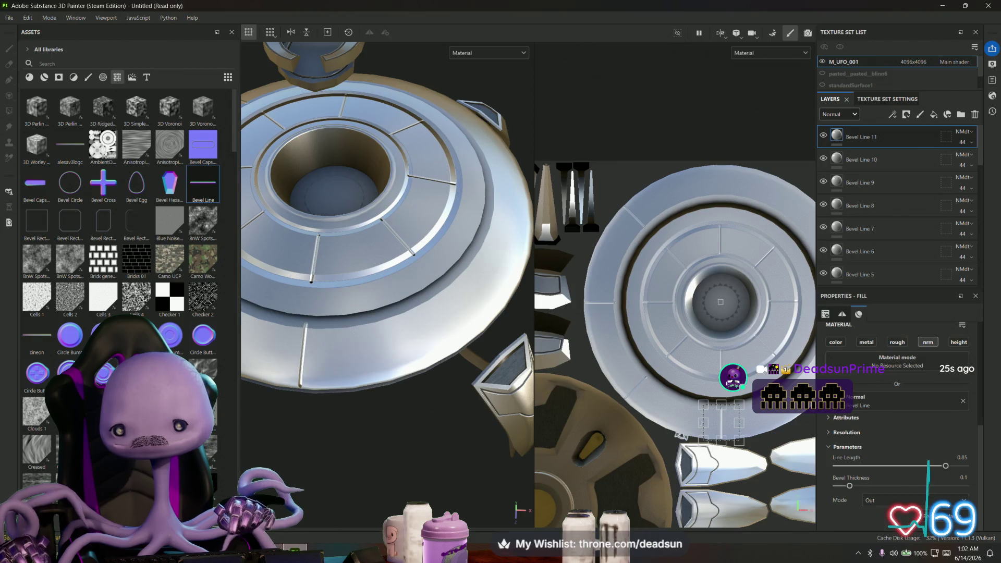
right_click(883, 134)
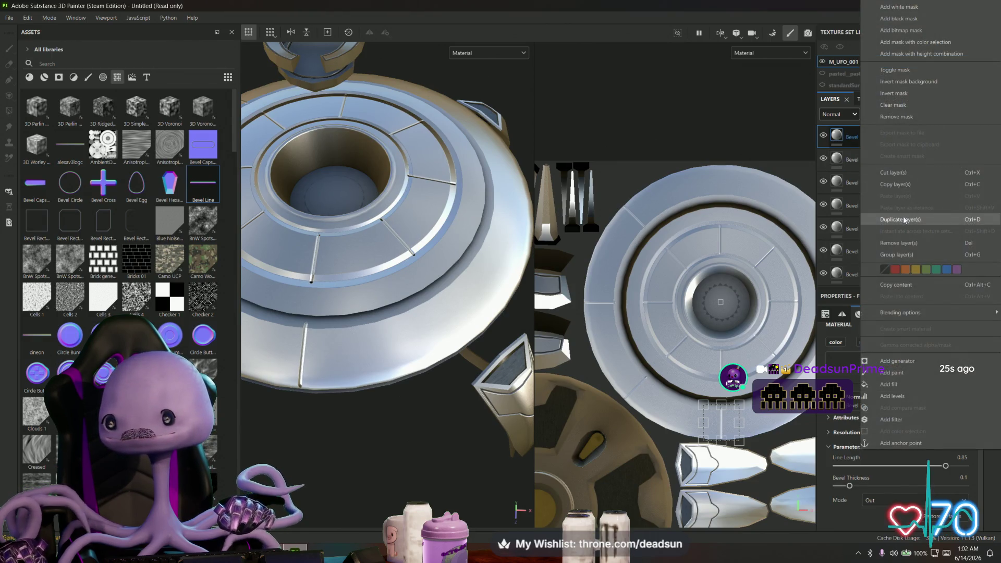
left_click(900, 220)
middle_click_drag(700, 253, 585, 213)
left_click_drag(577, 349, 663, 332)
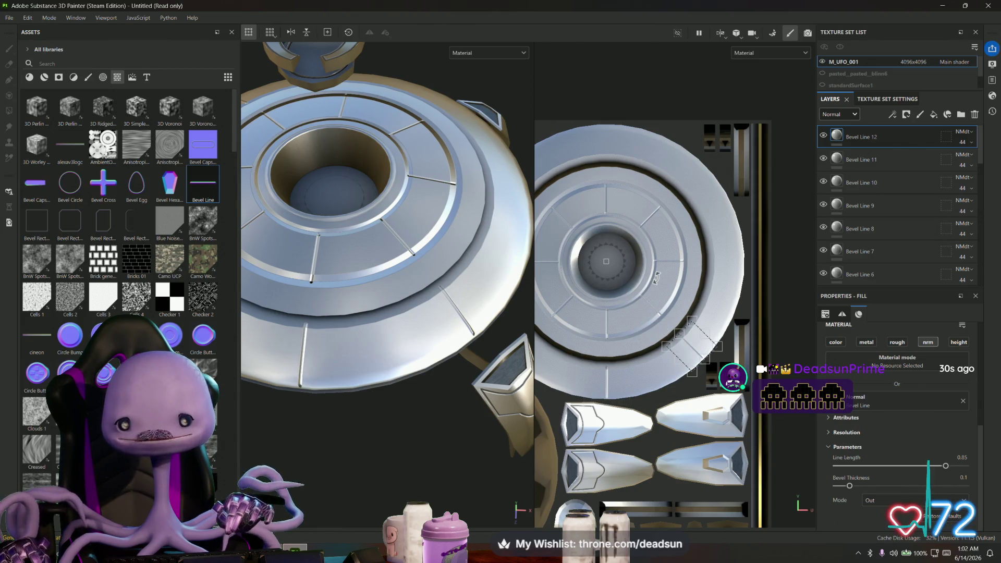
mouse_move(404, 234)
left_mouse_down("alt")
mouse_move(403, 202)
mouse_move(405, 261)
left_mouse_up("alt")
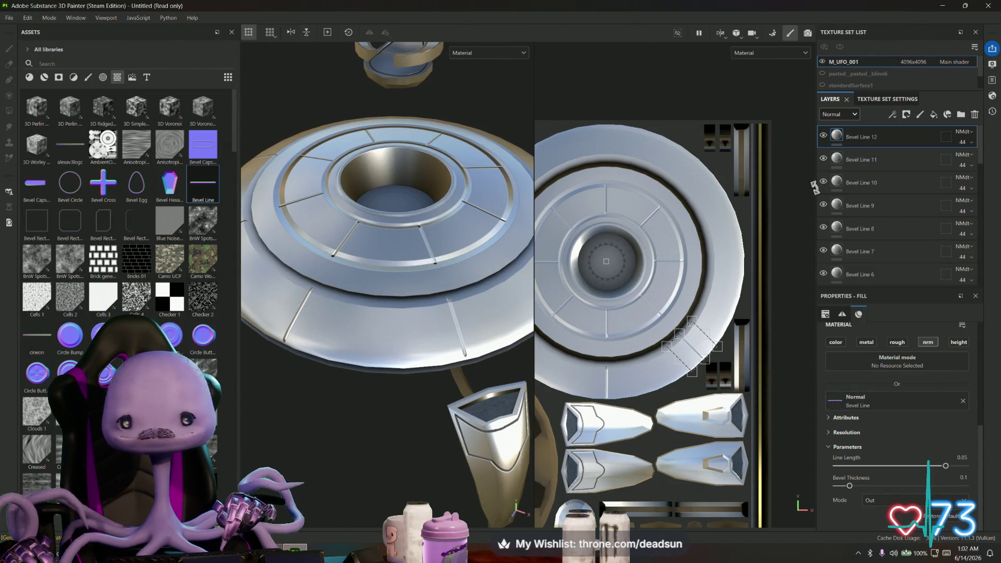
Duplicate into Bevel Lines 13 through 15, moving the last stamp upright to the ring's top
right_click(883, 148)
left_click(900, 219)
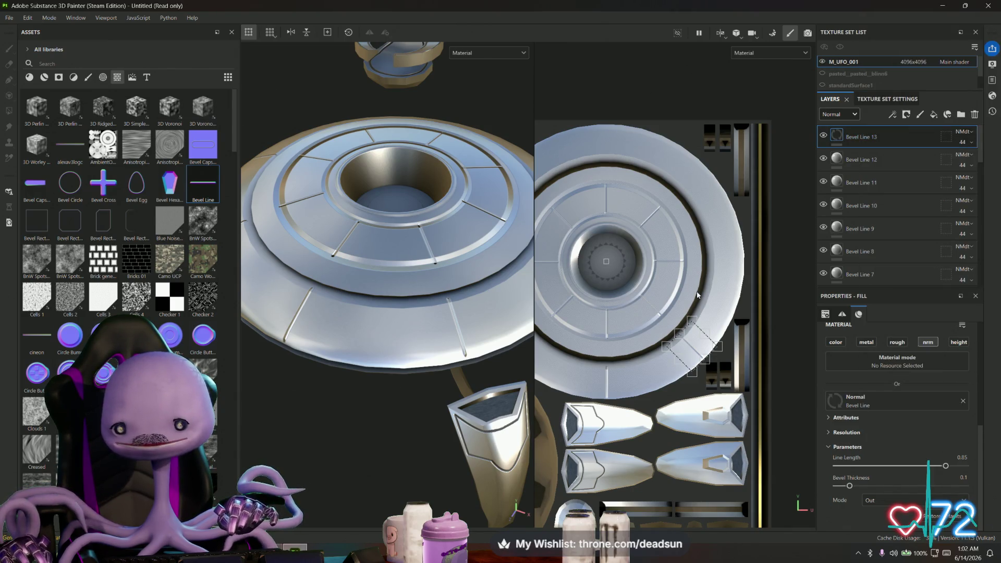
right_click(892, 134)
left_click(861, 221)
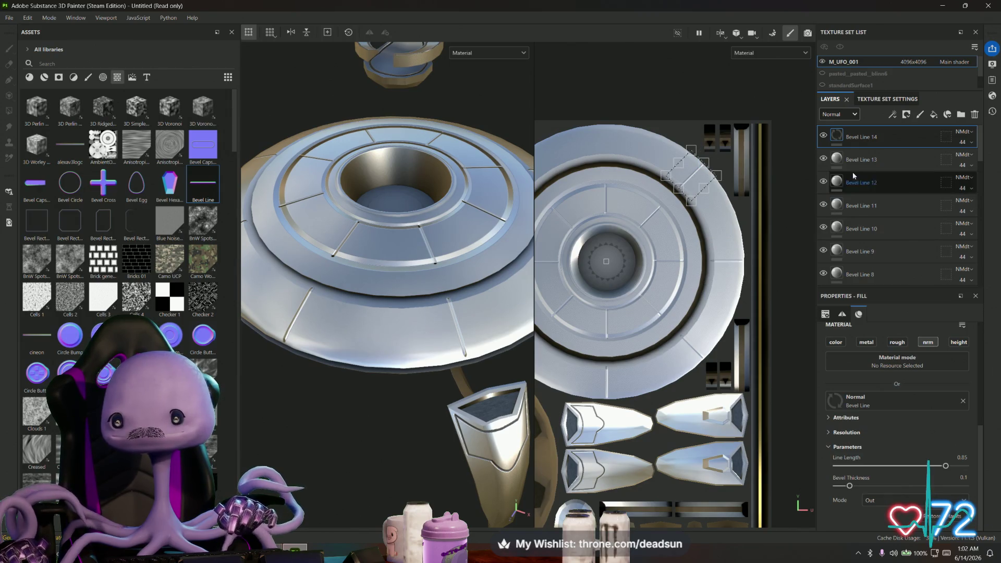
right_click(882, 143)
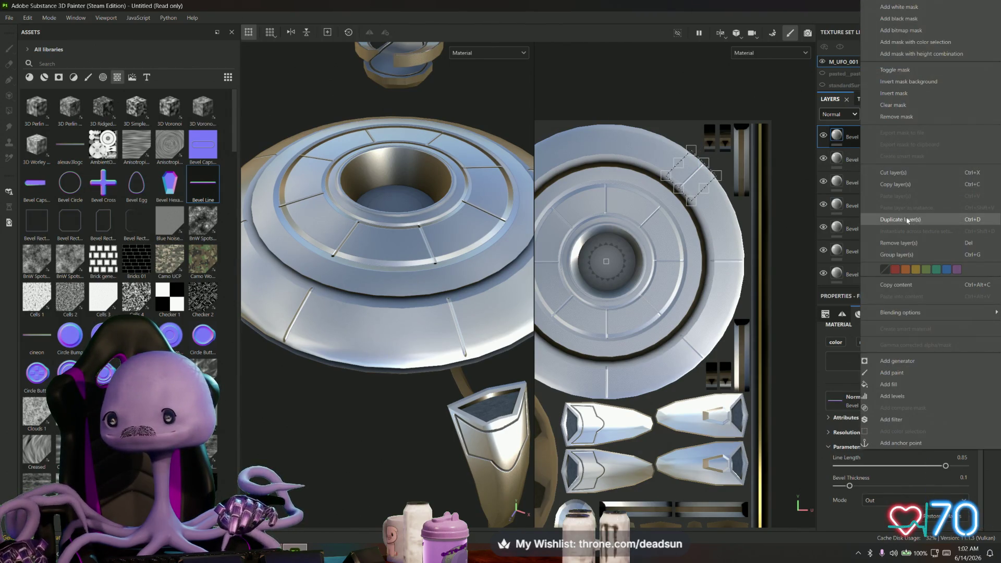
left_click(866, 219)
left_click_drag(629, 109, 600, 112)
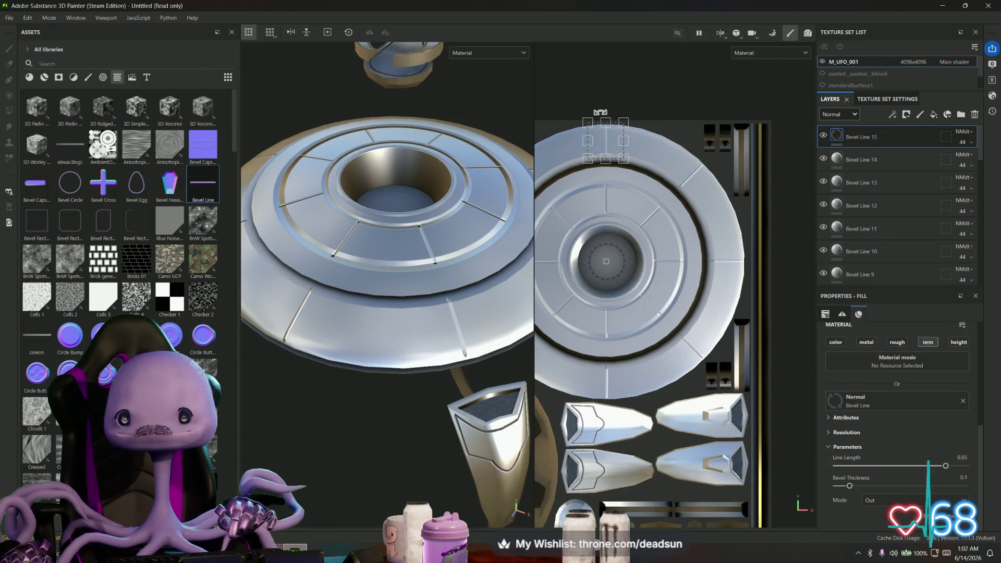
Toggle the Bevel Circle layer off and on to compare its grooves on the UFO
mouse_move(415, 293)
left_mouse_down("alt")
mouse_move(439, 205)
mouse_move(532, 288)
mouse_move(564, 267)
left_mouse_up("alt")
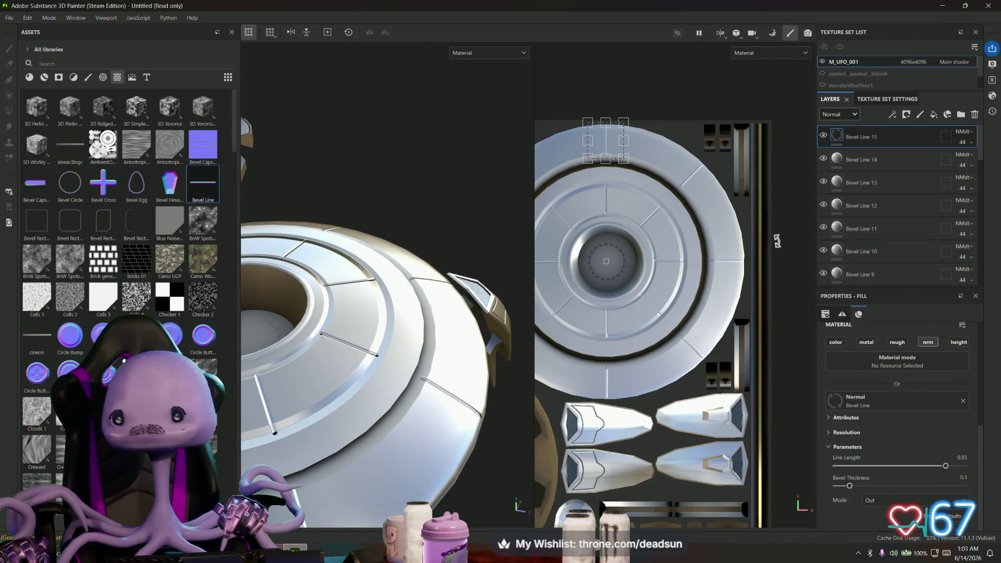
scroll(881, 229, "down", 5)
scroll(885, 237, "down", 8)
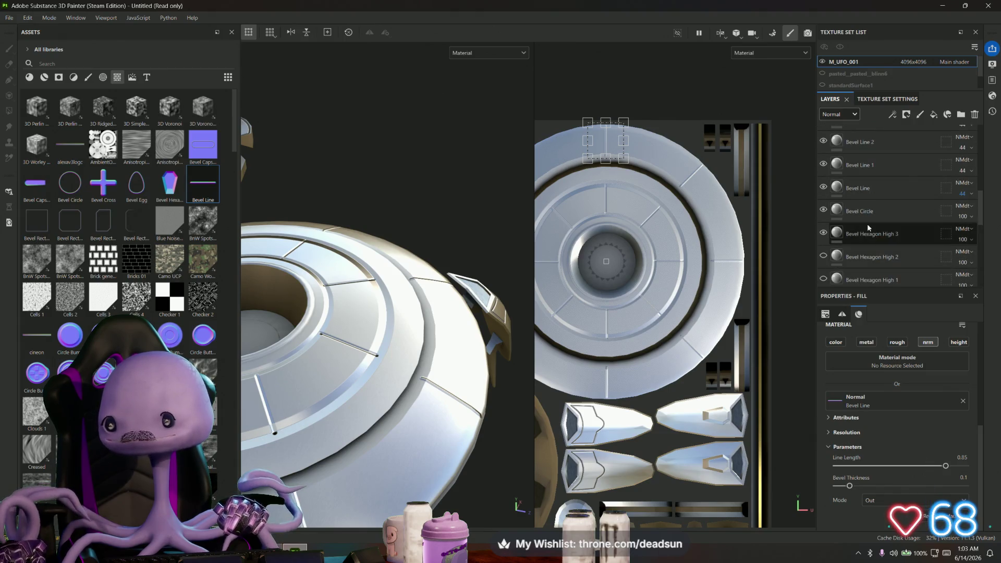
left_click(860, 218)
left_click(824, 211)
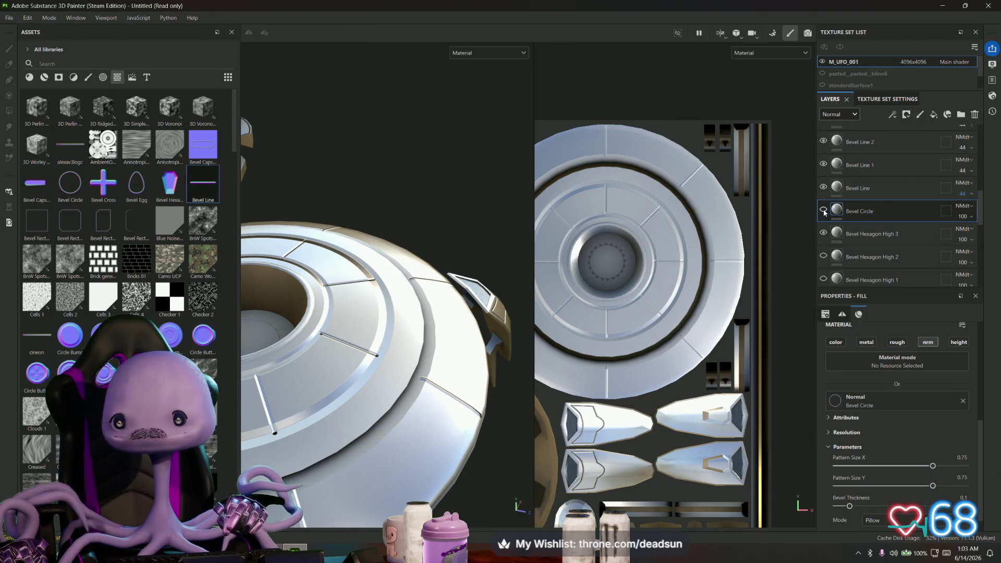
left_click(824, 210)
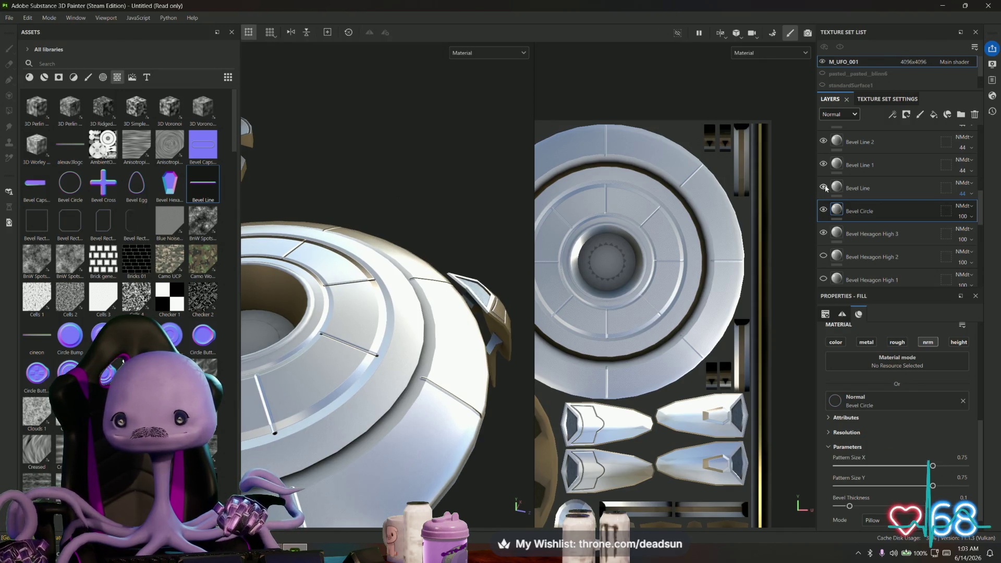
scroll(825, 261, "down", 3)
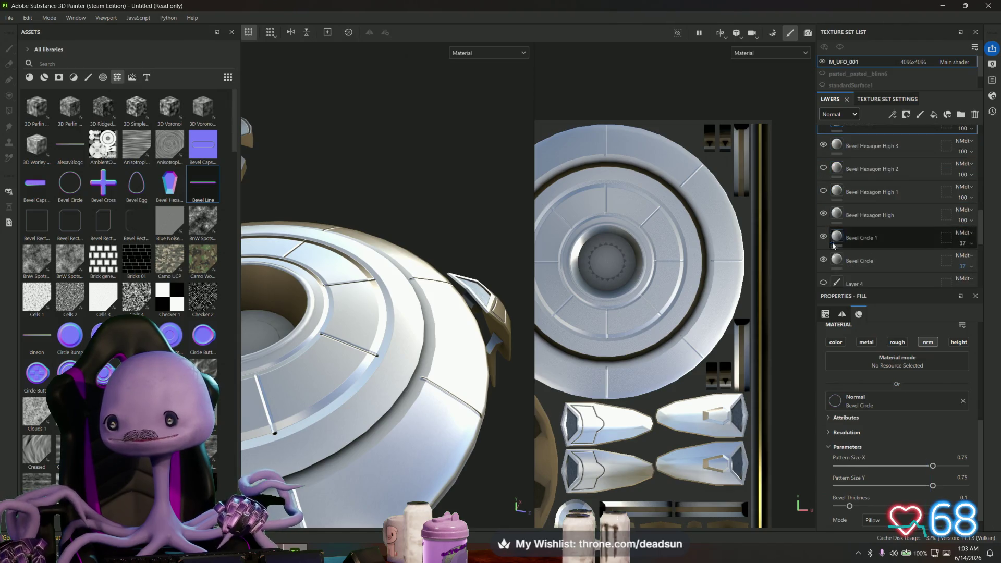
left_click(824, 261)
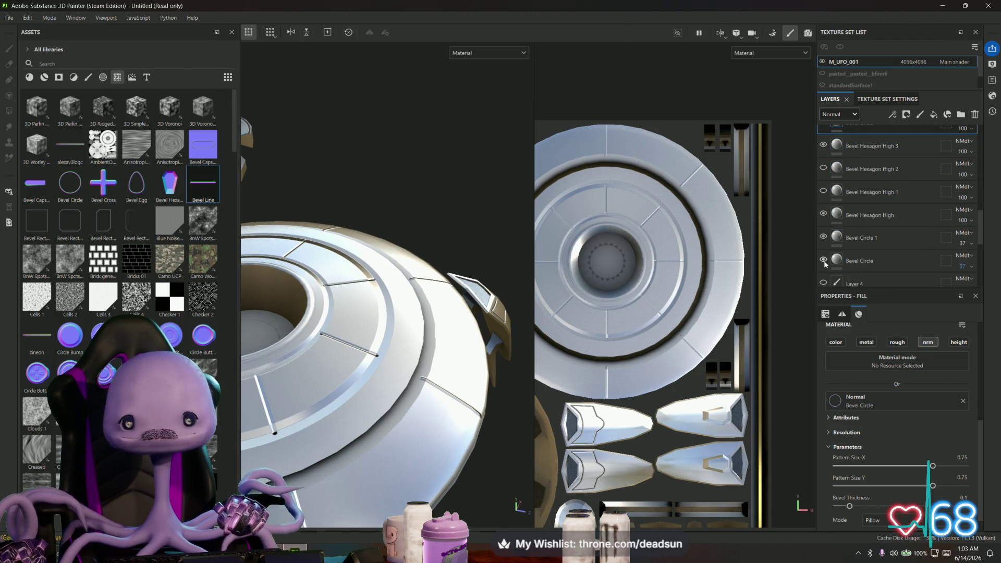
left_click(824, 261)
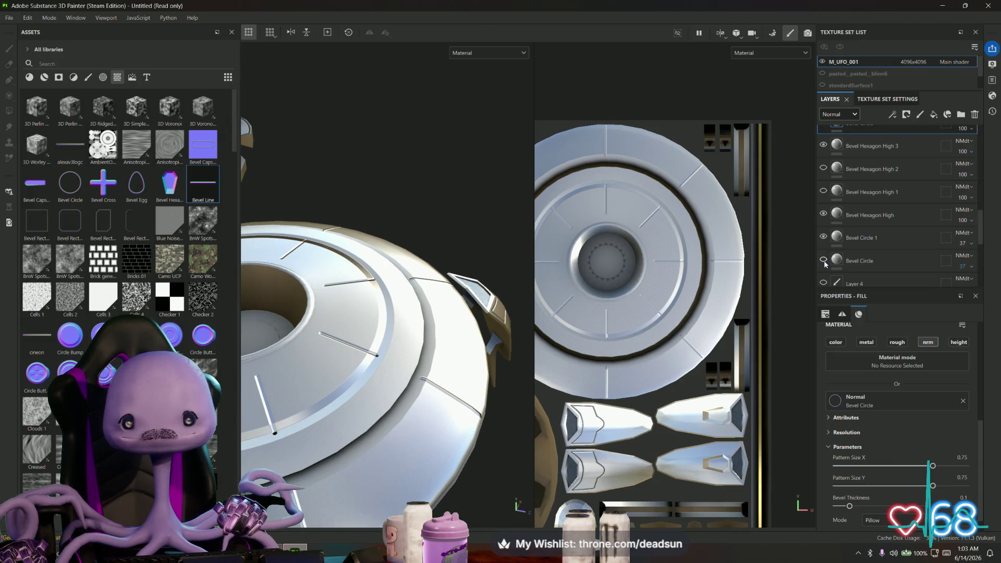
left_click(824, 261)
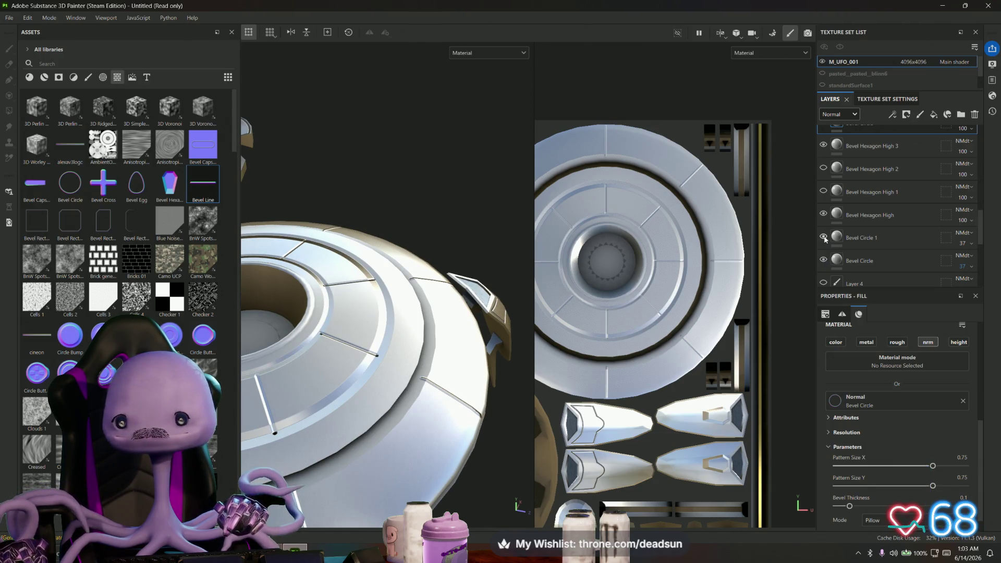
Set Bevel Circle 1's normal blending mode to Replace
left_click(963, 233)
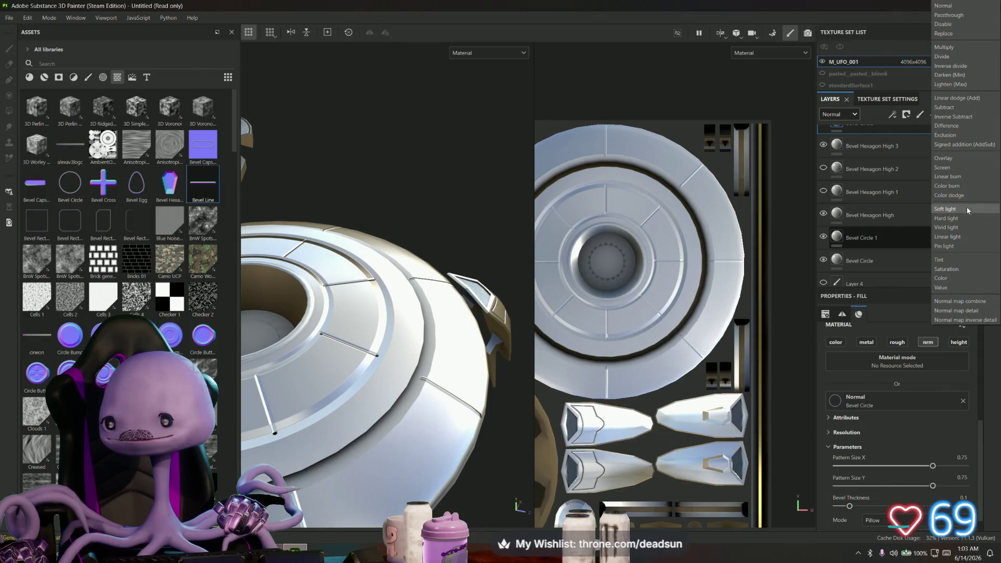
left_click(945, 34)
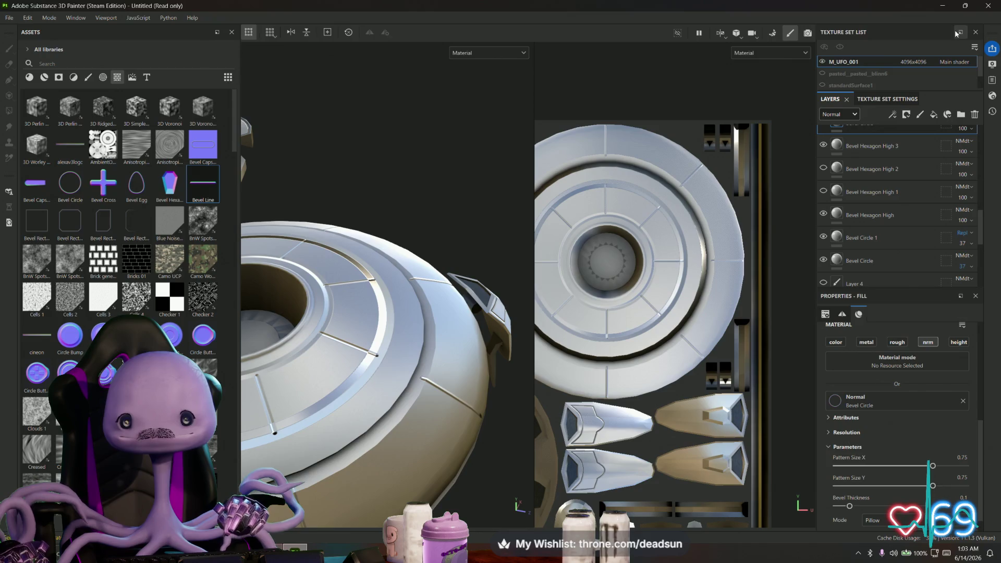
mouse_move(459, 245)
left_mouse_down("alt")
mouse_move(486, 254)
mouse_move(409, 385)
mouse_move(511, 373)
mouse_move(545, 330)
mouse_move(472, 264)
mouse_move(421, 316)
mouse_move(428, 360)
left_mouse_up("alt")
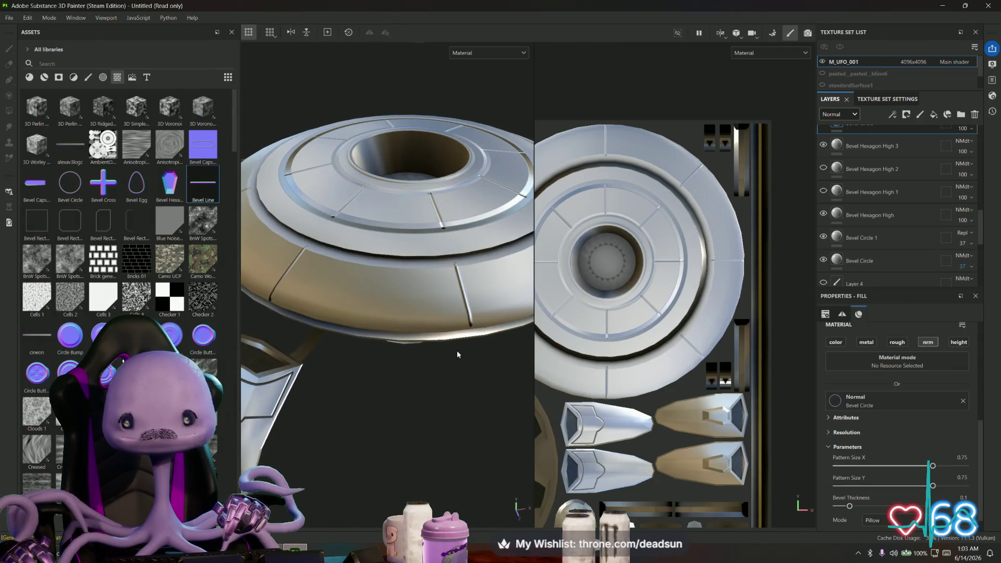
scroll(957, 190, "up", 3)
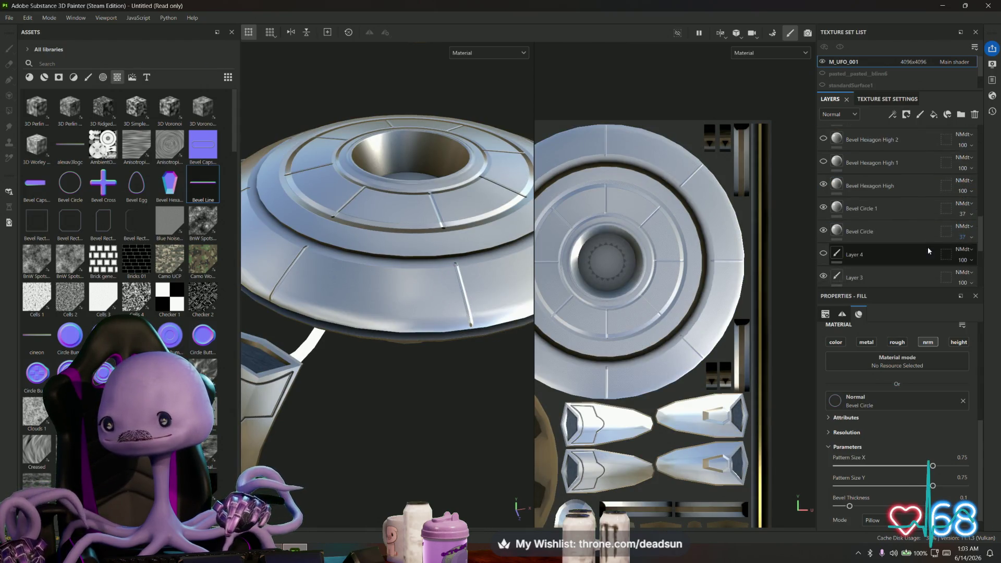
left_click(966, 179)
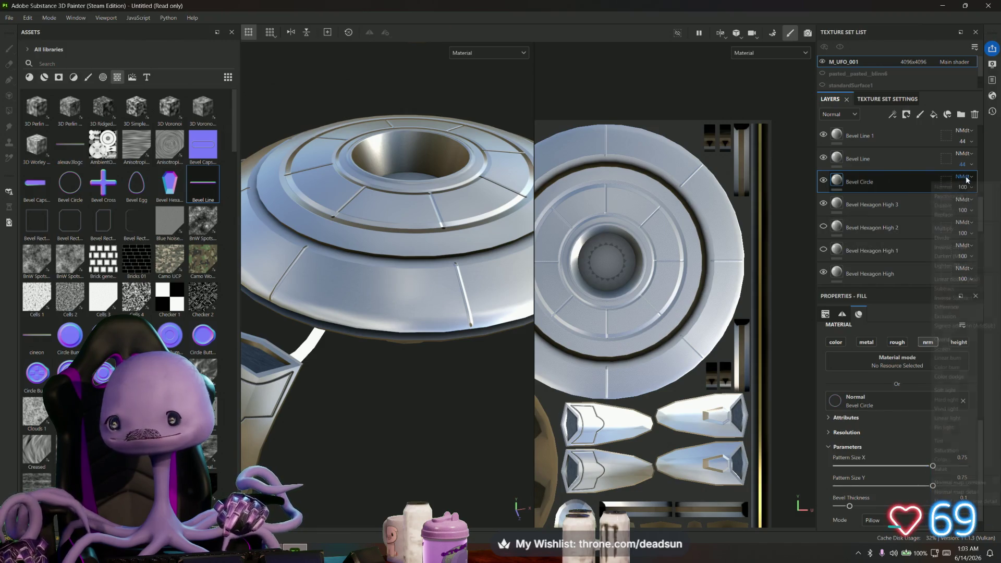
left_click(956, 214)
key("ctrl+z")
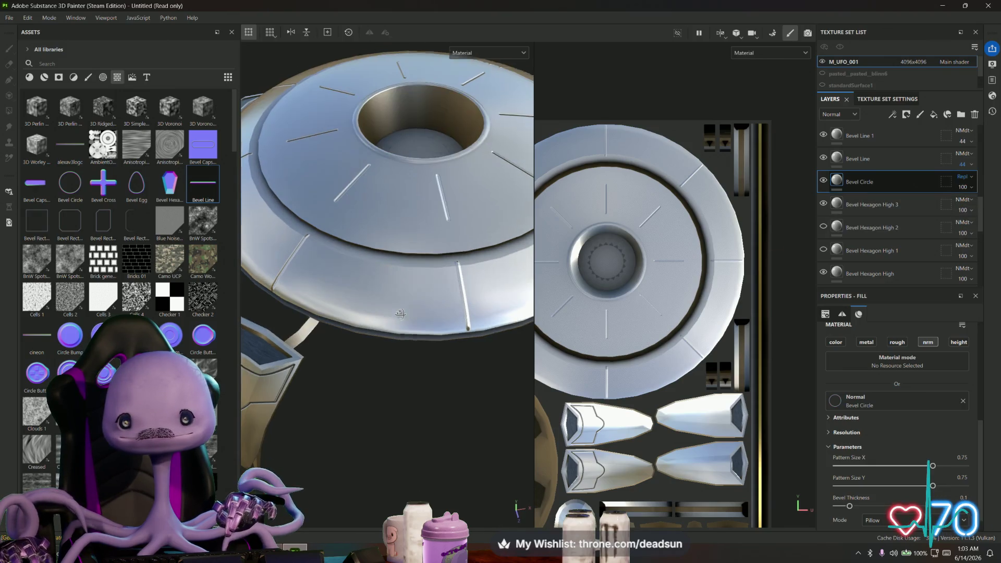
left_click_drag(397, 271, 401, 315, "alt")
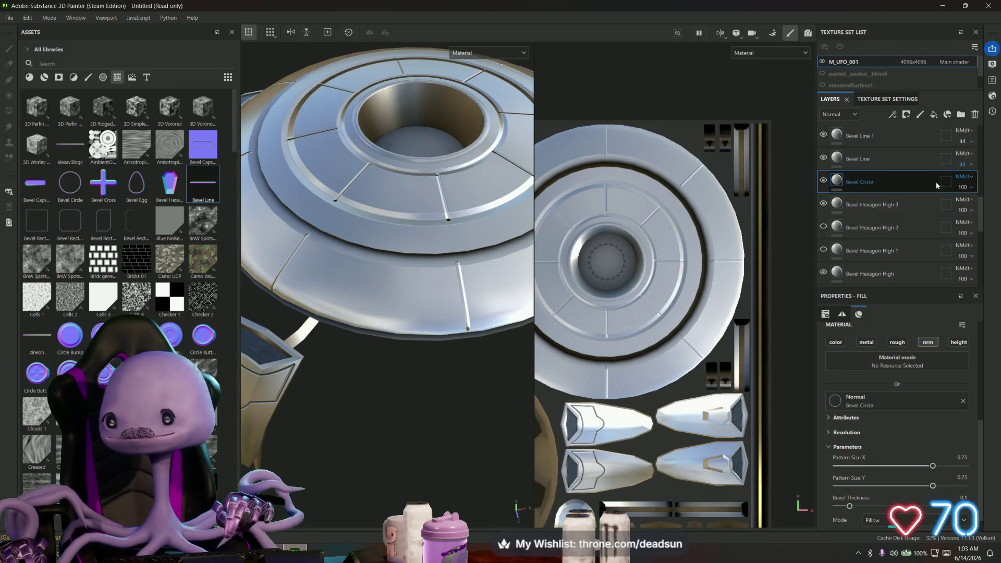
scroll(847, 218, "down", 2)
scroll(847, 218, "up", 1)
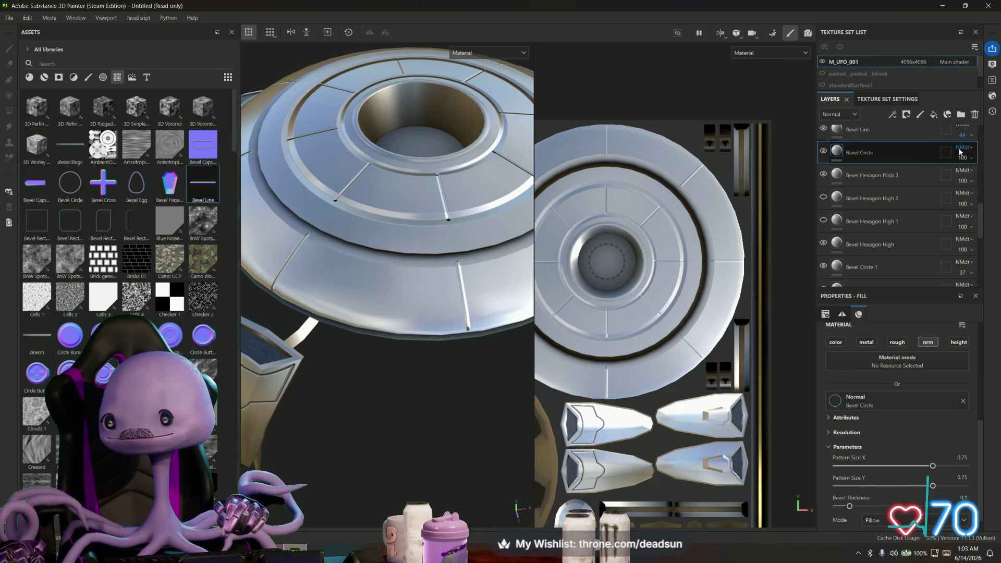
left_click(963, 148)
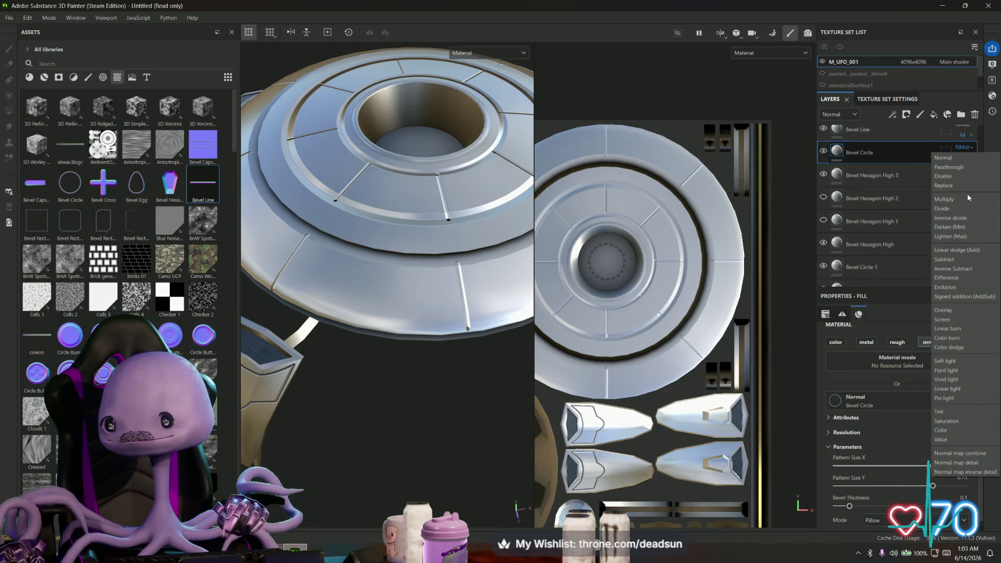
left_click(966, 218)
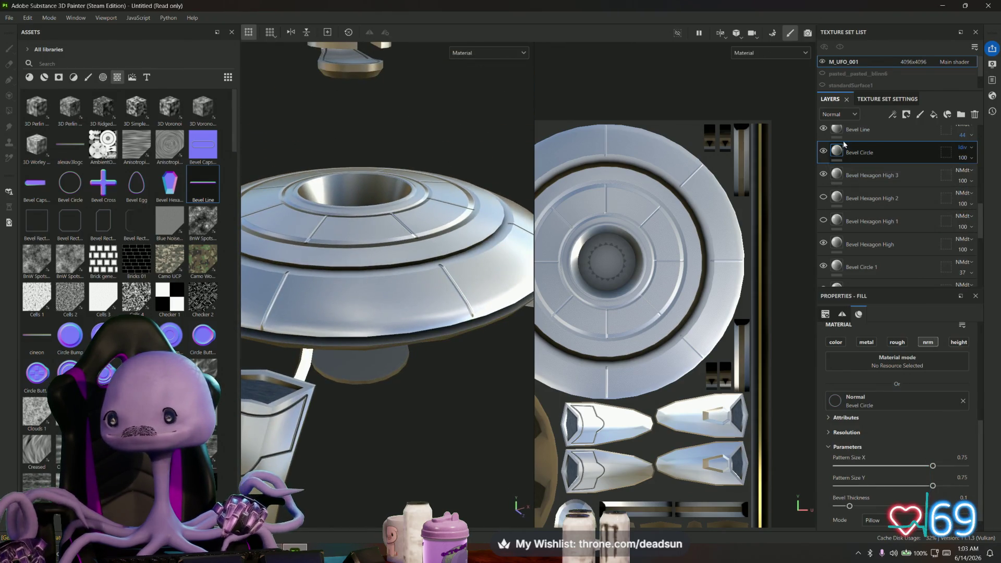
scroll(960, 209, "up", 3)
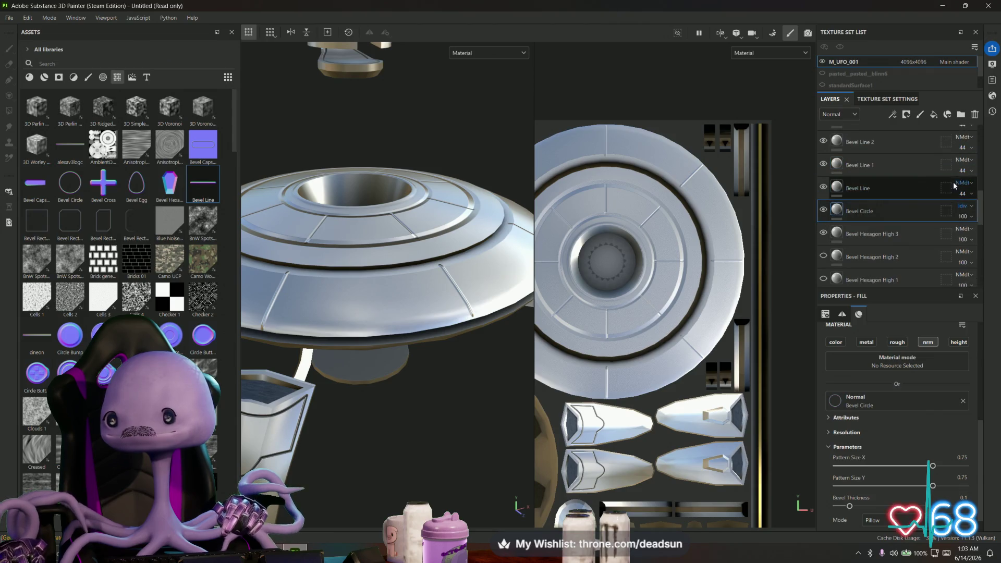
left_click(967, 216)
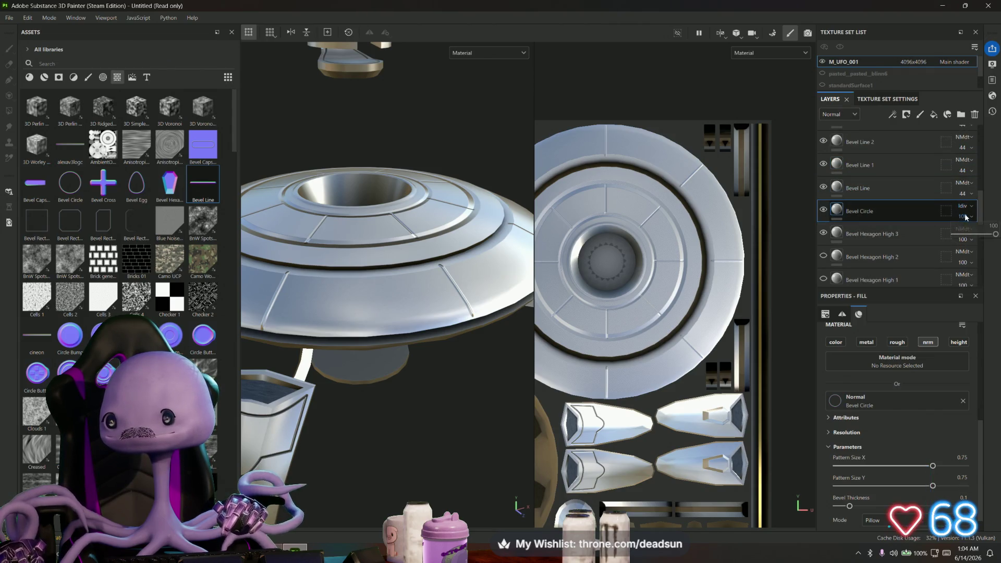
mouse_move(986, 238)
left_mouse_down()
mouse_move(962, 238)
mouse_move(999, 238)
left_mouse_up()
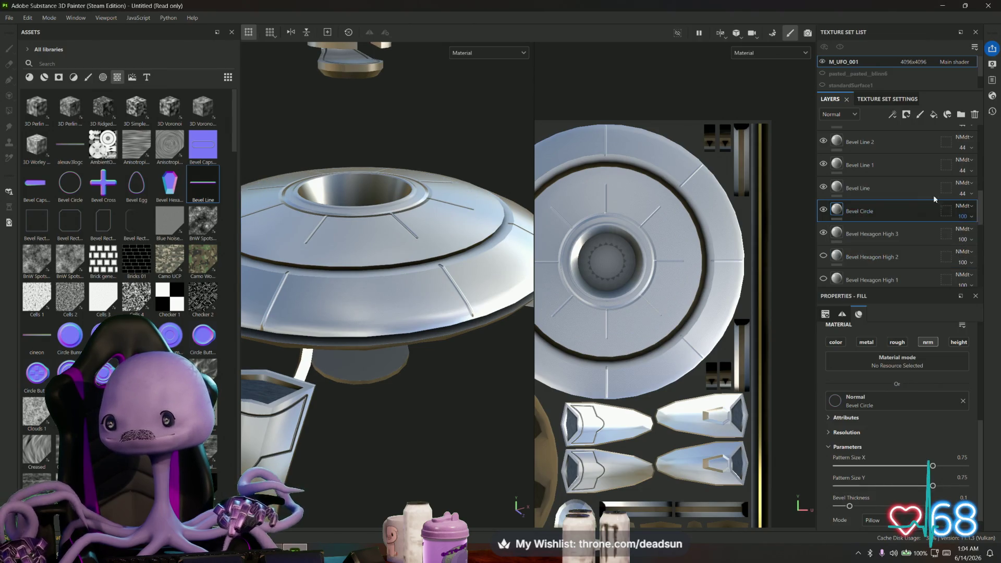
left_click(963, 194)
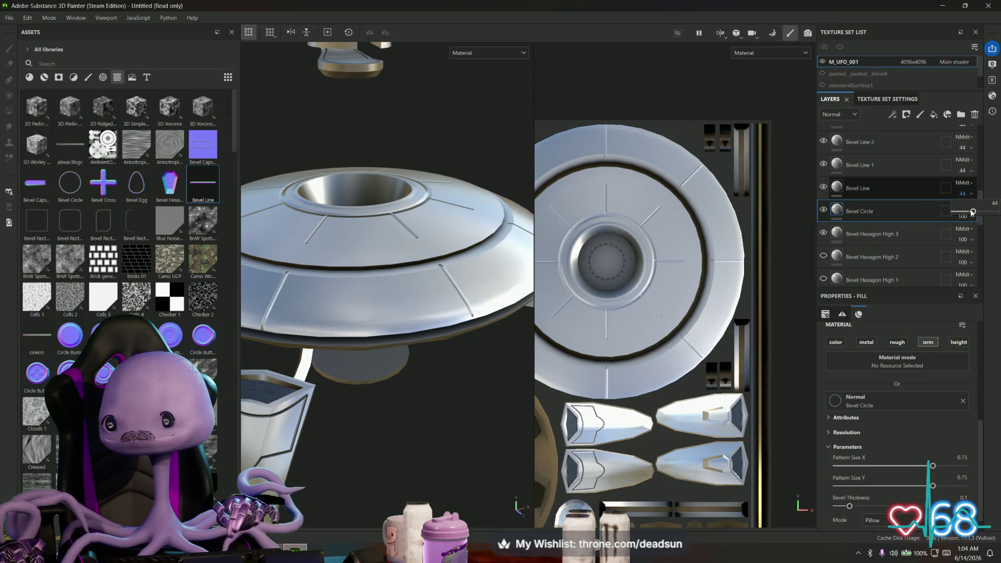
left_click_drag(973, 213, 996, 212)
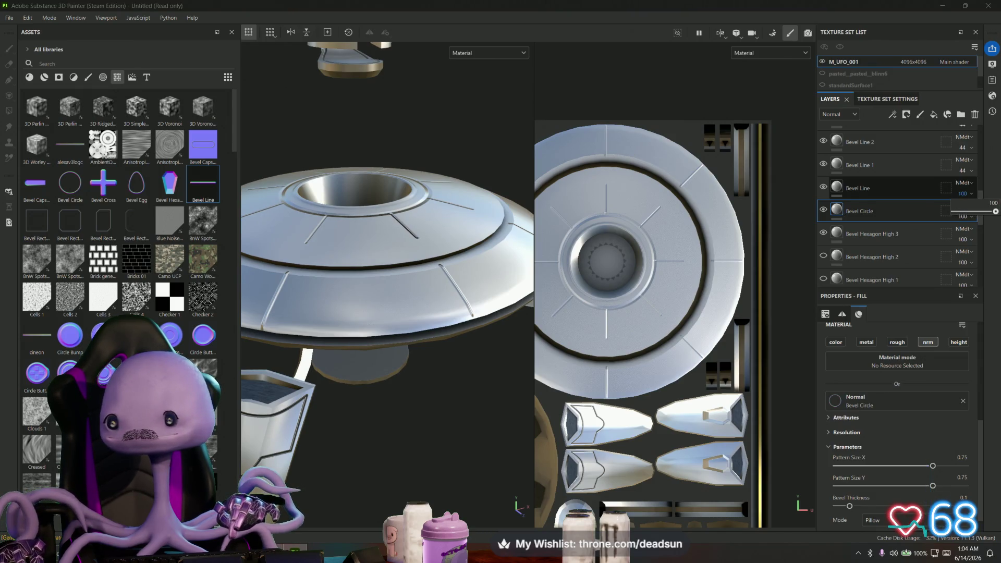
key("ctrl+z")
mouse_move(381, 292)
left_mouse_down("alt")
mouse_move(384, 332)
mouse_move(389, 324)
left_mouse_up("alt")
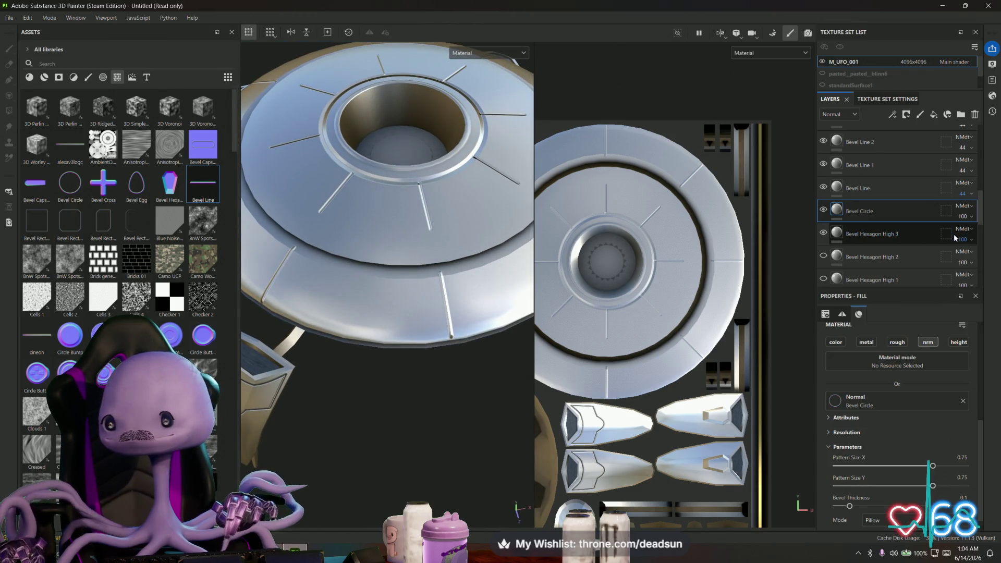
Set the Bevel Circle layer's opacity to 37
scroll(952, 219, "down", 2)
scroll(947, 219, "down", 4)
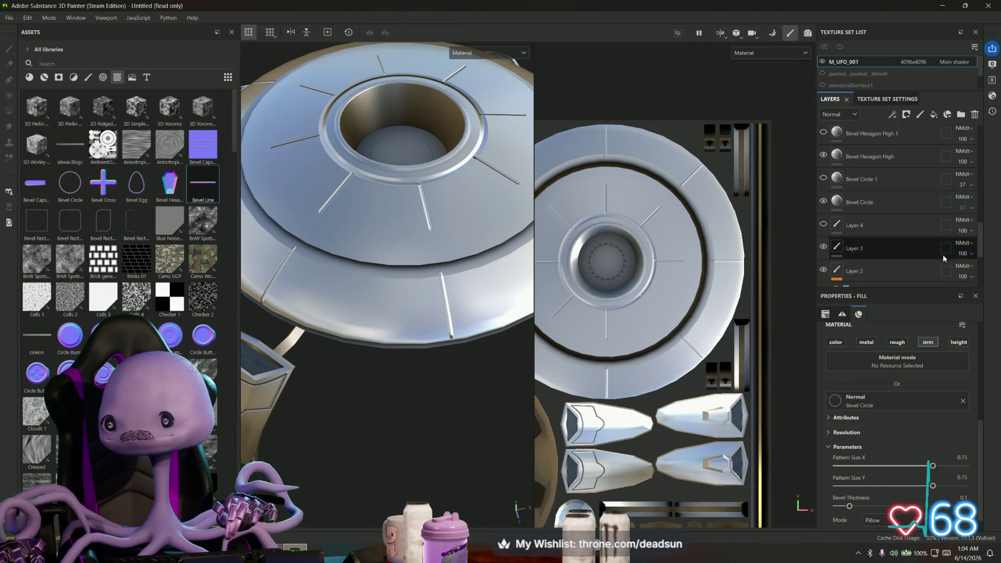
left_click_drag(969, 225, 958, 225)
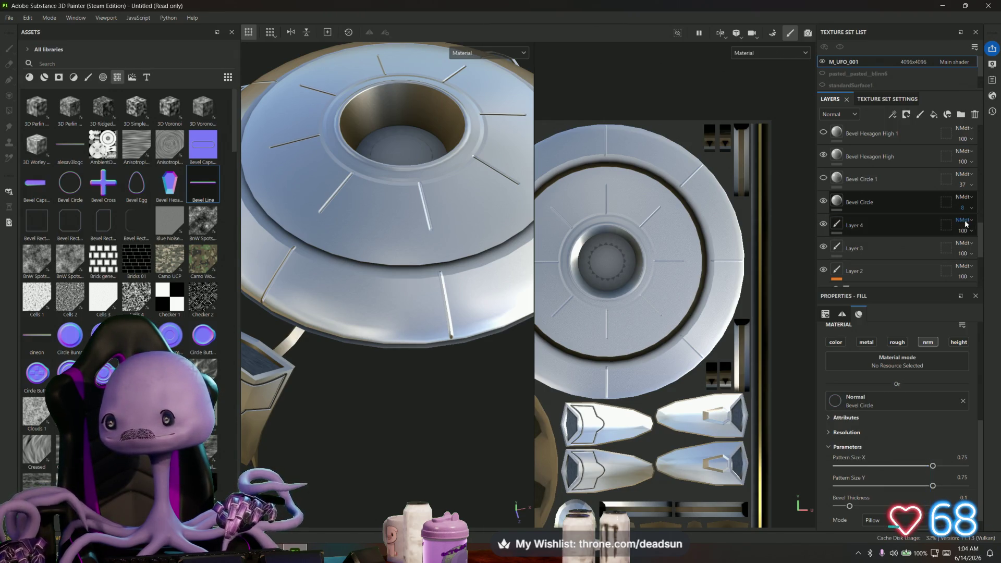
type("37")
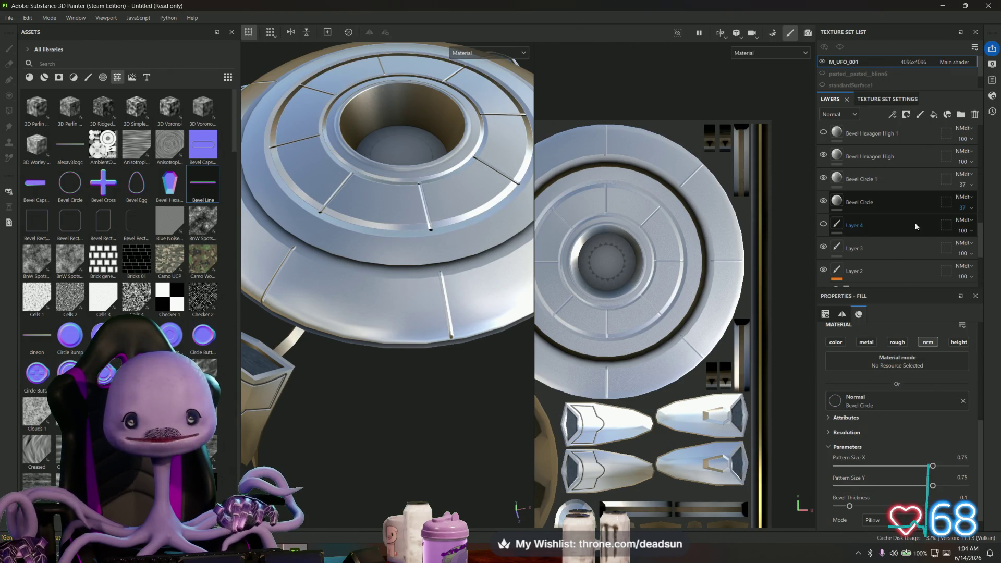
scroll(884, 233, "down", 2)
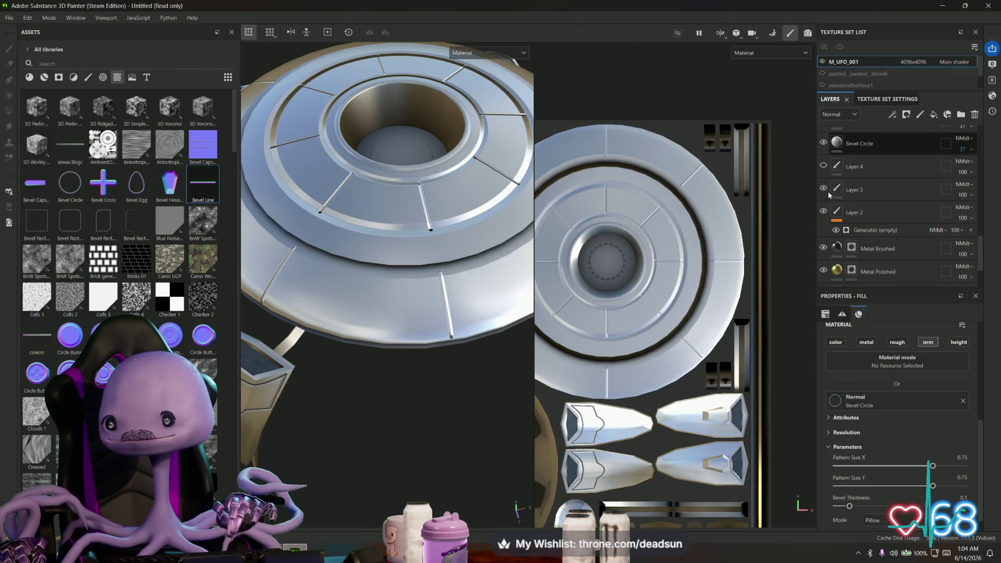
scroll(829, 195, "up", 4)
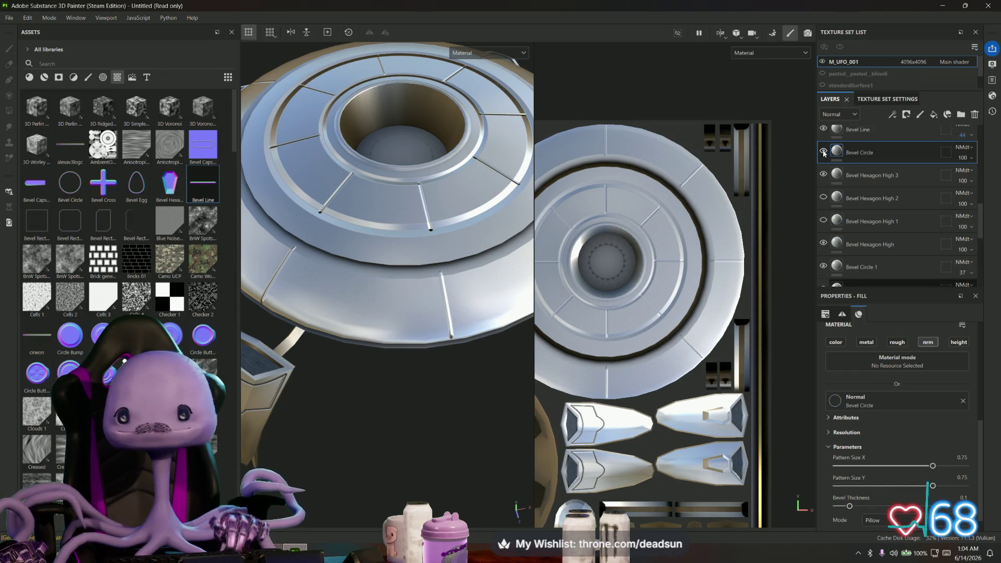
scroll(823, 152, "up", 1)
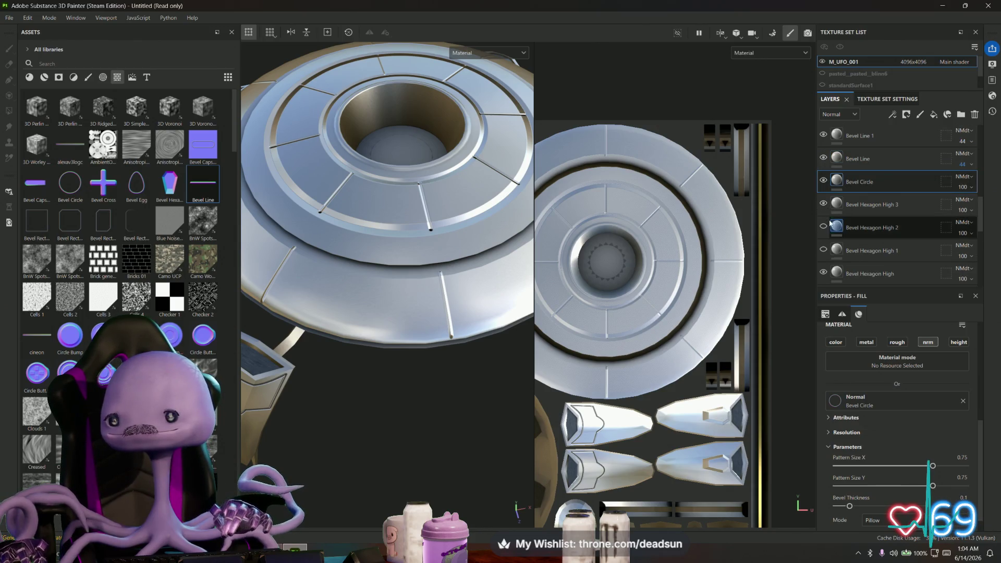
scroll(828, 224, "up", 10)
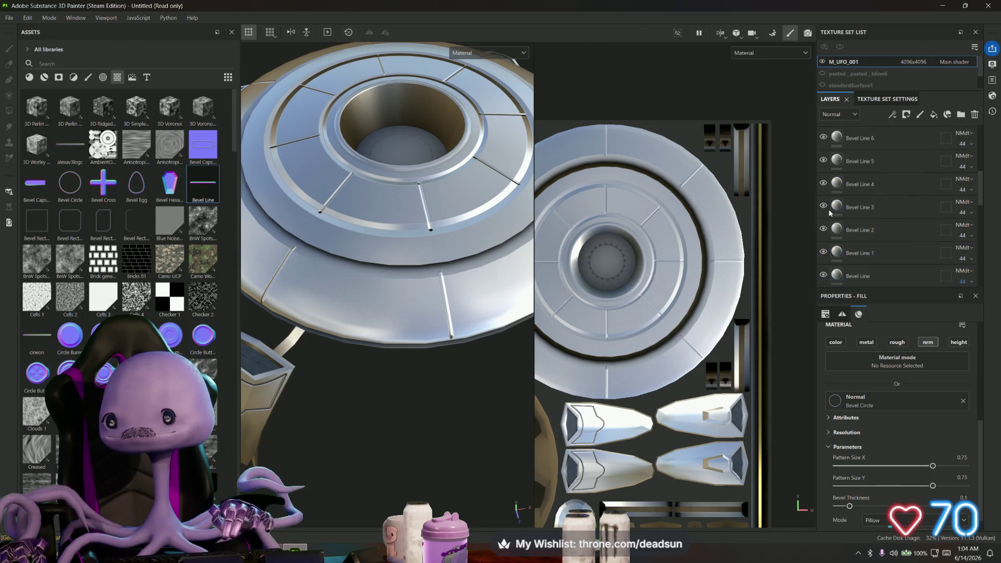
scroll(830, 213, "down", 10)
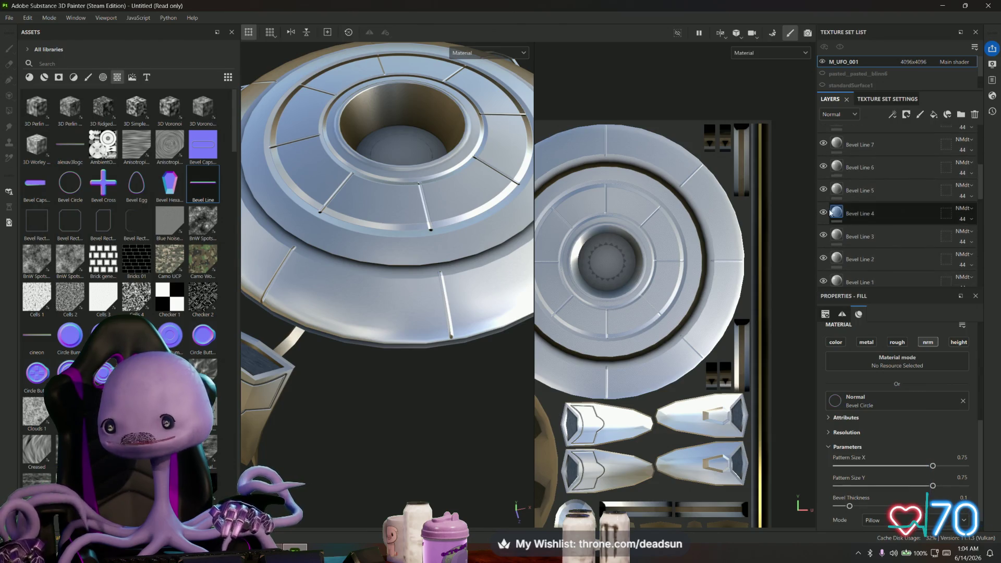
scroll(824, 218, "down", 3)
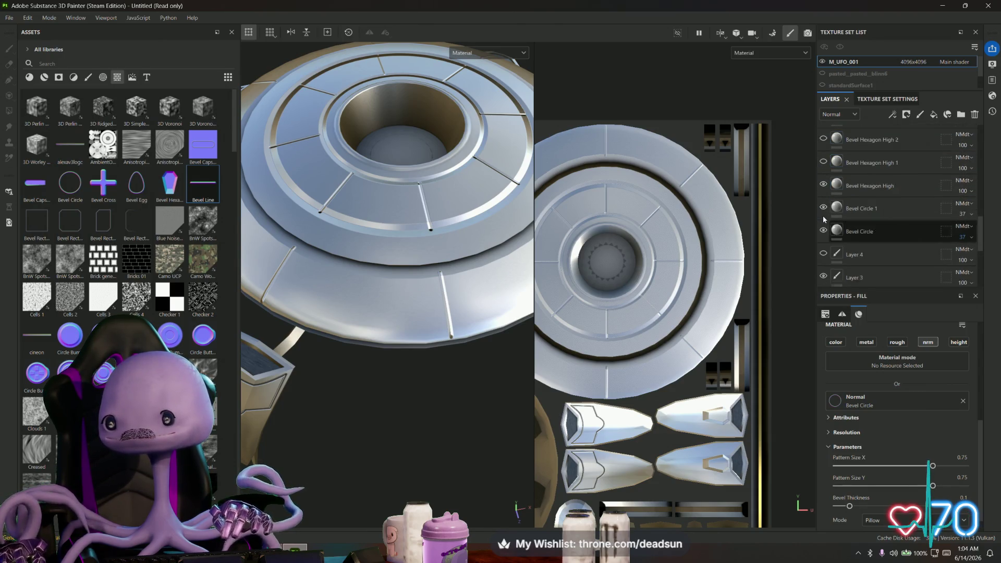
Show Bevel Circle 1, lower its opacity to about 13, and enlarge its ring projection
left_click(824, 208)
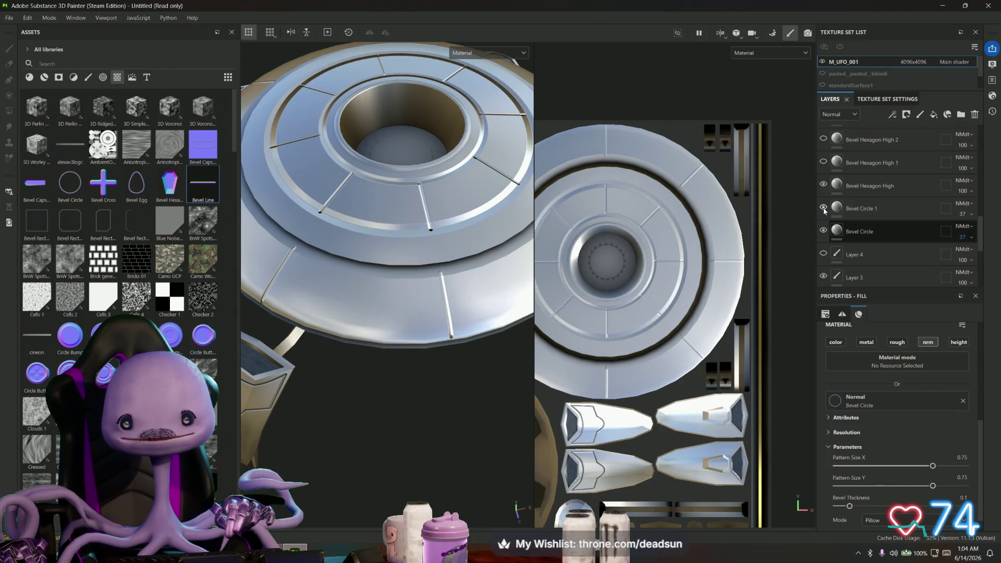
left_click(928, 211)
left_click(967, 218)
left_click_drag(971, 231, 958, 234)
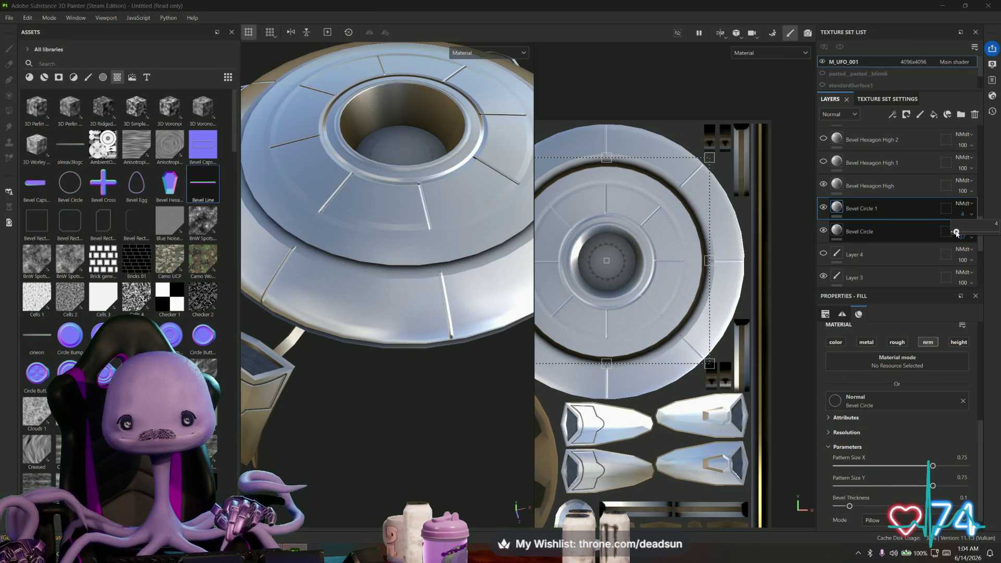
left_click_drag(960, 233, 962, 234)
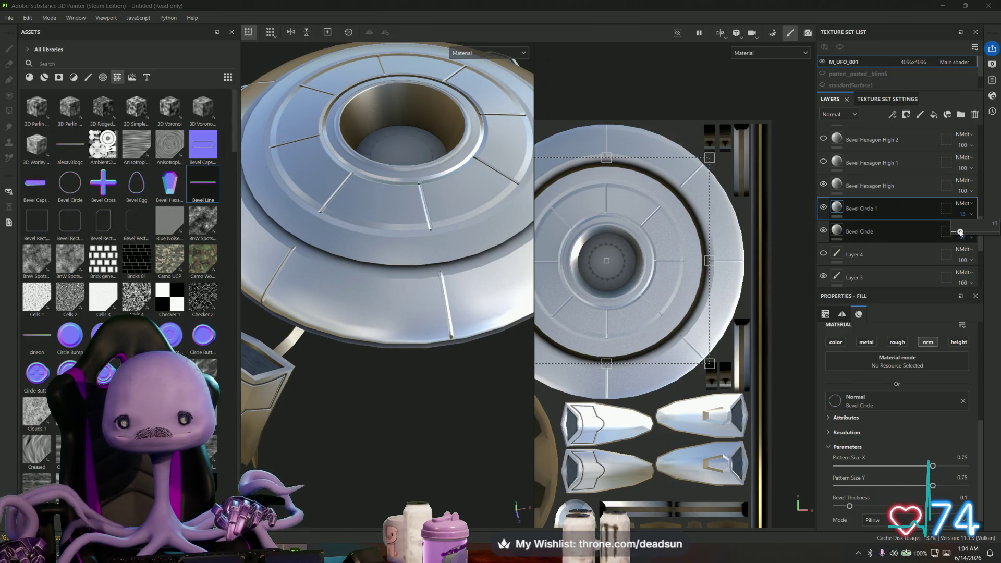
left_click_drag(961, 233, 969, 234)
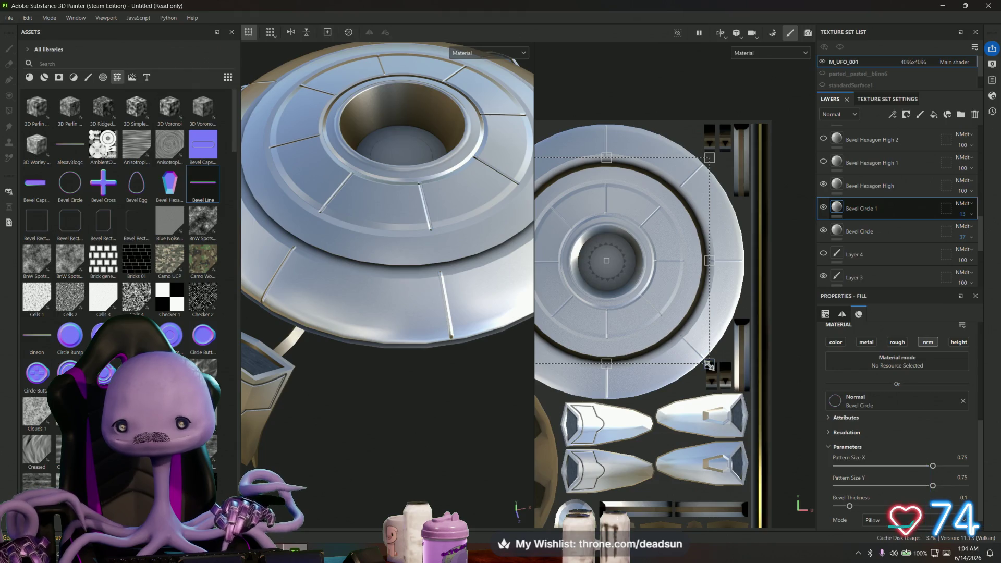
left_click_drag(711, 368, 718, 372)
left_click_drag(671, 332, 667, 328)
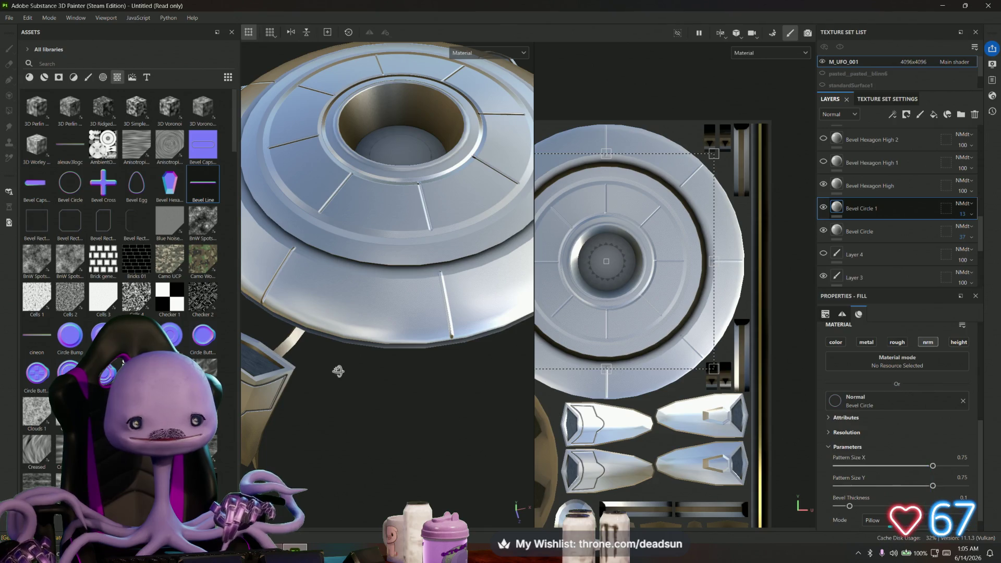
scroll(338, 371, "down", 5)
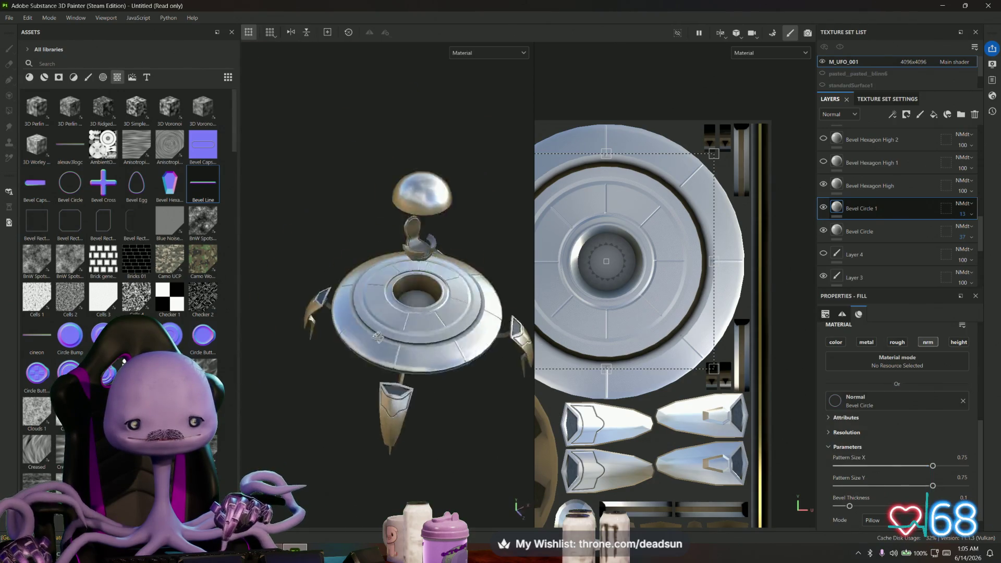
mouse_move(380, 391)
left_mouse_down("alt")
mouse_move(379, 488)
mouse_move(371, 139)
mouse_move(375, 217)
mouse_move(393, 198)
mouse_move(392, 384)
mouse_move(405, 361)
mouse_move(390, 506)
mouse_move(367, 452)
mouse_move(397, 418)
mouse_move(371, 375)
mouse_move(369, 279)
mouse_move(374, 395)
mouse_move(379, 372)
left_mouse_up("alt")
scroll(392, 383, "up", 5)
scroll(396, 419, "down", 2)
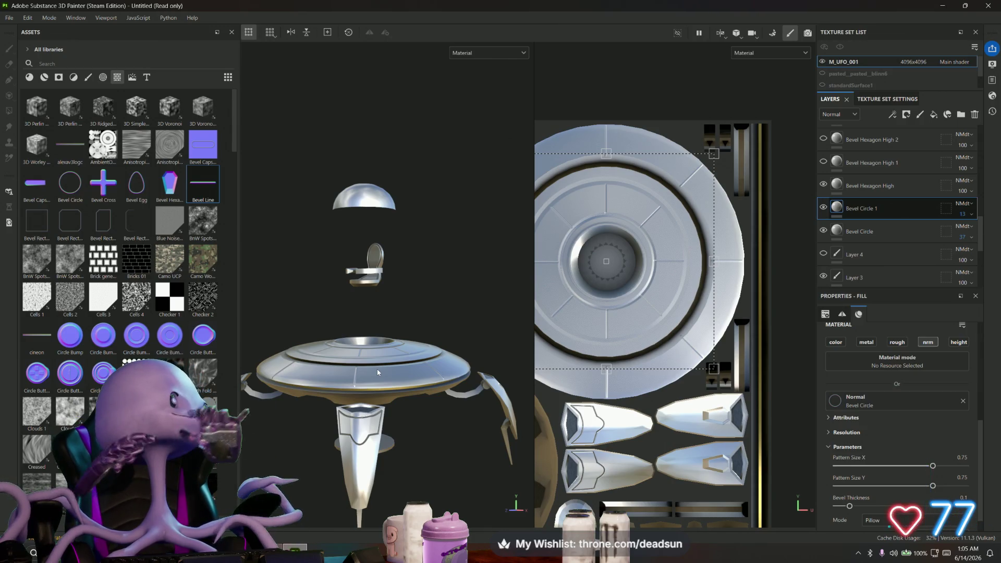
mouse_move(378, 372)
left_mouse_down("alt")
mouse_move(404, 244)
mouse_move(470, 261)
mouse_move(477, 295)
mouse_move(346, 291)
mouse_move(468, 284)
mouse_move(335, 297)
mouse_move(436, 290)
mouse_move(339, 294)
mouse_move(439, 301)
left_mouse_up("alt")
scroll(379, 280, "up", 5)
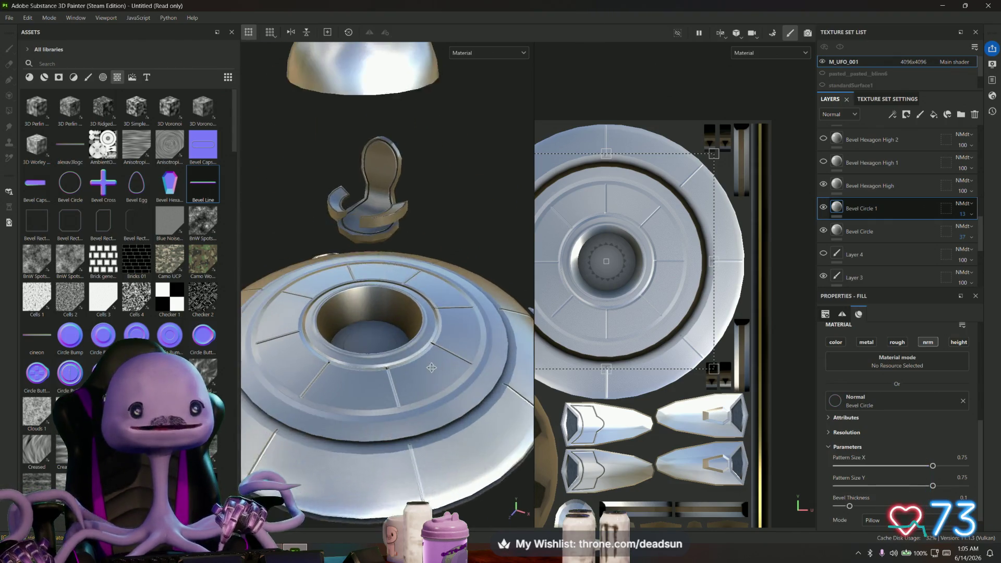
scroll(396, 245, "up", 3)
middle_click_drag(409, 212, 365, 292, "alt")
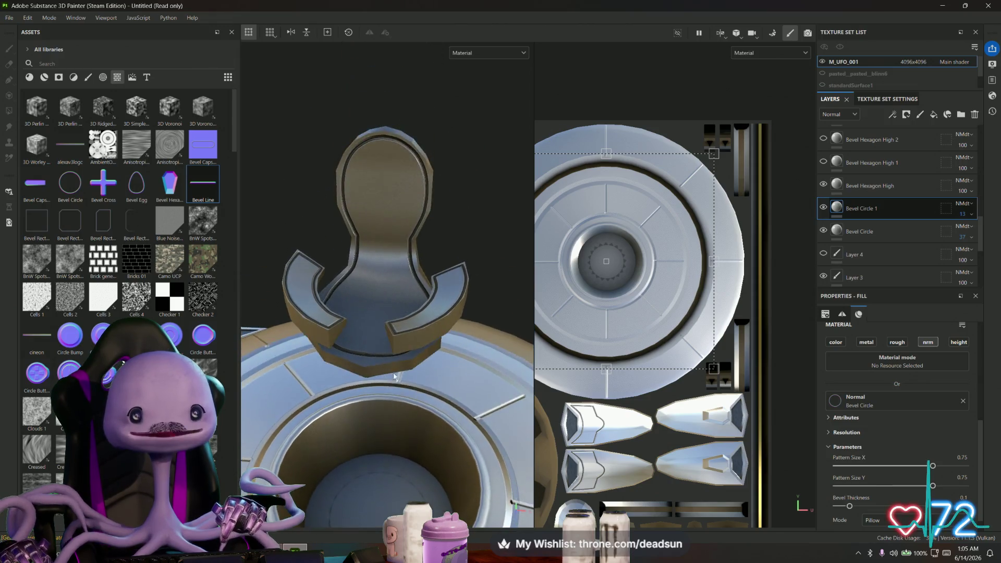
scroll(346, 306, "down", 1)
scroll(379, 303, "up", 3)
left_click_drag(379, 303, 379, 221, "alt")
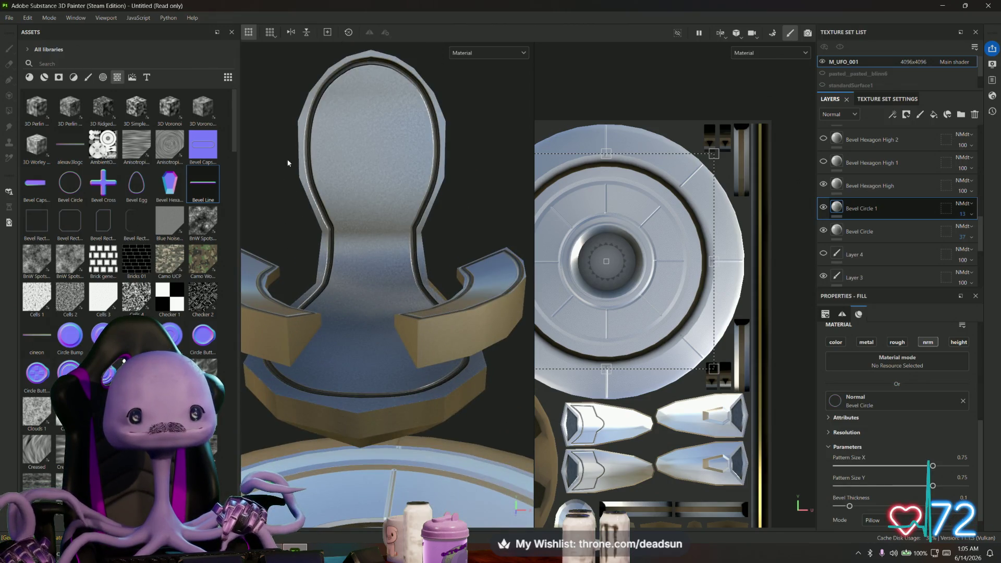
mouse_move(333, 161)
left_mouse_down("alt")
mouse_move(358, 153)
mouse_move(355, 142)
mouse_move(330, 284)
mouse_move(380, 174)
mouse_move(346, 324)
mouse_move(369, 336)
mouse_move(409, 157)
mouse_move(366, 310)
mouse_move(386, 326)
mouse_move(392, 191)
mouse_move(412, 317)
left_mouse_up("alt")
scroll(697, 361, "down", 3)
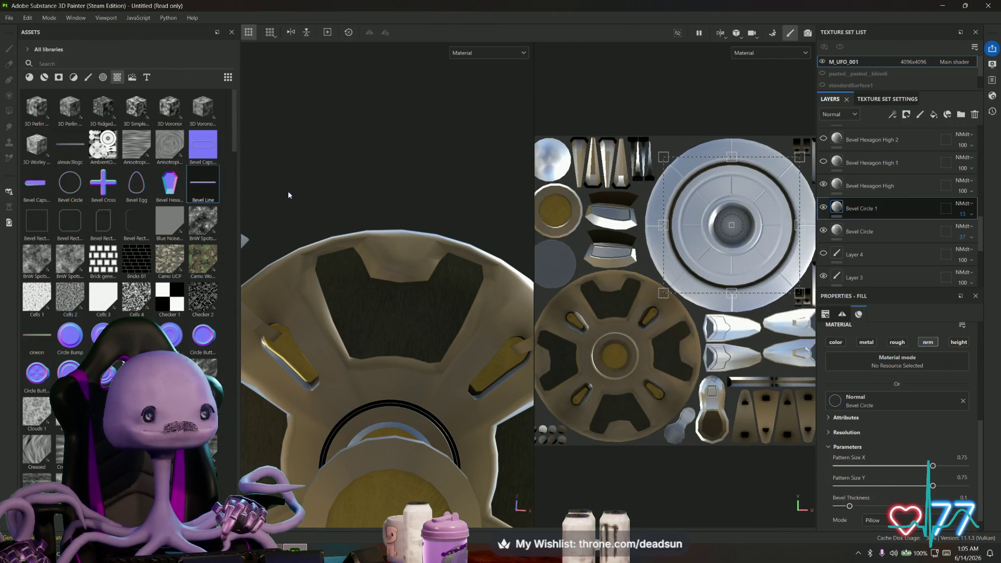
scroll(684, 344, "up", 3)
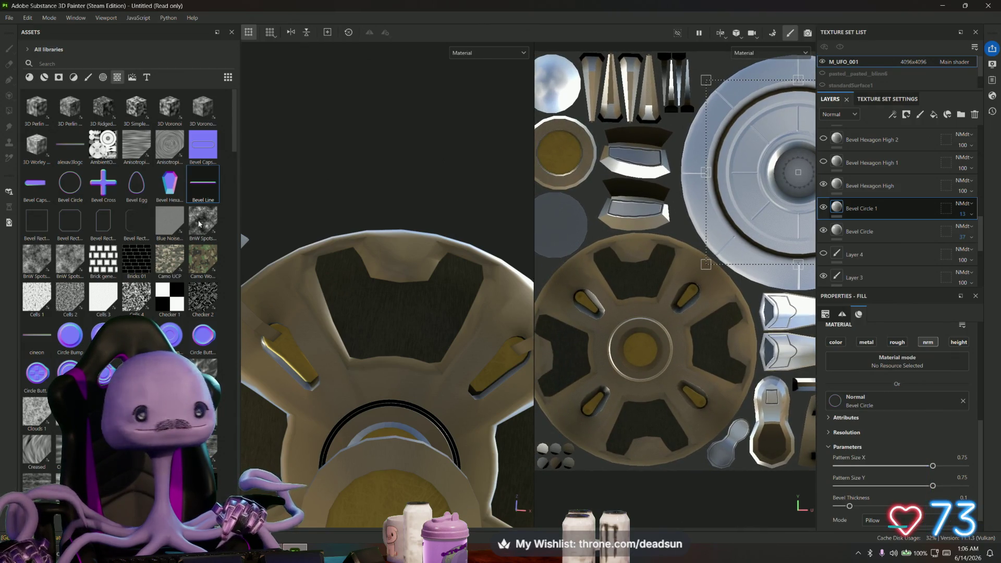
Scroll the Assets panel down to the Vent / vent_ stamps
scroll(101, 201, "down", 10)
scroll(111, 223, "up", 10)
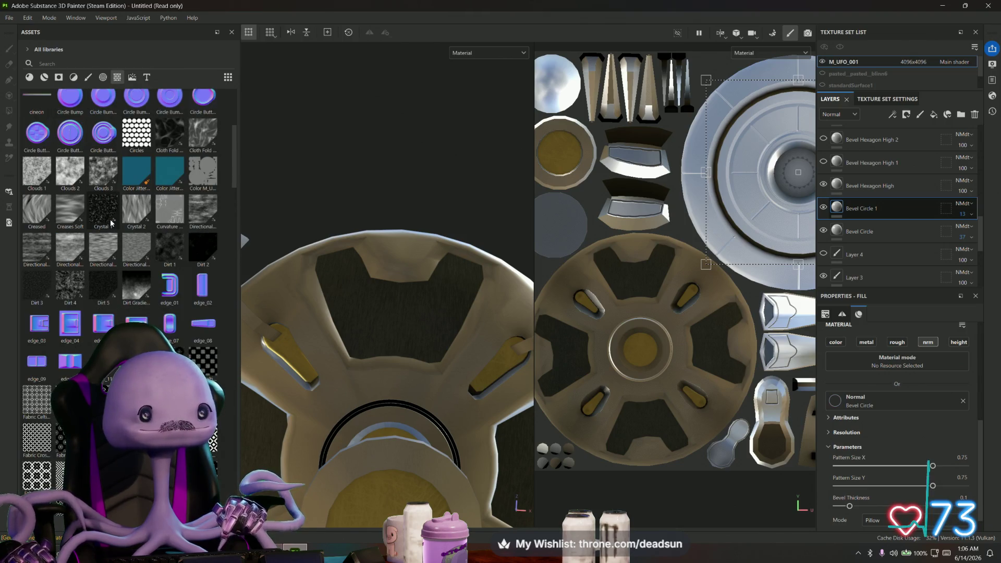
scroll(111, 224, "down", 10)
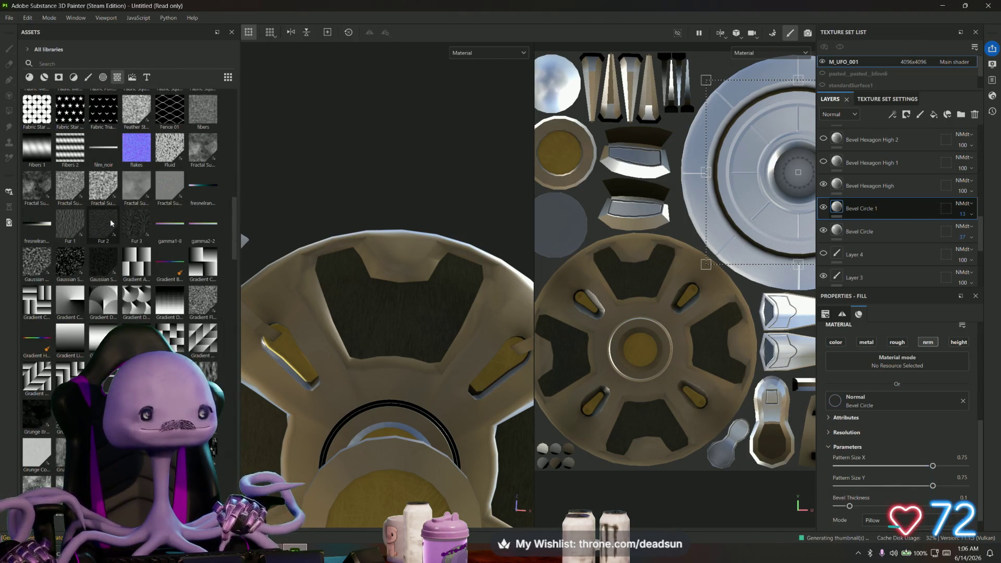
scroll(110, 222, "down", 15)
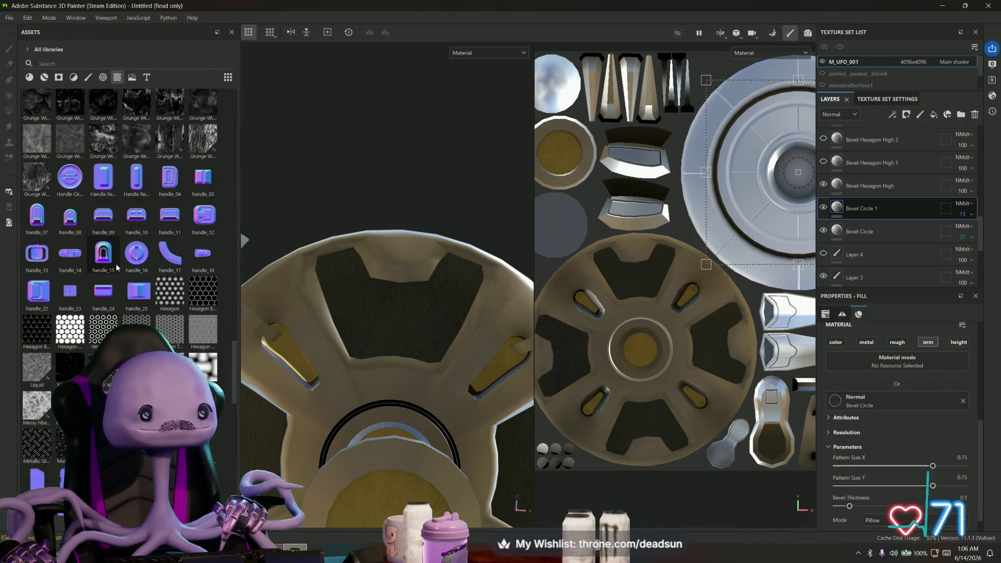
scroll(117, 267, "down", 6)
scroll(119, 273, "down", 3)
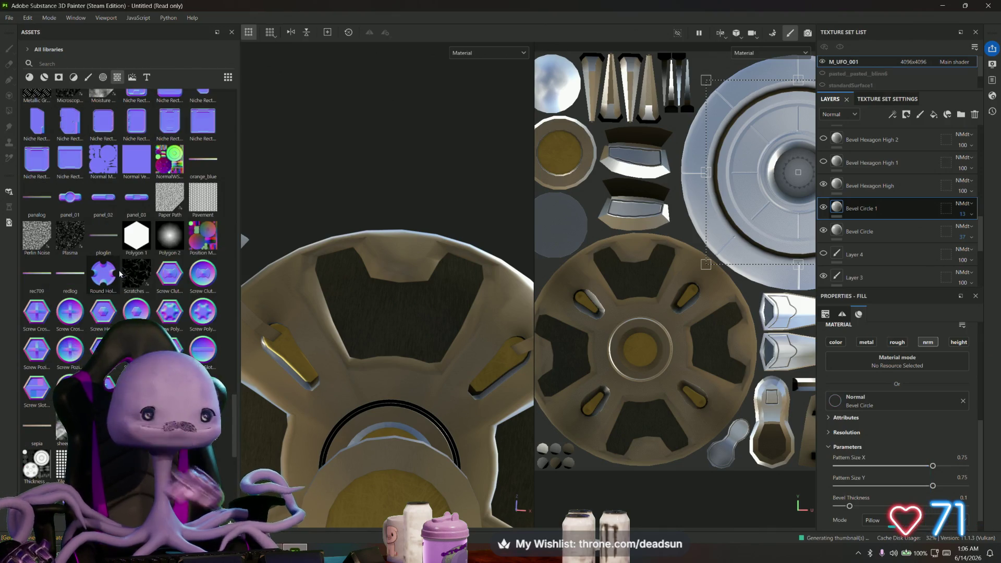
scroll(120, 273, "down", 6)
mouse_move(118, 270)
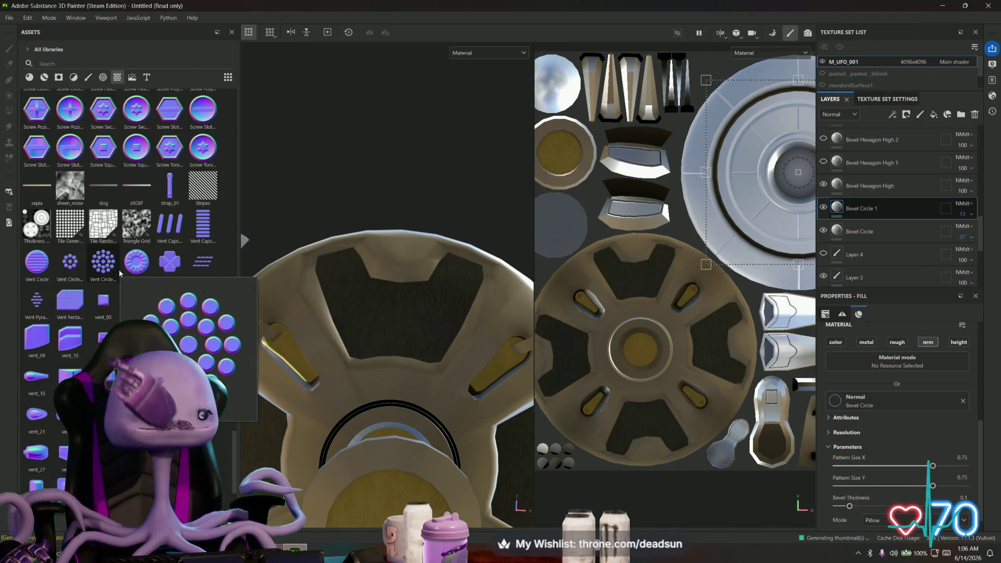
scroll(118, 269, "down", 3)
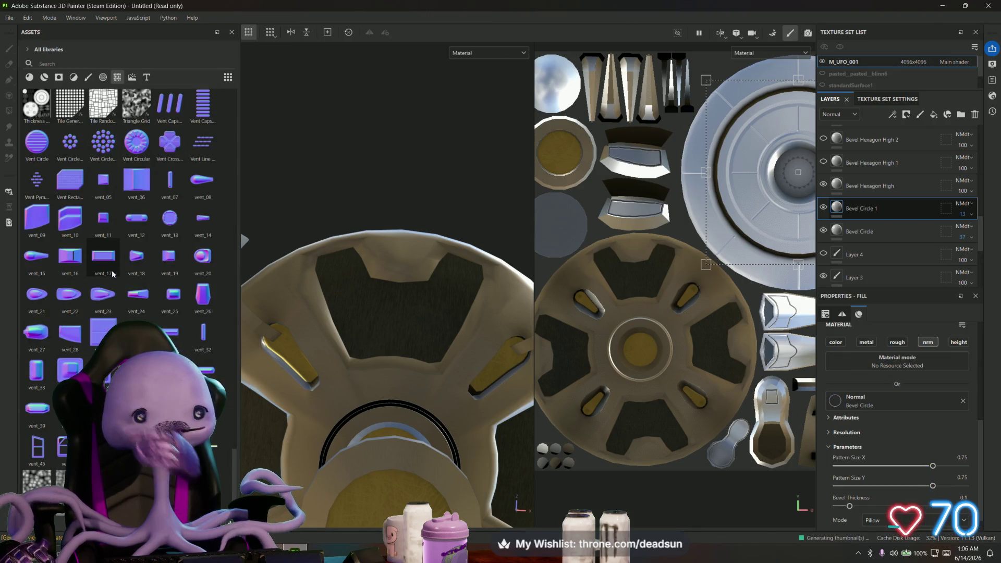
scroll(110, 272, "down", 1)
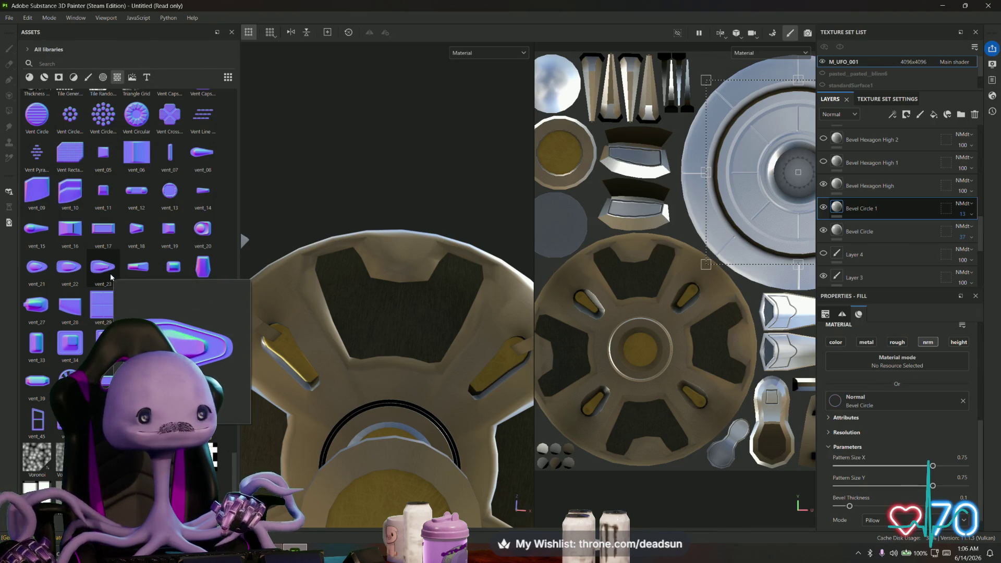
Orbit to the UFO's underside and frame the fin vent islands in the UV view
mouse_move(405, 299)
left_mouse_down("alt")
mouse_move(236, 436)
mouse_move(392, 427)
left_mouse_up("alt")
mouse_move(695, 360)
middle_mouse_down()
mouse_move(673, 365)
mouse_move(647, 296)
middle_mouse_up()
scroll(653, 339, "up", 5)
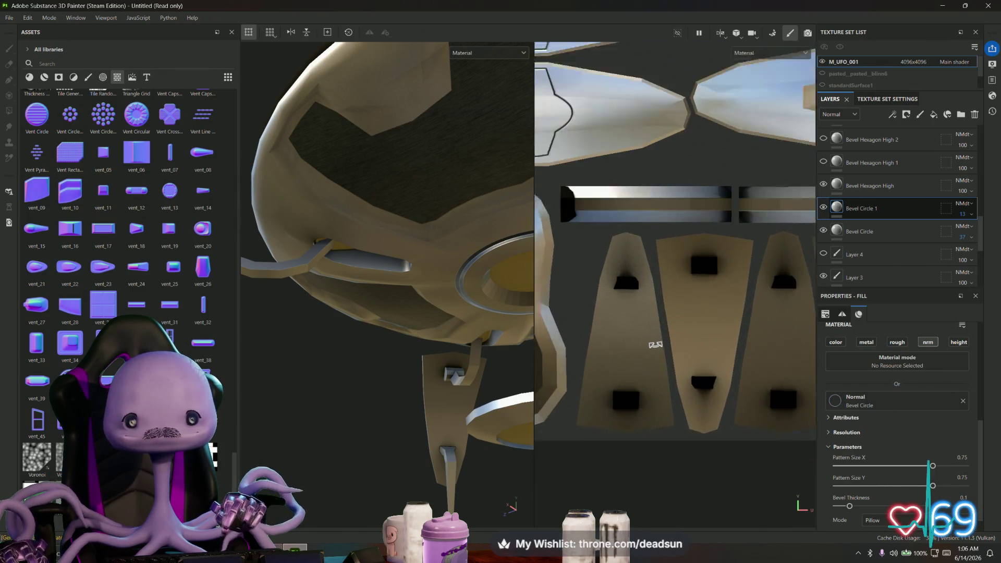
Add vent_18 as a normal stamp, shrunk and moved onto a fin's vent opening
mouse_move(137, 230)
left_mouse_down()
mouse_move(265, 278)
mouse_move(603, 334)
mouse_move(620, 328)
left_mouse_up()
left_click(638, 381)
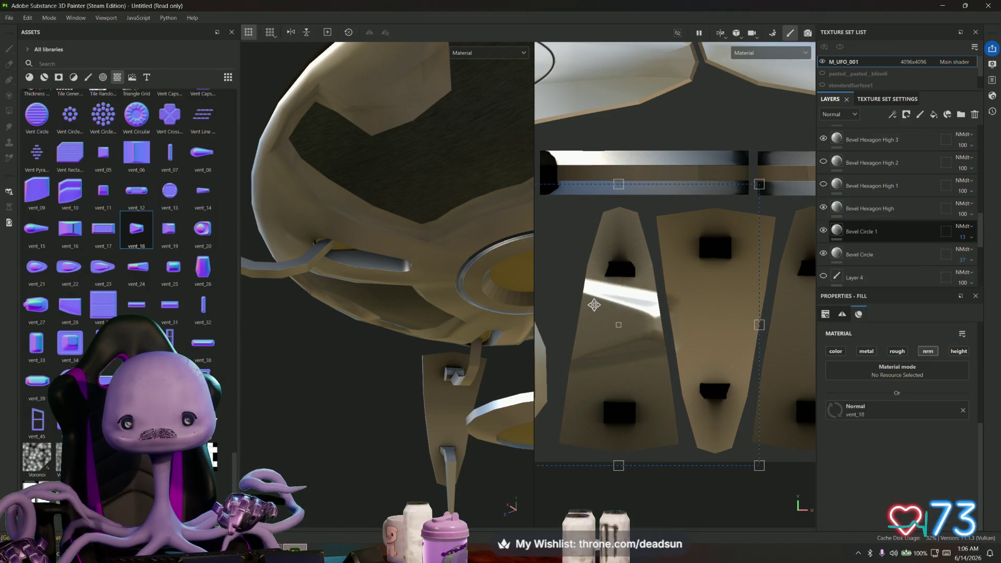
scroll(793, 298, "down", 2)
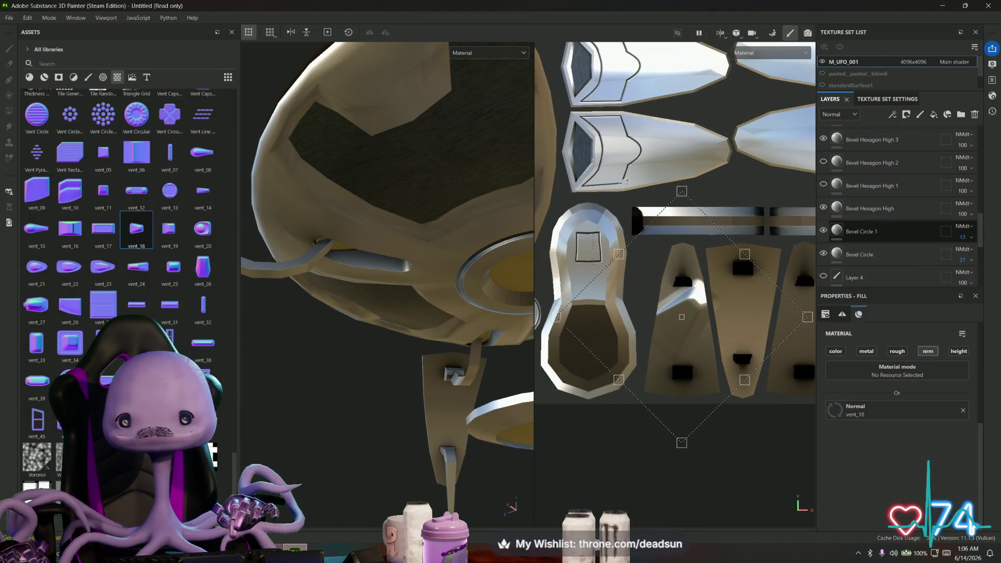
mouse_move(469, 312)
left_mouse_down("alt")
mouse_move(234, 356)
mouse_move(518, 360)
mouse_move(426, 352)
mouse_move(447, 374)
left_mouse_up("alt")
scroll(682, 275, "up", 2)
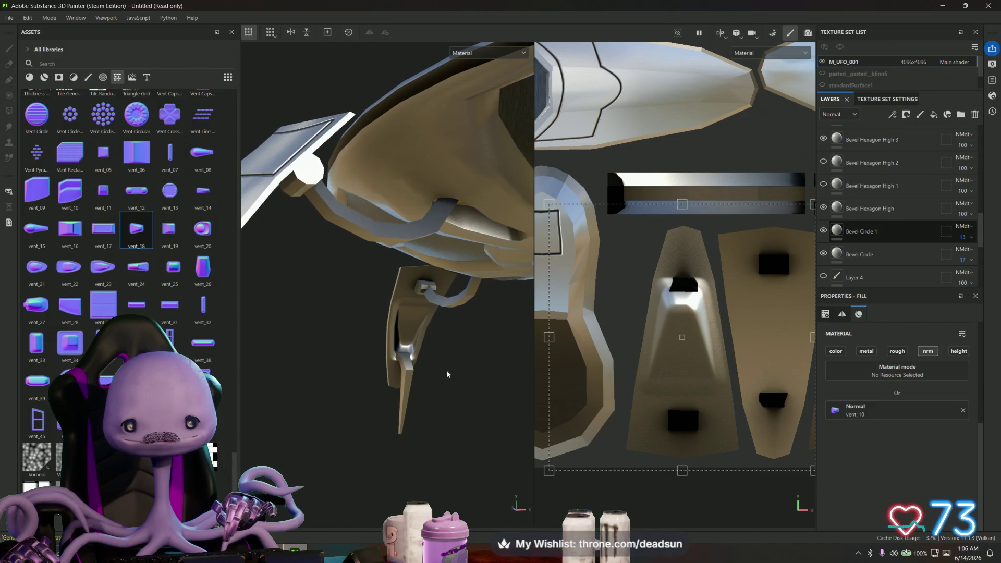
left_click_drag(551, 206, 585, 245)
left_click_drag(733, 297, 721, 255)
scroll(721, 255, "down", 3)
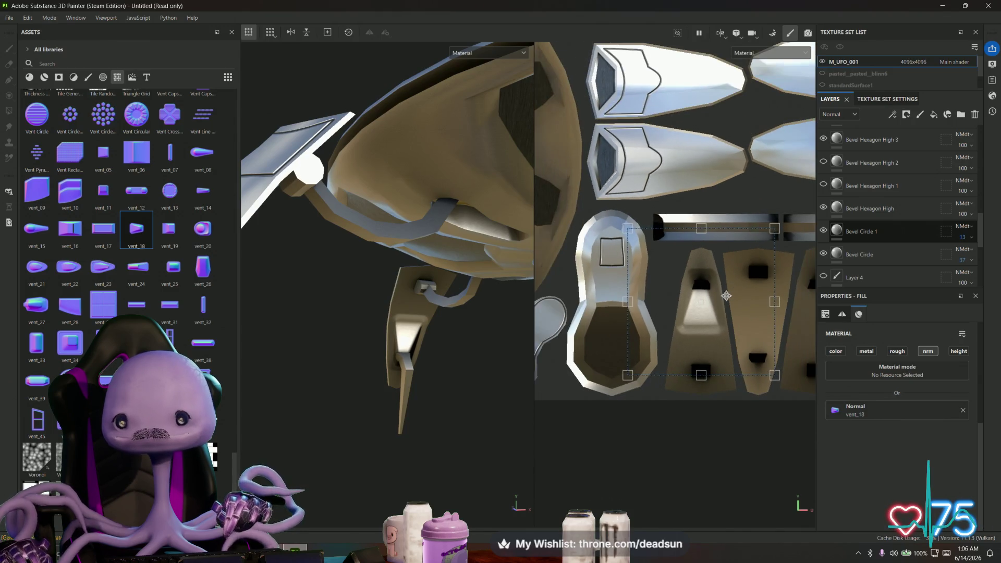
left_click(899, 230)
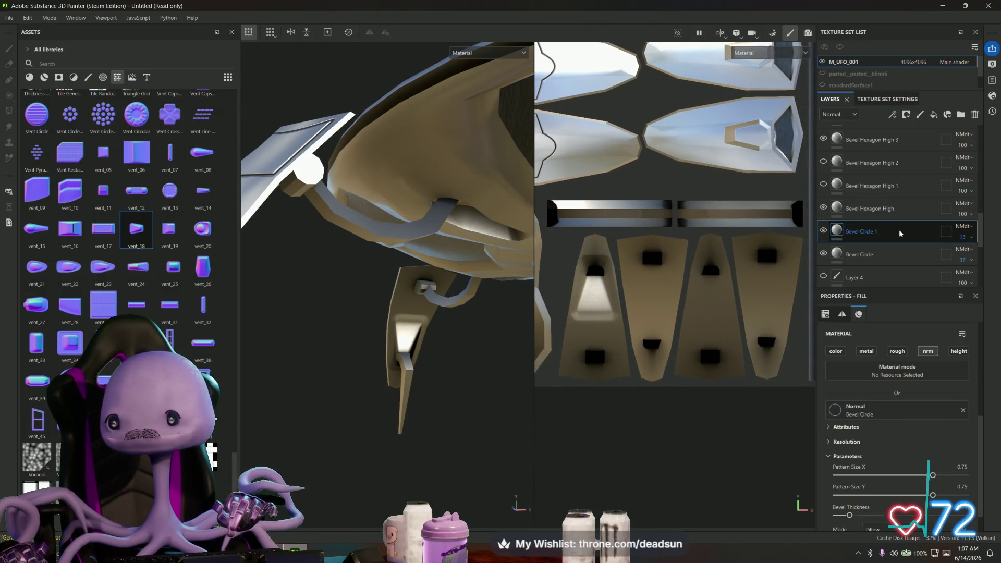
Duplicate Bevel Circle 1 into a Bevel Circle 2 copy, then reselect Bevel Circle 1
right_click(899, 230)
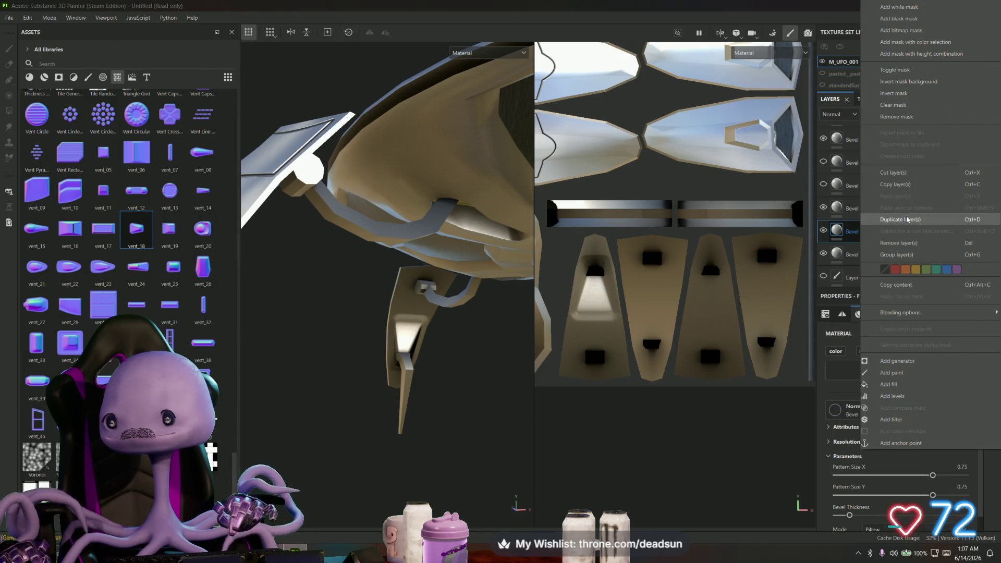
left_click(901, 220)
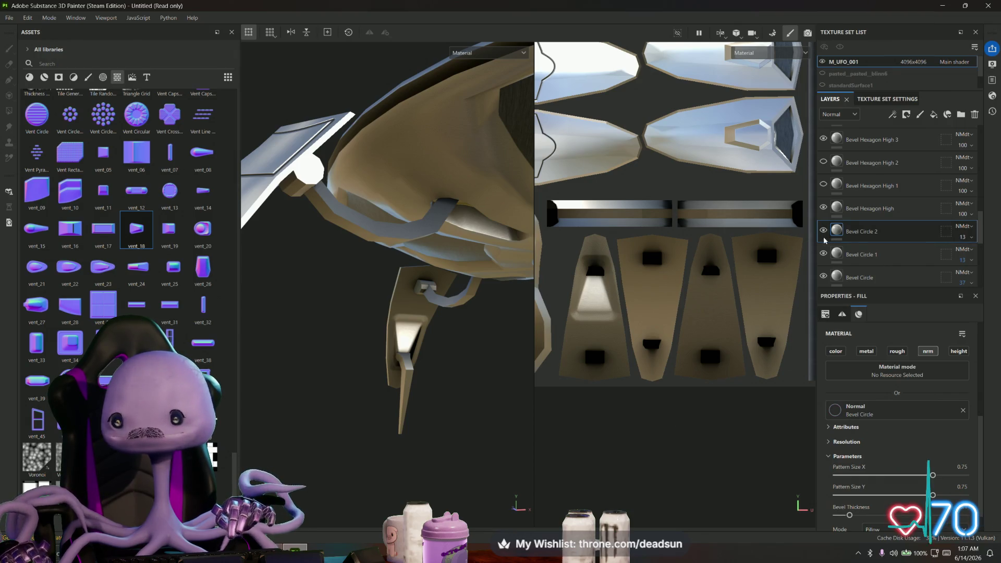
left_click(877, 255)
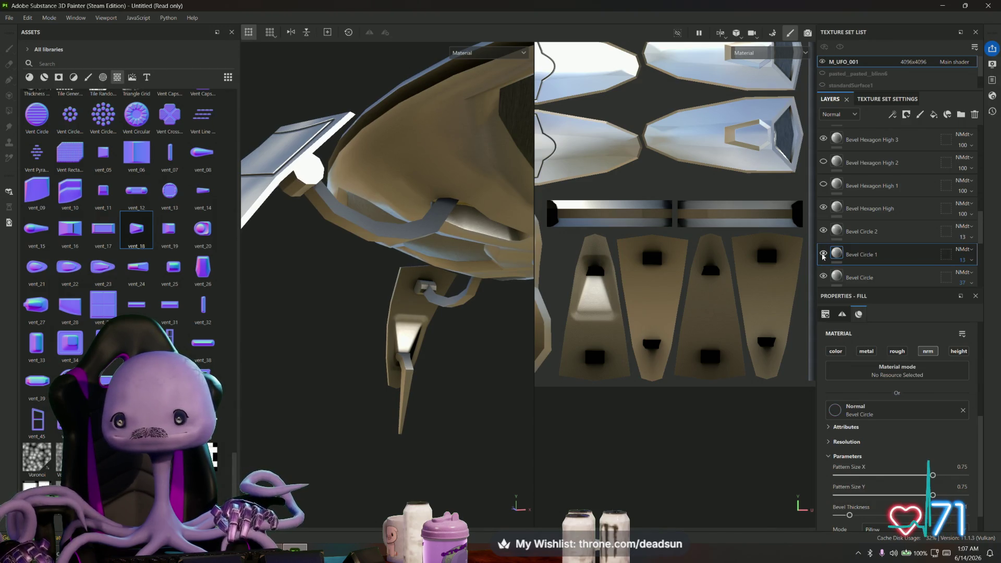
scroll(832, 257, "up", 3)
scroll(834, 250, "up", 10)
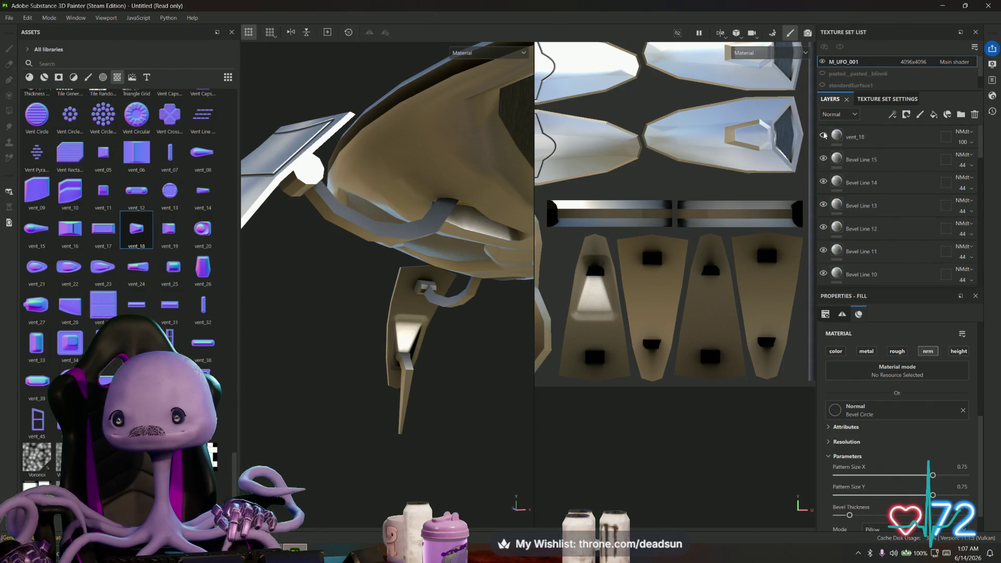
Check vent_18 on its fin, then duplicate it and move the copy onto the next fin panel
left_click(854, 137)
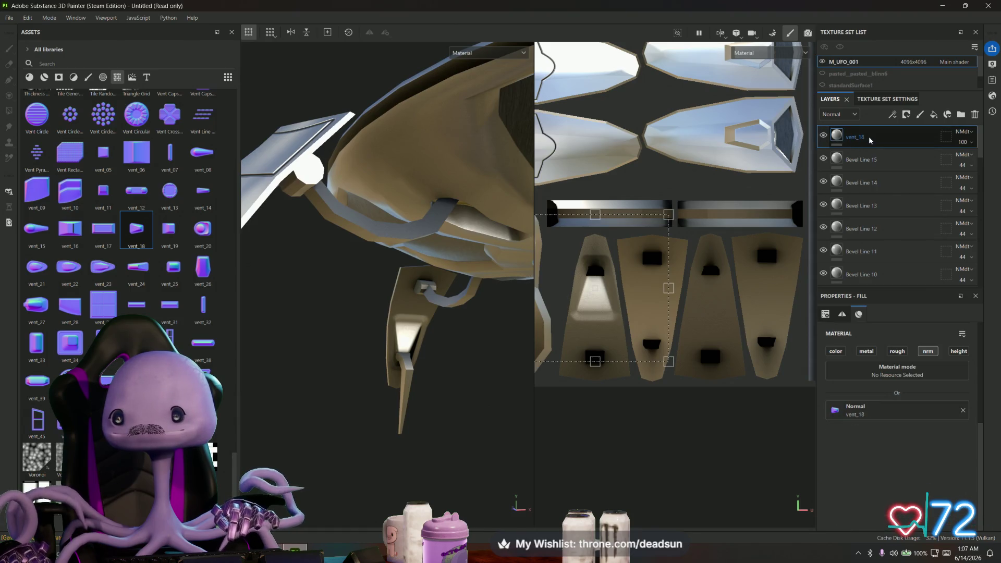
mouse_move(469, 312)
left_mouse_down("alt")
mouse_move(408, 340)
mouse_move(408, 213)
mouse_move(414, 362)
mouse_move(438, 402)
mouse_move(411, 325)
mouse_move(392, 357)
mouse_move(402, 417)
mouse_move(397, 324)
mouse_move(398, 362)
left_mouse_up("alt")
left_click(823, 135)
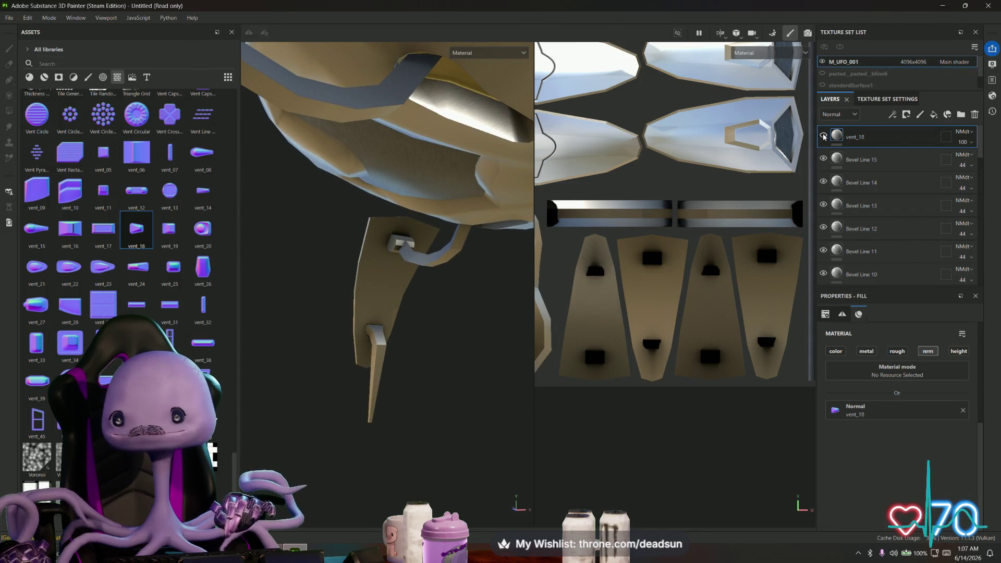
left_click(823, 136)
right_click(861, 137)
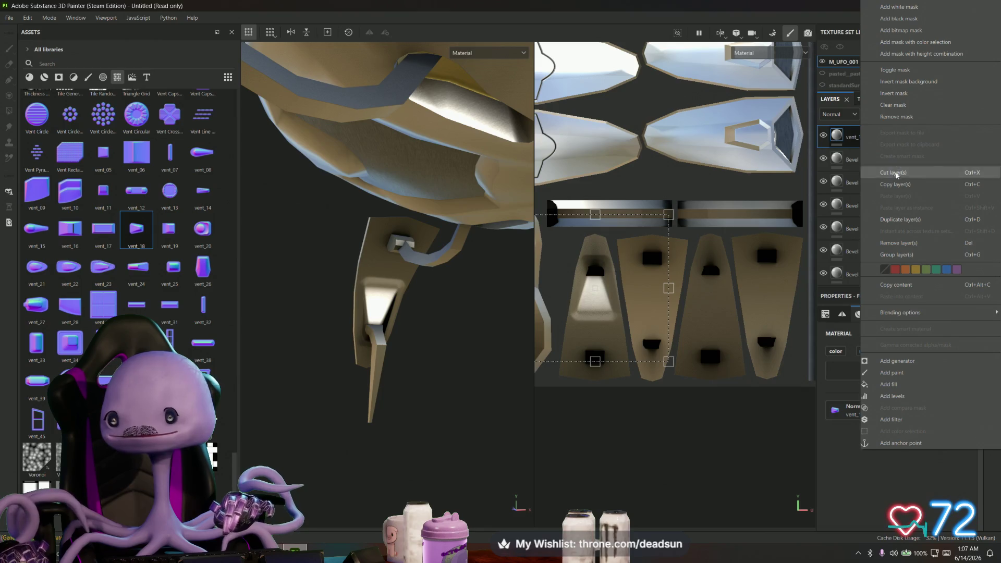
left_click(902, 219)
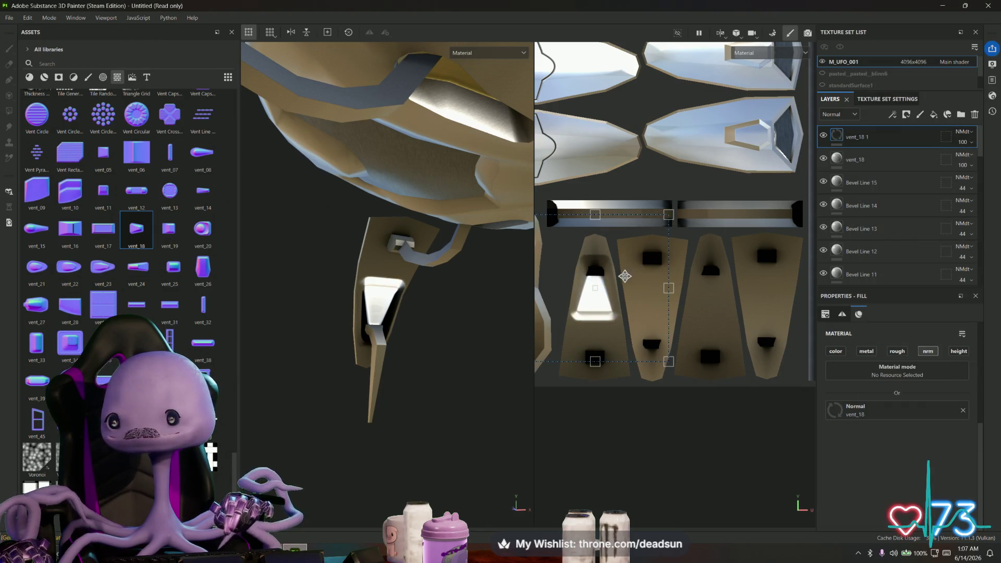
left_click_drag(616, 270, 725, 268)
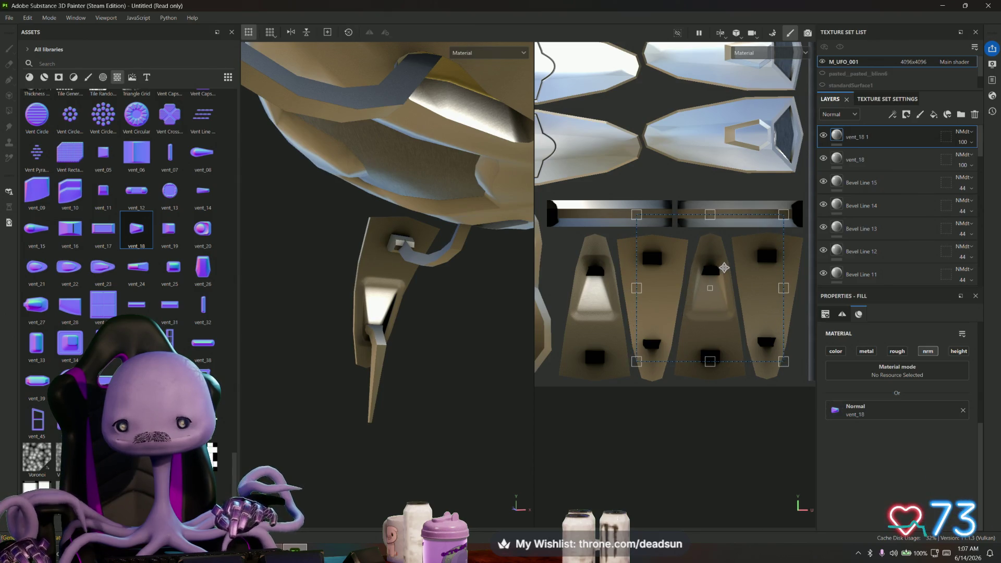
Make two more vent_18 copies and place them on the remaining fin panels
right_click(871, 139)
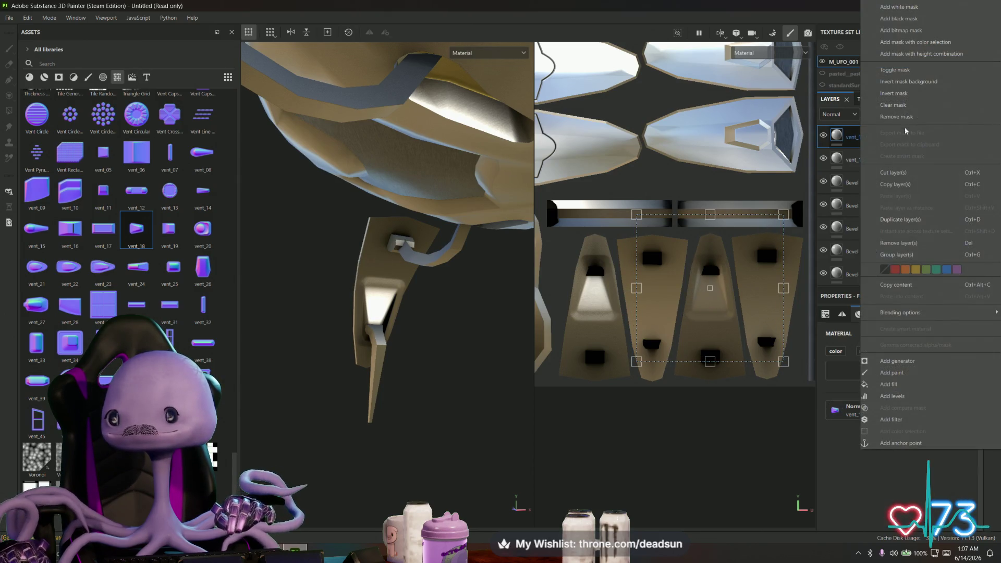
left_click(898, 219)
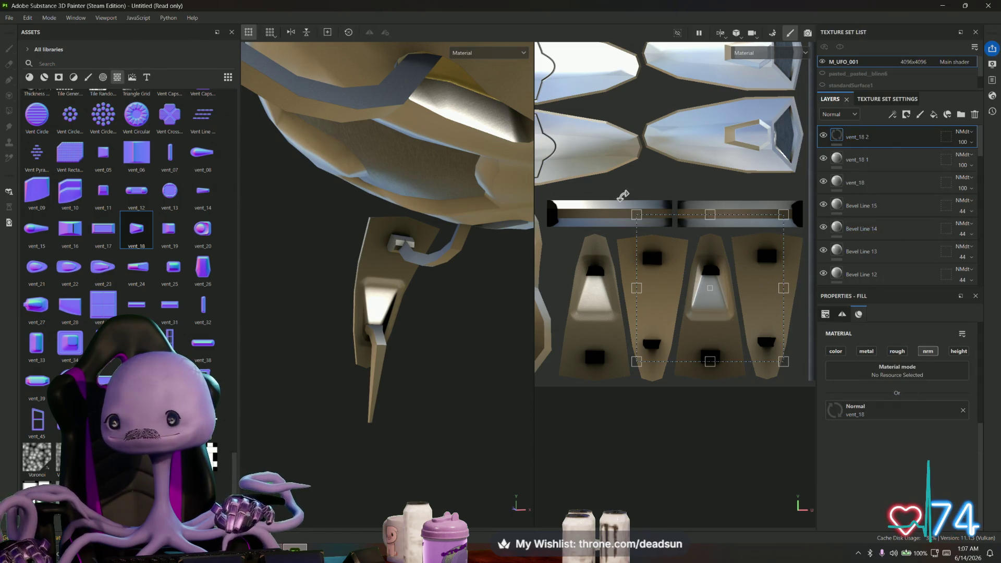
left_click_drag(720, 314, 660, 353)
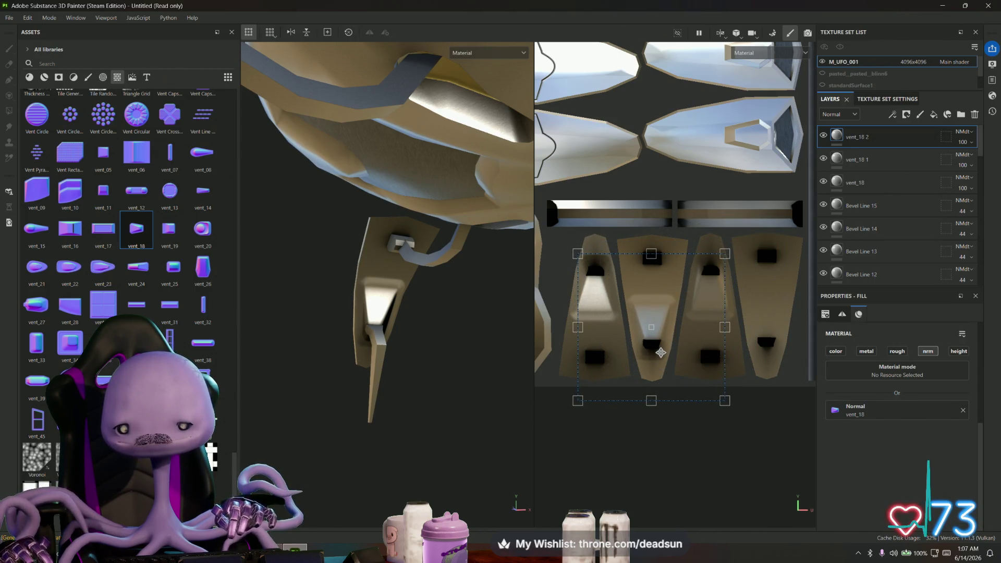
right_click(880, 140)
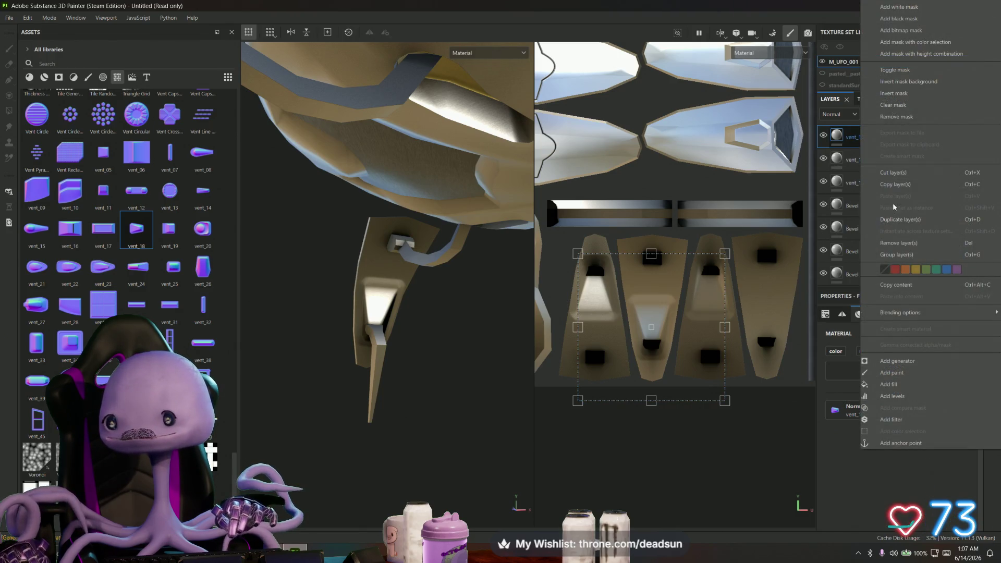
left_click(900, 219)
left_click_drag(662, 289, 777, 289)
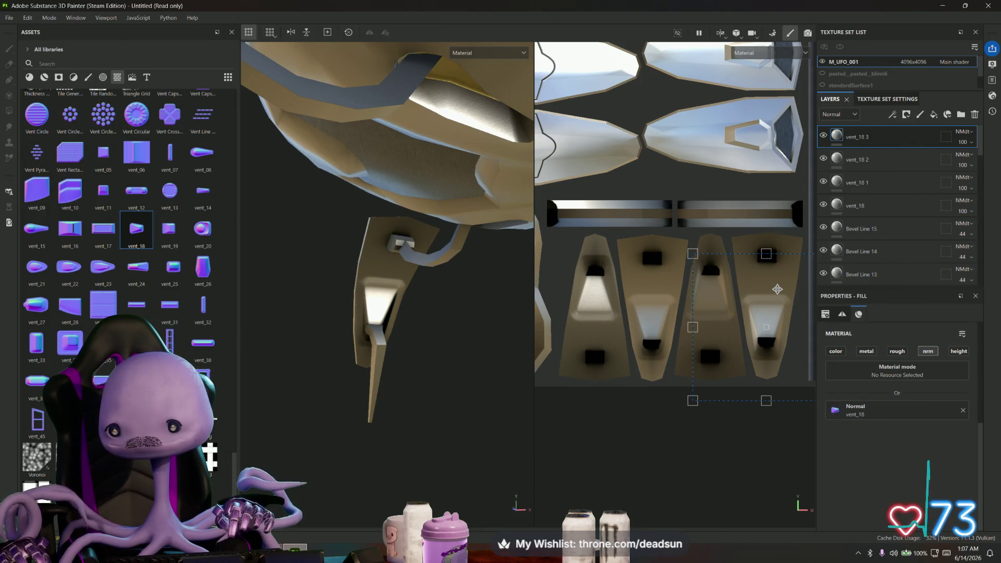
Frame the UFO and orbit to view its underside disc and hub straight on
key("f")
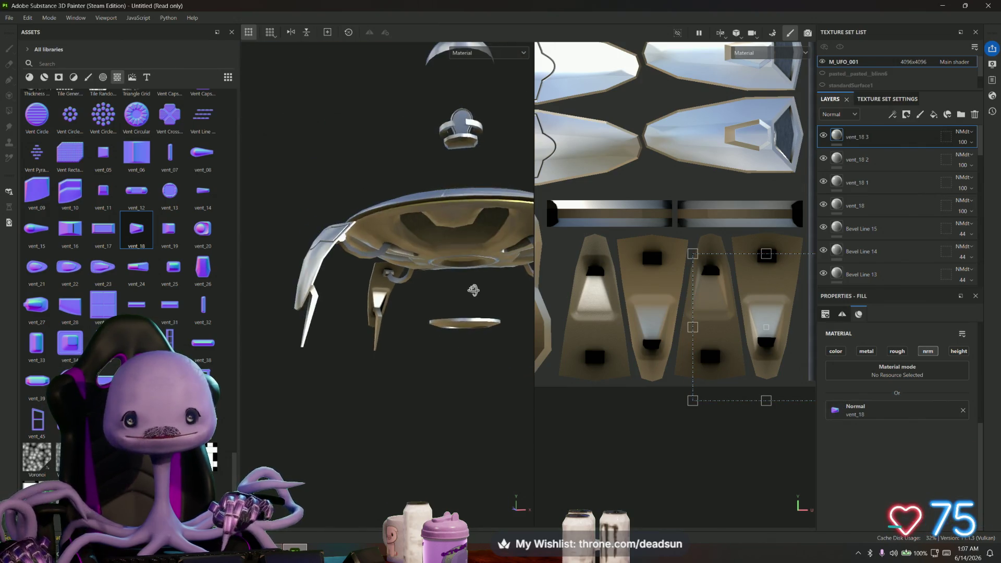
mouse_move(439, 332)
left_mouse_down("alt")
mouse_move(331, 300)
mouse_move(422, 293)
mouse_move(270, 293)
left_mouse_up("alt")
scroll(151, 319, "up", 3)
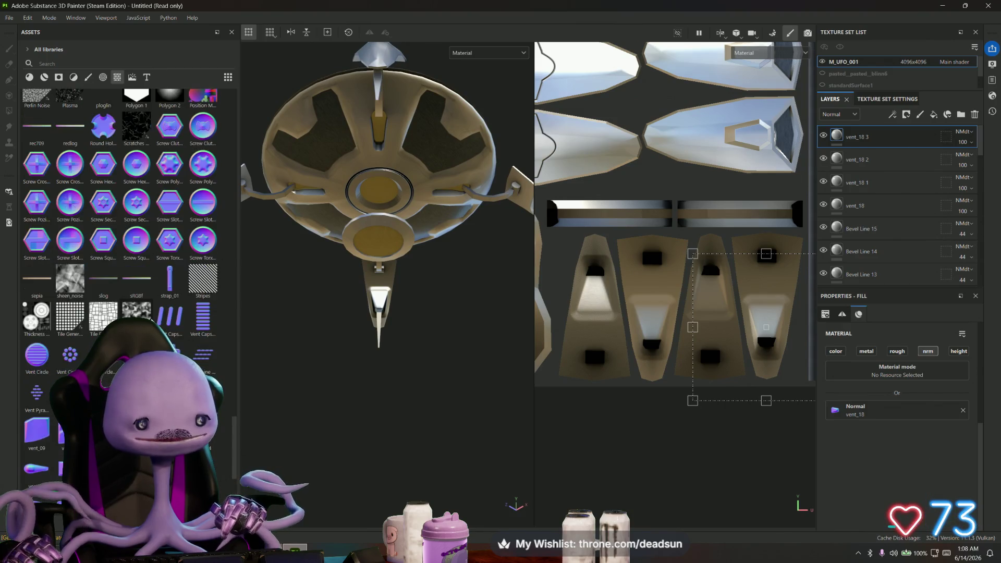
left_click_drag(258, 331, 369, 268, "alt")
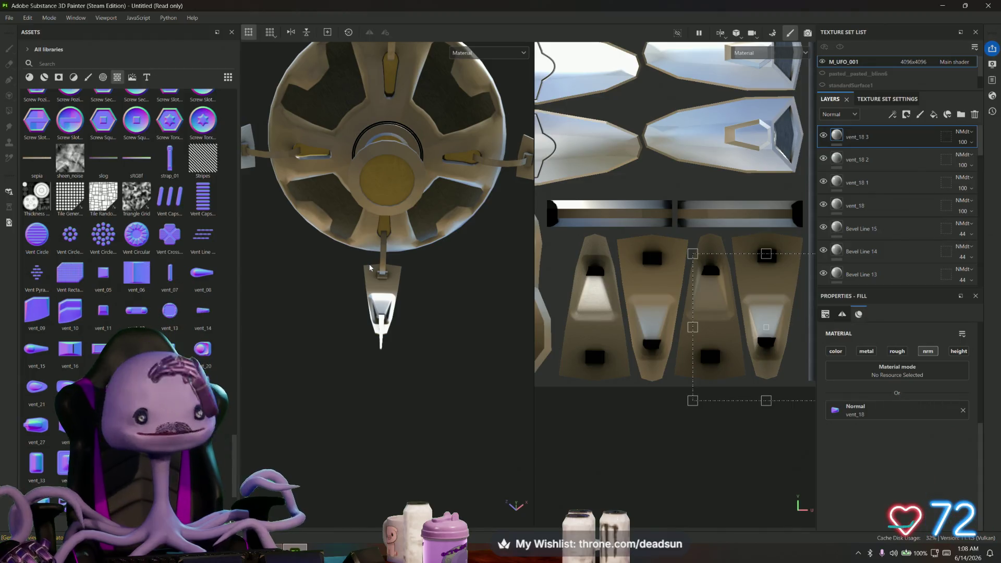
left_click_drag(381, 217, 386, 261, "alt")
scroll(388, 294, "up", 2)
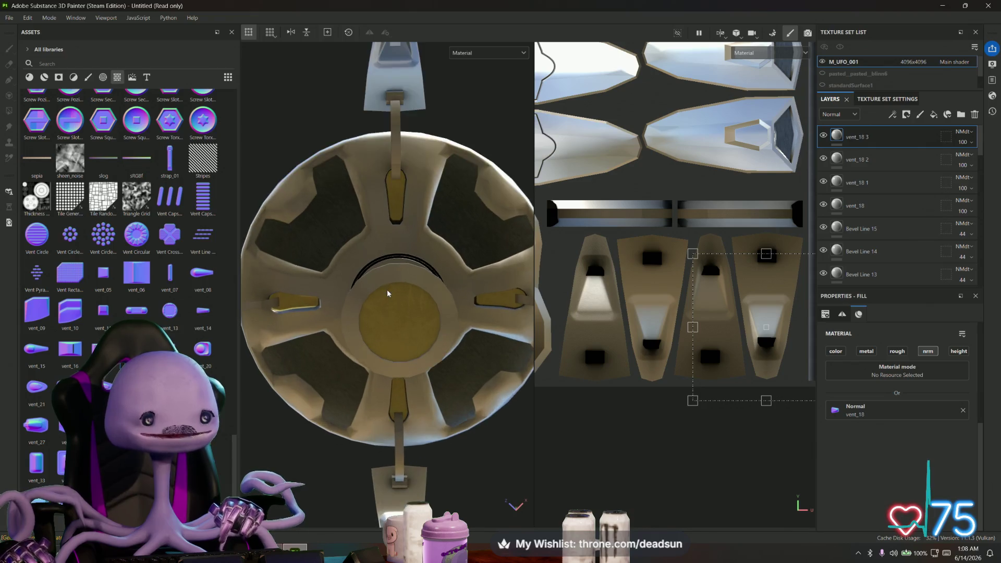
scroll(388, 294, "up", 4)
left_click_drag(380, 308, 369, 305, "alt")
mouse_move(395, 356)
left_mouse_down("alt")
mouse_move(391, 279)
mouse_move(412, 260)
left_mouse_up("alt")
Switch the right viewport to 3D and drag Vent Capsule Horizontal onto the underside
key("F1")
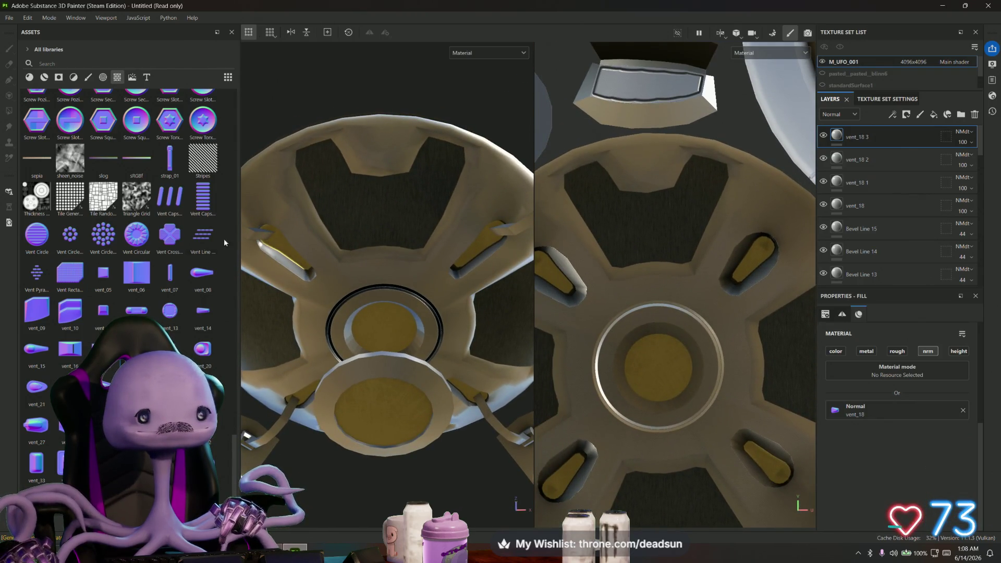
mouse_move(108, 241)
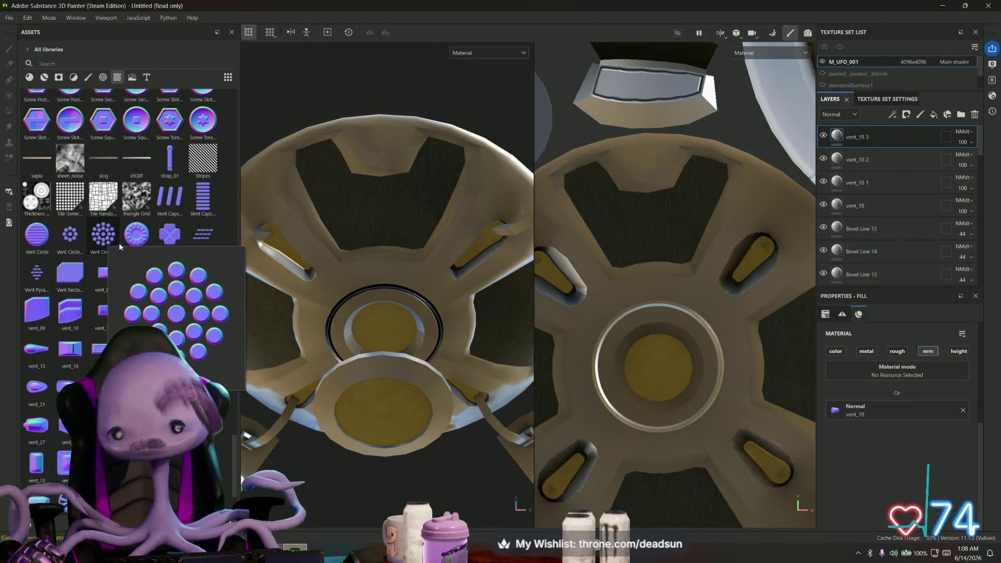
mouse_move(204, 198)
left_click_drag(204, 197, 580, 256)
mouse_move(627, 196)
left_mouse_down()
mouse_move(644, 173)
mouse_move(654, 289)
left_mouse_up()
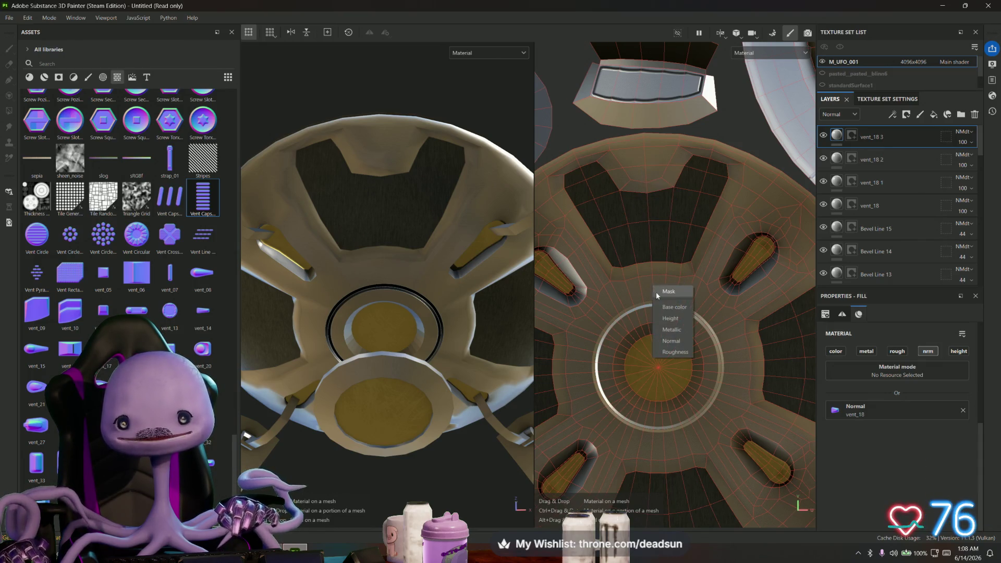
left_click(684, 339)
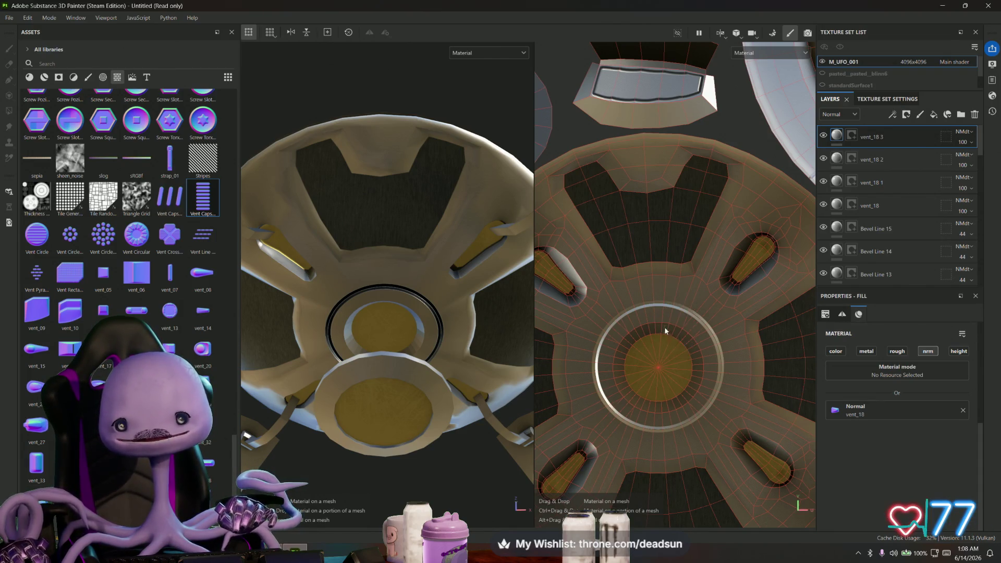
mouse_move(526, 229)
left_mouse_down()
mouse_move(534, 365)
mouse_move(569, 366)
mouse_move(618, 320)
mouse_move(662, 311)
mouse_move(662, 242)
mouse_move(666, 259)
left_mouse_up()
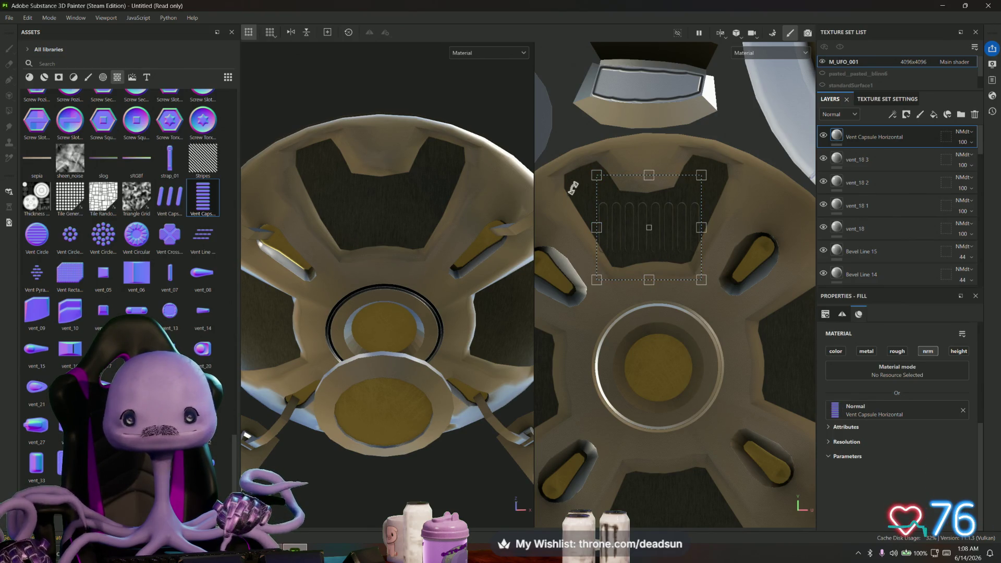
left_click_drag(581, 159, 581, 161)
left_click_drag(633, 198, 632, 197)
mouse_move(516, 250)
left_mouse_down("alt")
mouse_move(405, 293)
mouse_move(271, 308)
mouse_move(339, 323)
mouse_move(447, 297)
mouse_move(405, 380)
mouse_move(389, 346)
mouse_move(472, 269)
left_mouse_up("alt")
left_click_drag(638, 238, 644, 241)
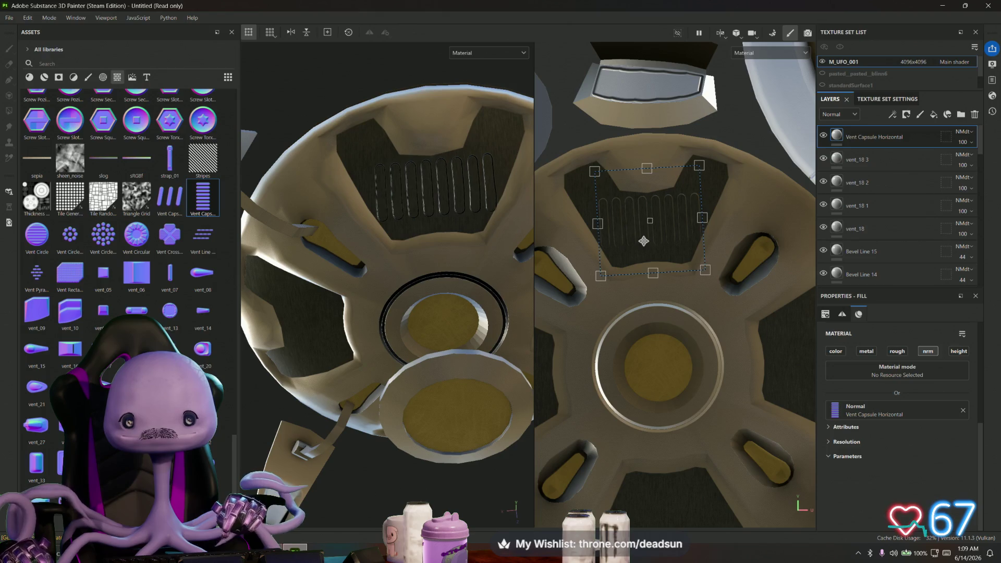
left_click_drag(647, 169, 646, 240)
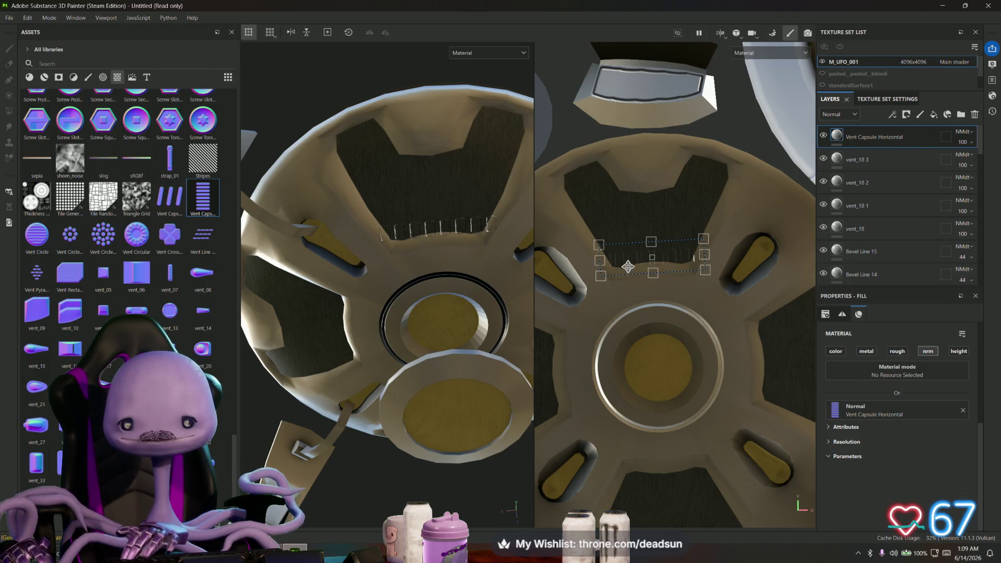
left_click(890, 140)
key("Delete")
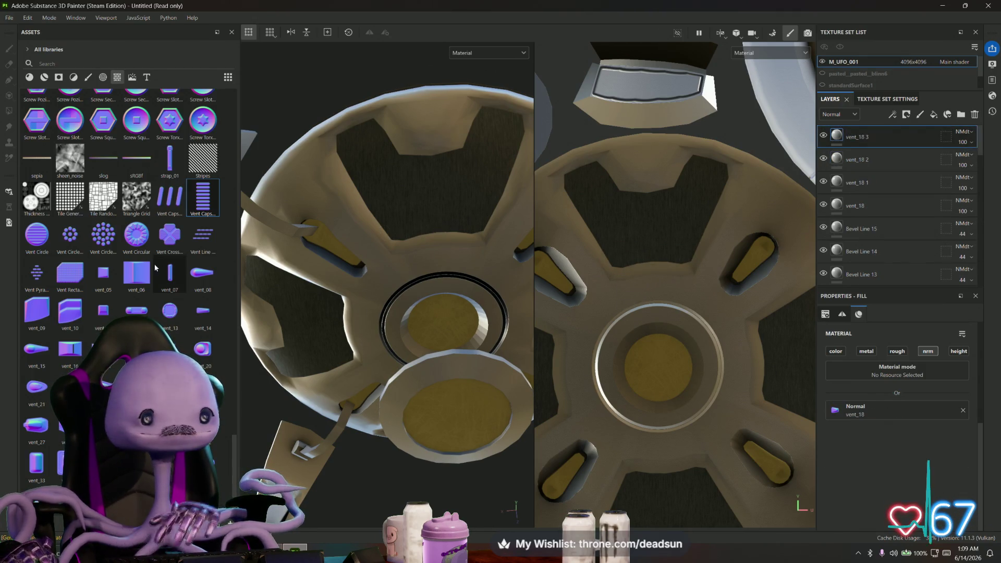
Drop vent_36 on the underside hub, rotated about 45°, moved down-right and shrunk
mouse_move(129, 281)
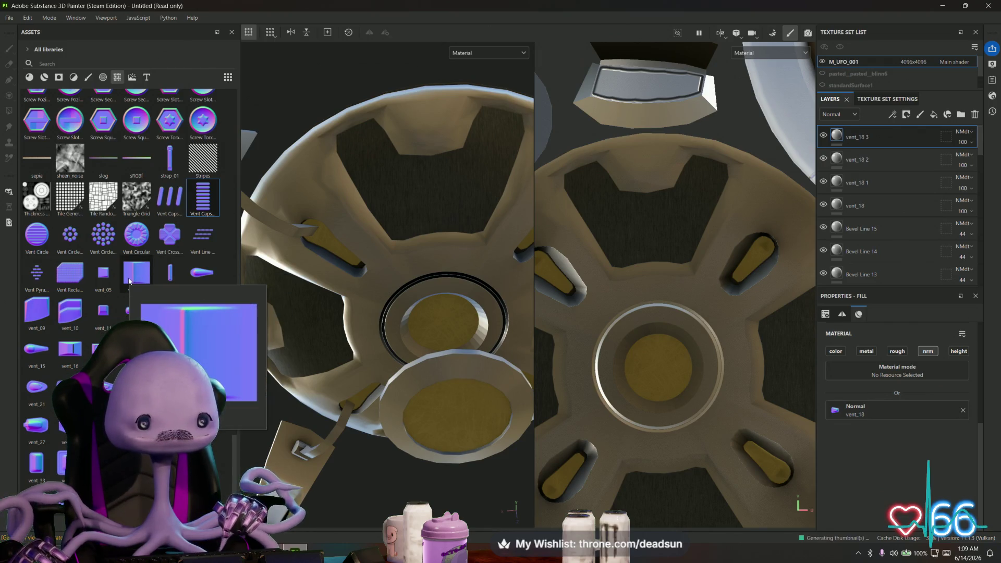
mouse_move(170, 273)
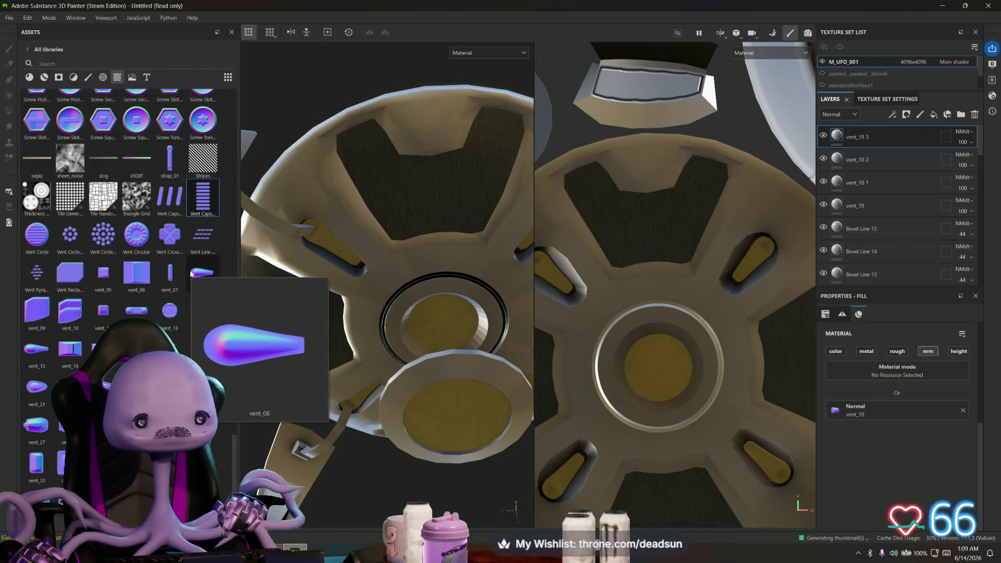
scroll(195, 259, "down", 3)
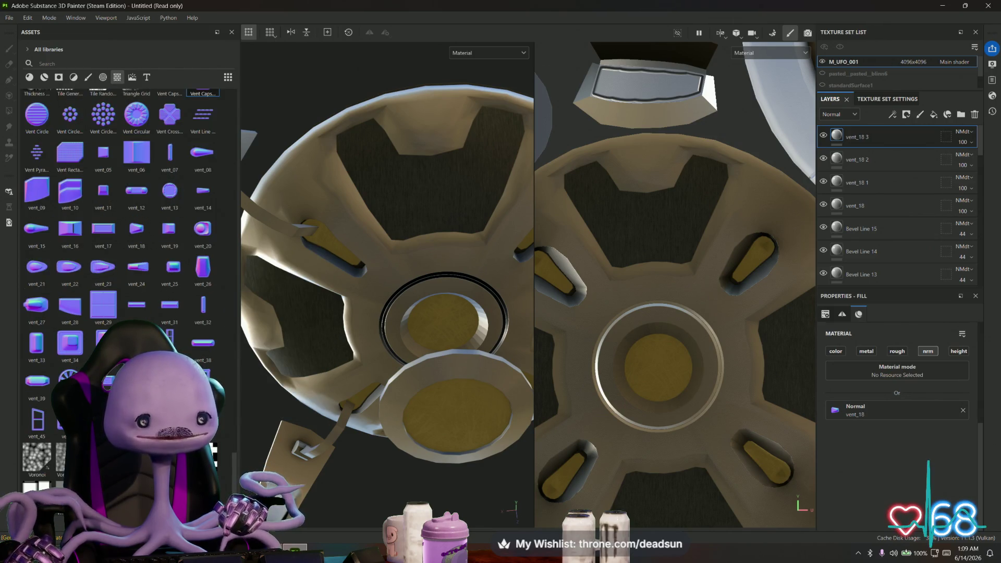
mouse_move(203, 93)
left_mouse_down()
mouse_move(621, 264)
mouse_move(614, 247)
mouse_move(615, 277)
mouse_move(632, 303)
left_mouse_up()
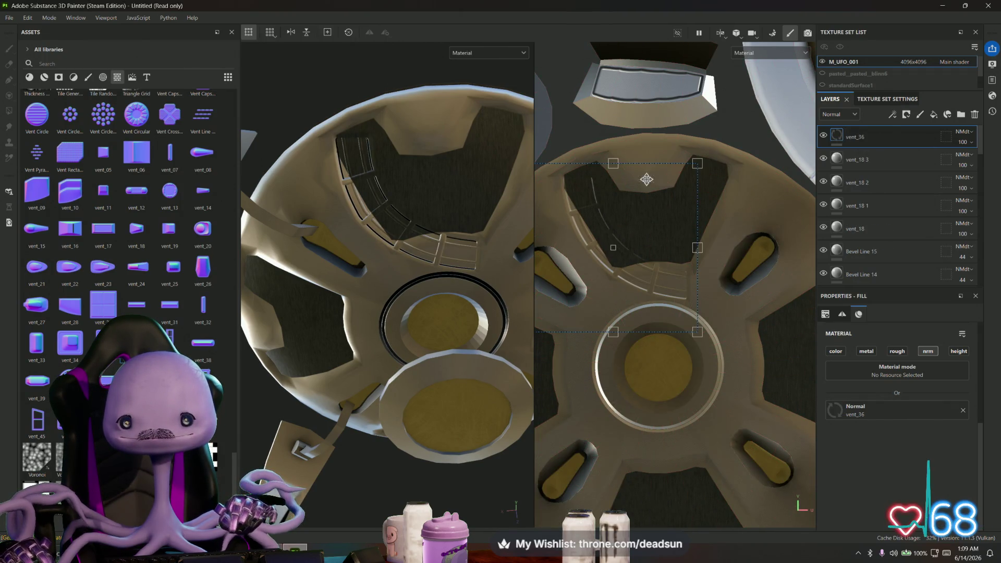
mouse_move(704, 147)
left_mouse_down()
mouse_move(652, 119)
mouse_move(606, 112)
left_mouse_up()
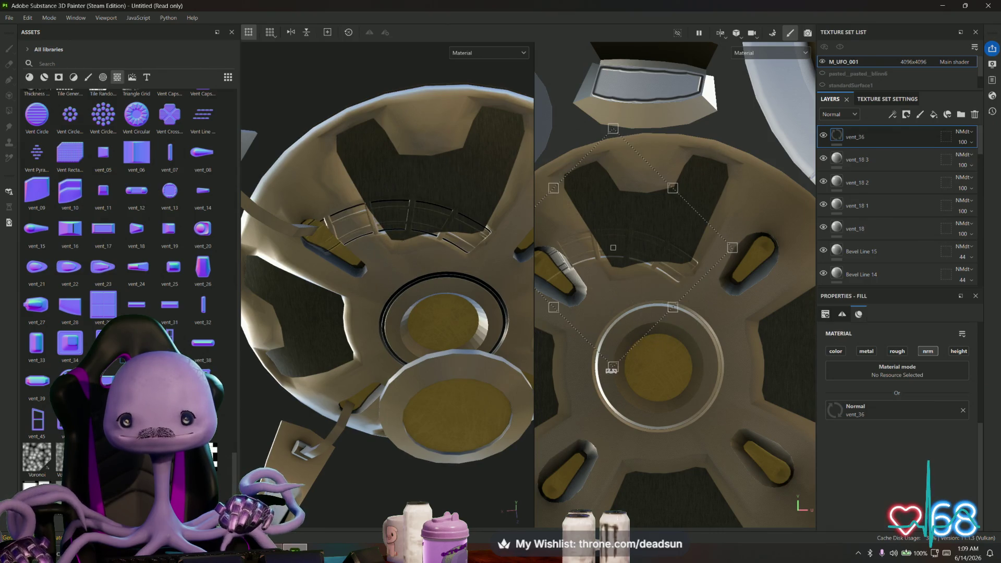
left_click_drag(614, 281, 656, 315)
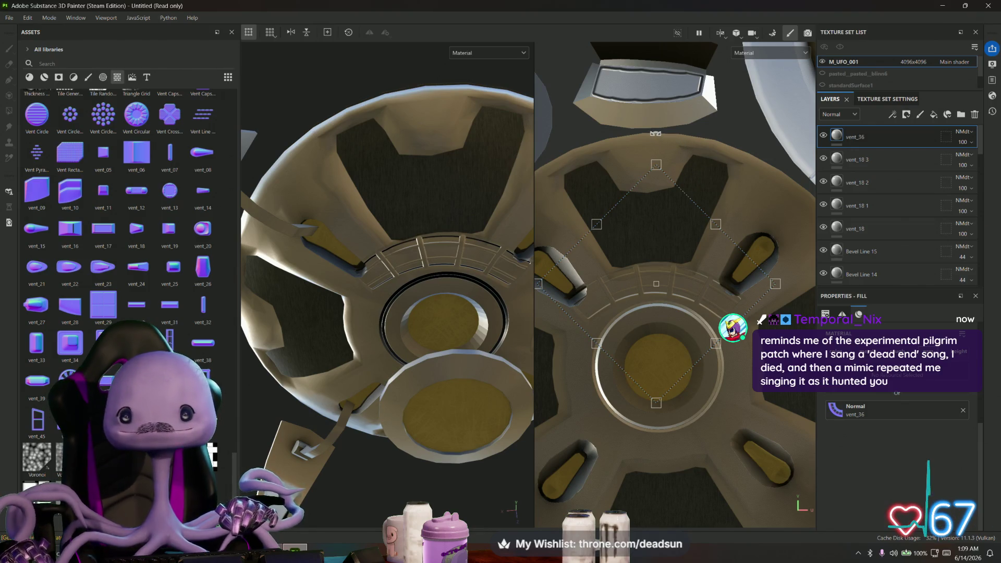
left_click_drag(665, 137, 695, 184)
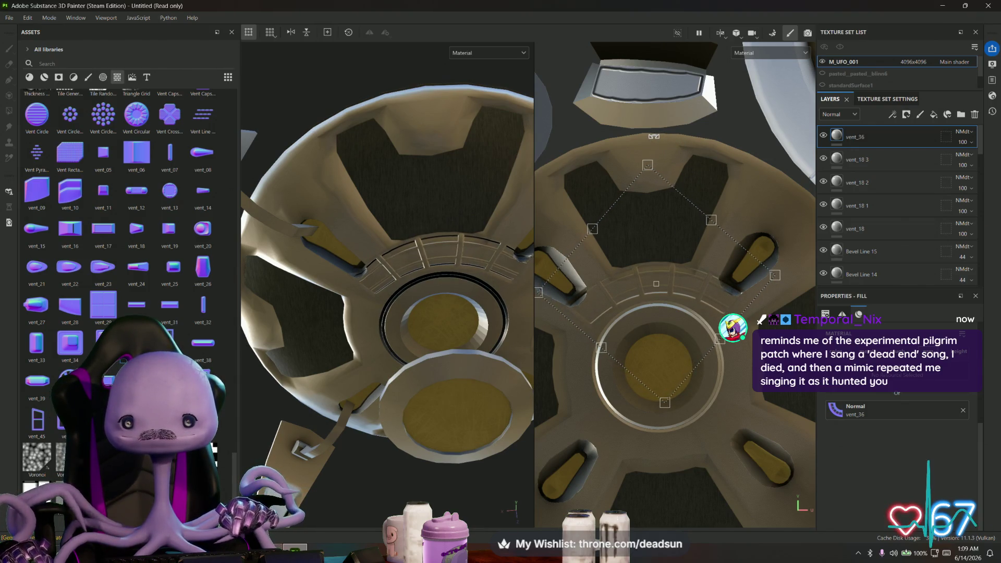
scroll(695, 184, "down", 3)
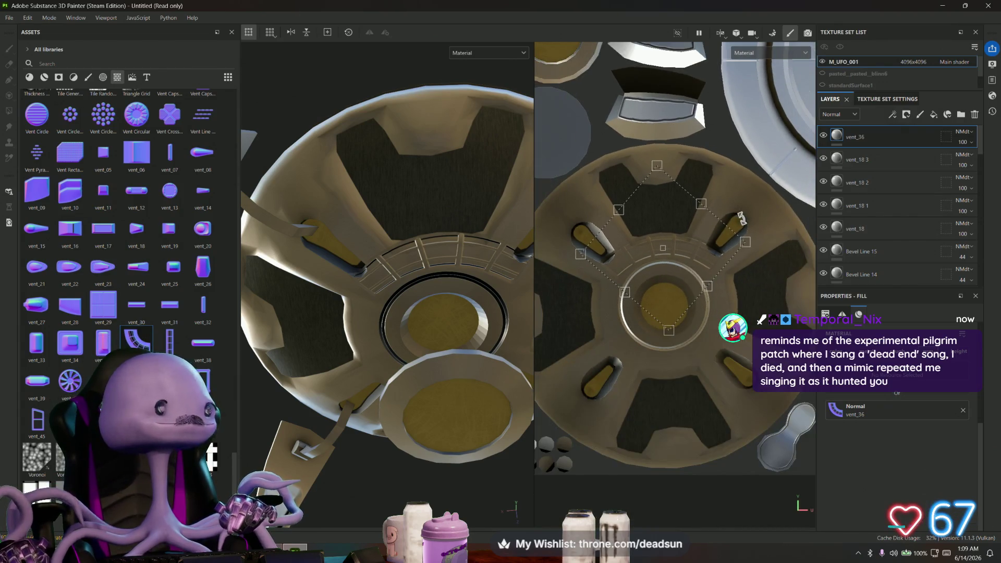
mouse_move(750, 249)
left_mouse_down()
mouse_move(661, 239)
mouse_move(675, 242)
left_mouse_up()
Fine-tune vent_36's size, rotation and position, then undo and delete both trial vent layers
scroll(486, 287, "up", 5)
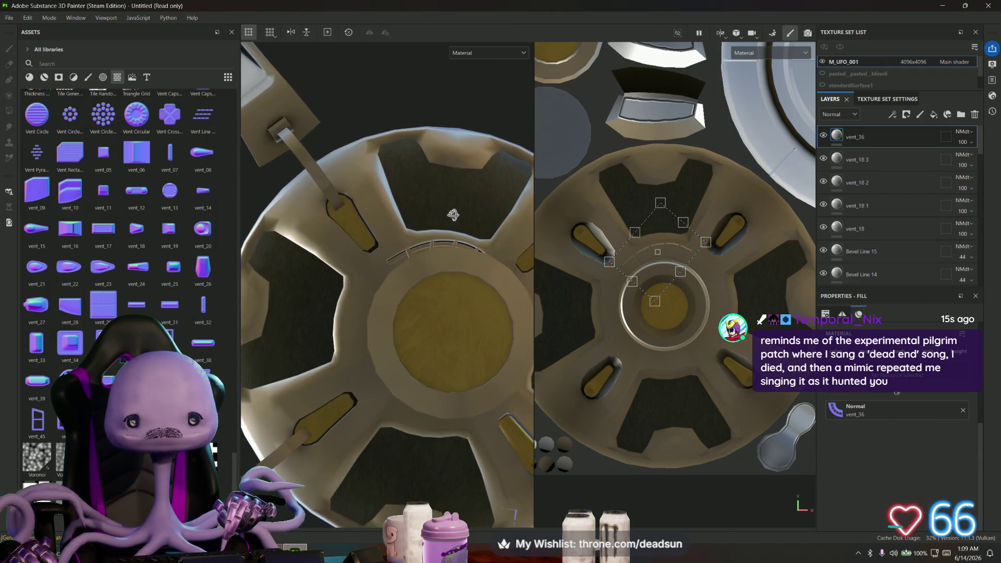
scroll(682, 234, "up", 3)
left_click_drag(656, 163, 673, 162)
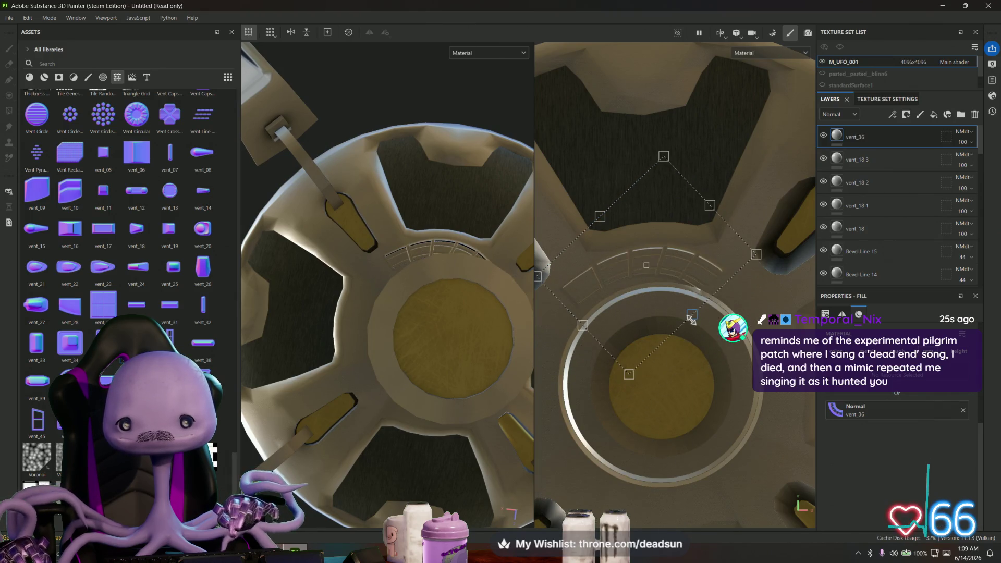
mouse_move(693, 319)
left_mouse_down()
mouse_move(711, 337)
mouse_move(671, 329)
left_mouse_up()
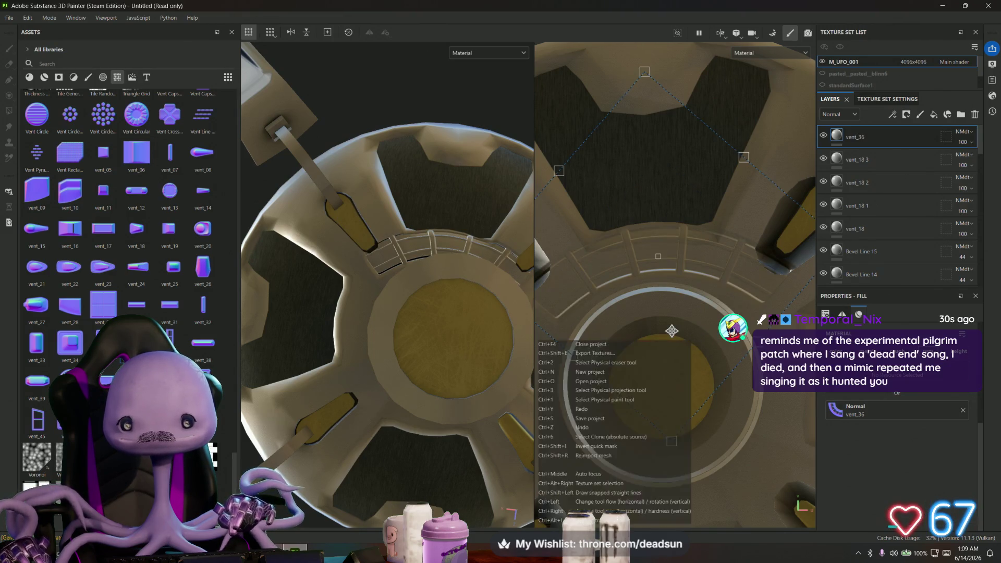
left_click_drag(645, 72, 658, 258)
left_click_drag(666, 291, 653, 202)
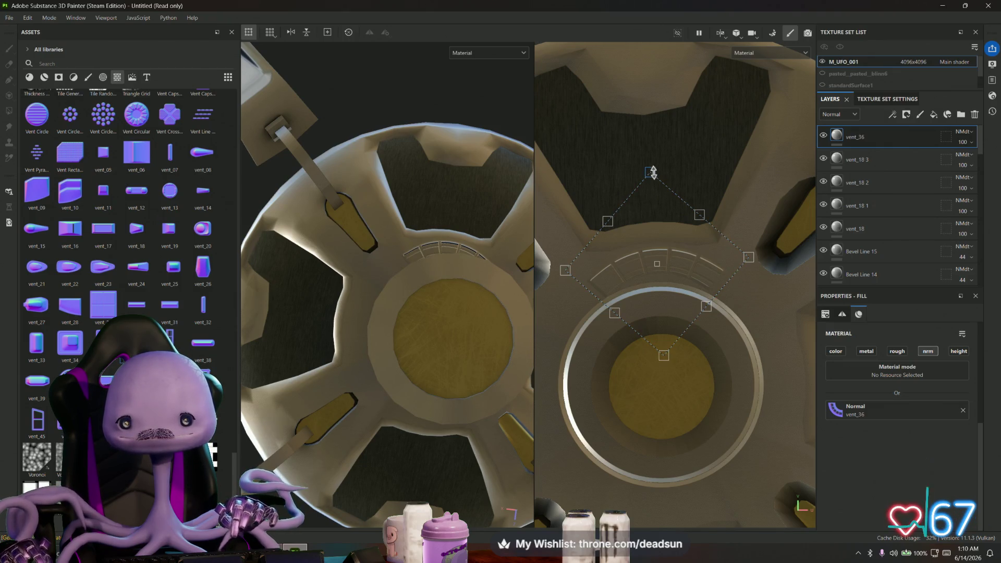
left_click_drag(653, 172, 645, 210)
right_click_drag(645, 211, 638, 211, "ctrl")
key("ctrl+z")
key("ctrl+z")
key("ctrl+z")
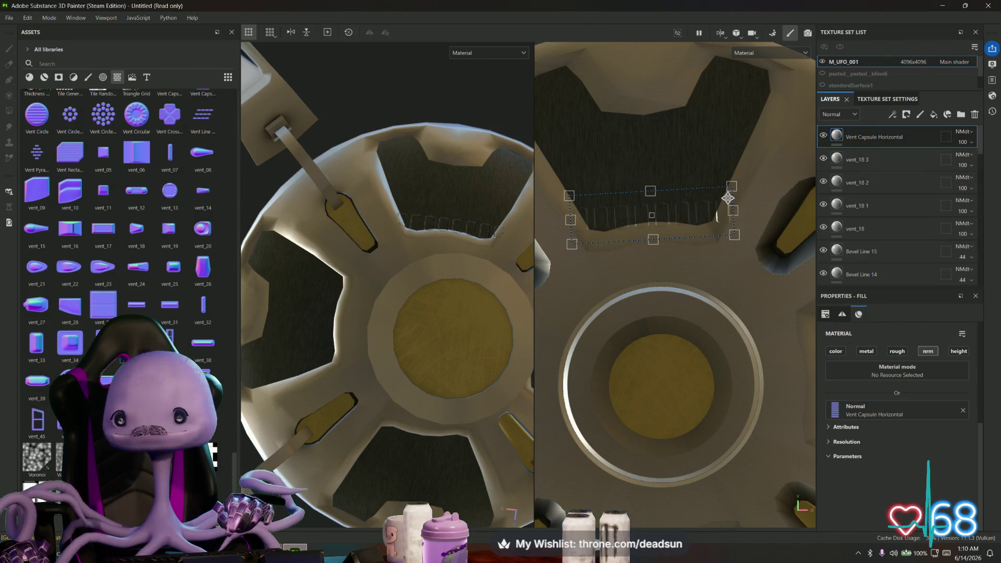
key("Delete")
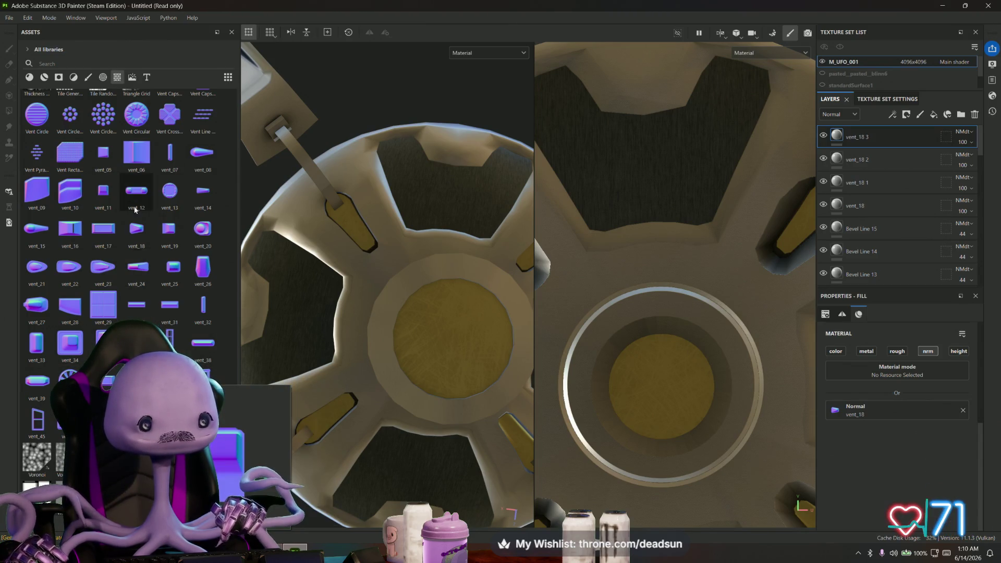
Drop the Vent Capsule Horizontal stamp onto the model, then undo it
scroll(135, 210, "up", 3)
scroll(135, 211, "up", 9)
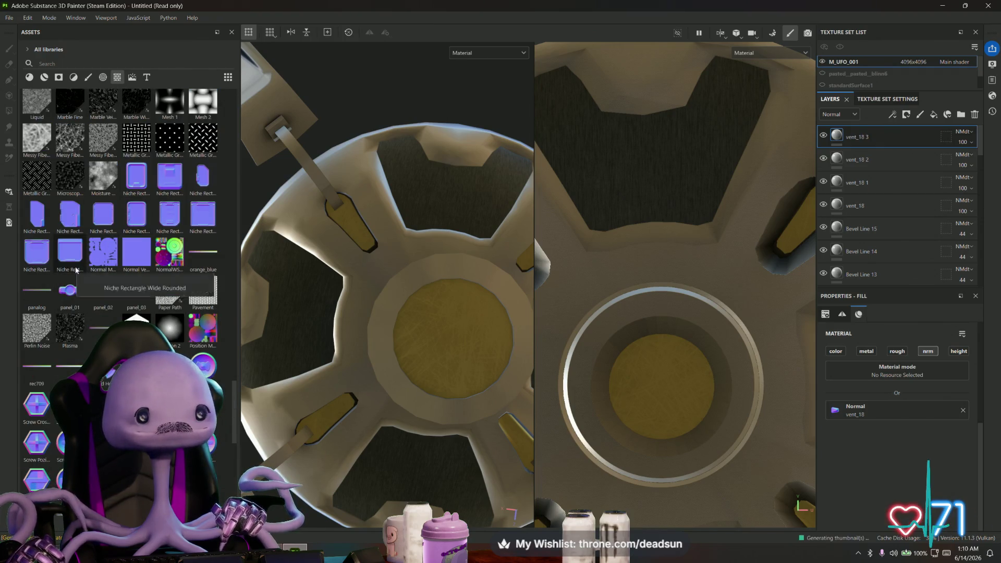
scroll(72, 277, "up", 6)
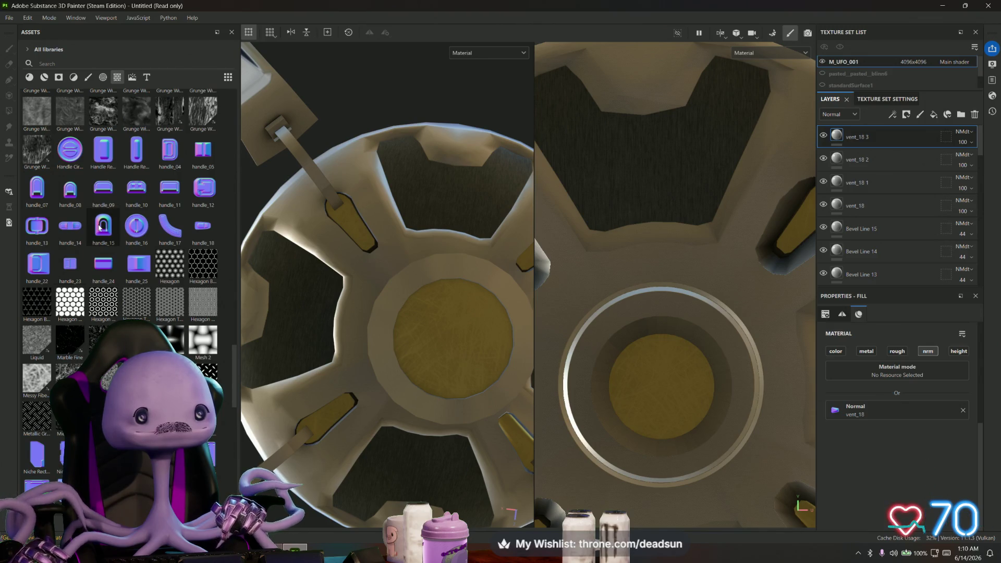
scroll(99, 229, "up", 13)
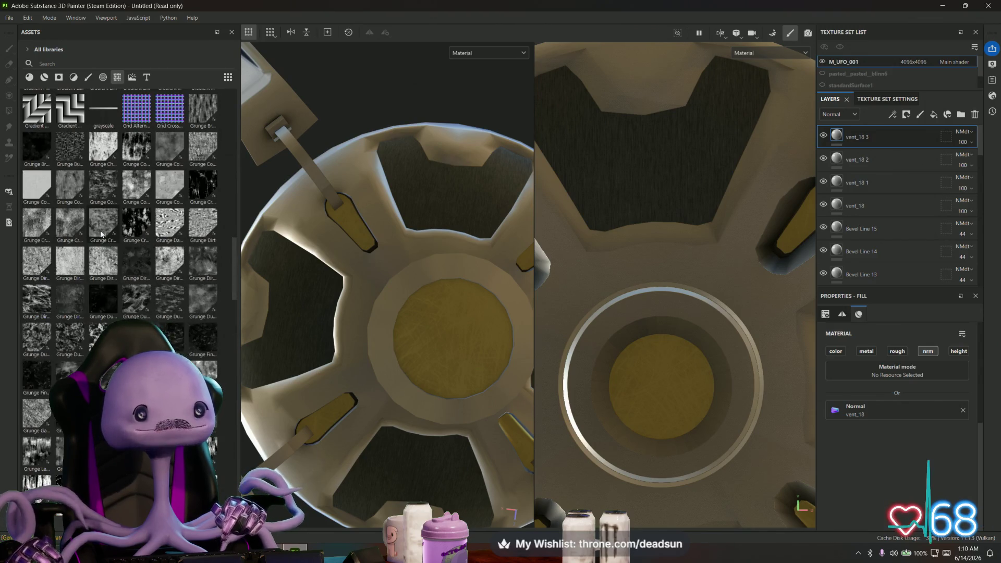
scroll(101, 233, "up", 15)
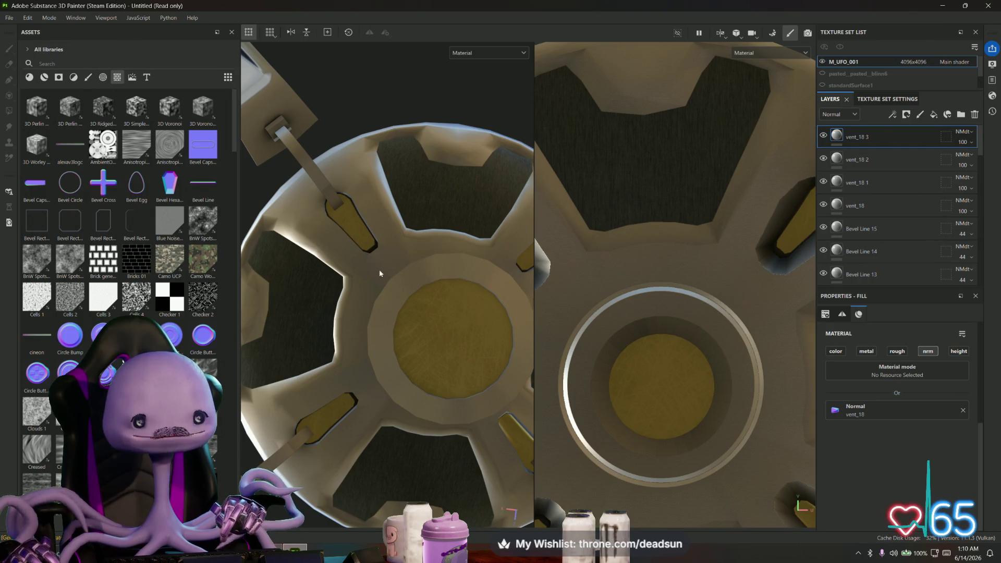
scroll(157, 300, "down", 15)
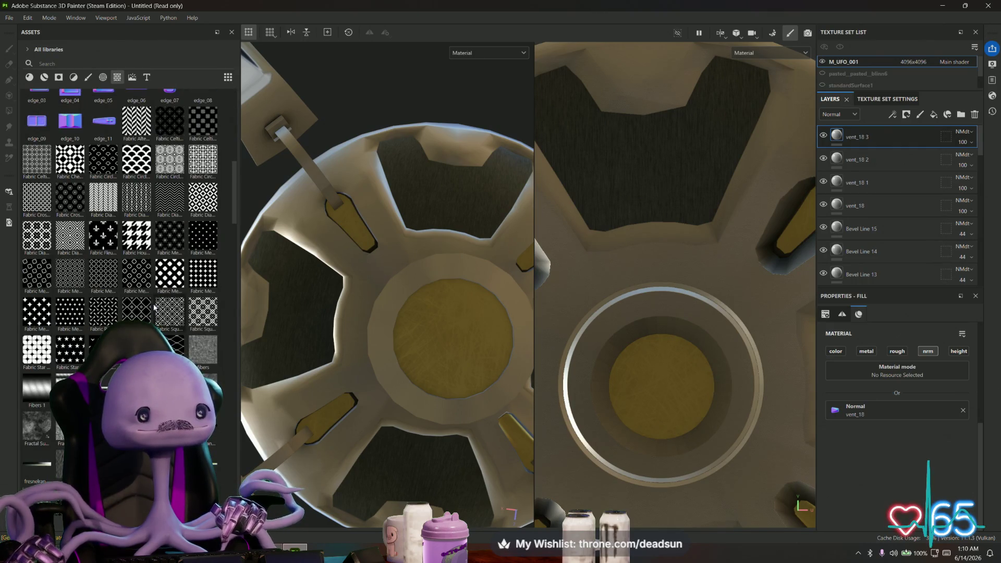
scroll(154, 308, "down", 10)
scroll(155, 307, "down", 10)
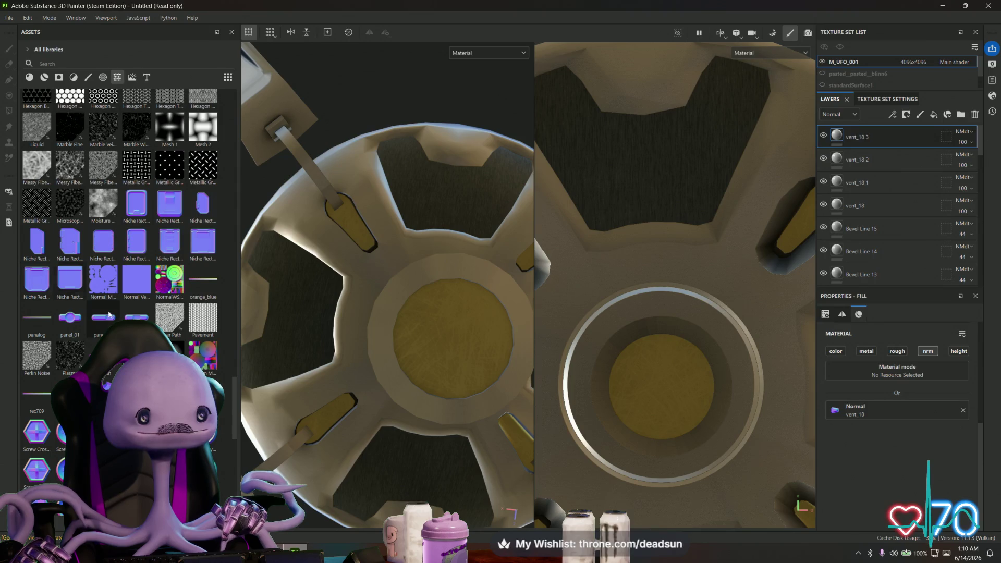
scroll(79, 323, "down", 10)
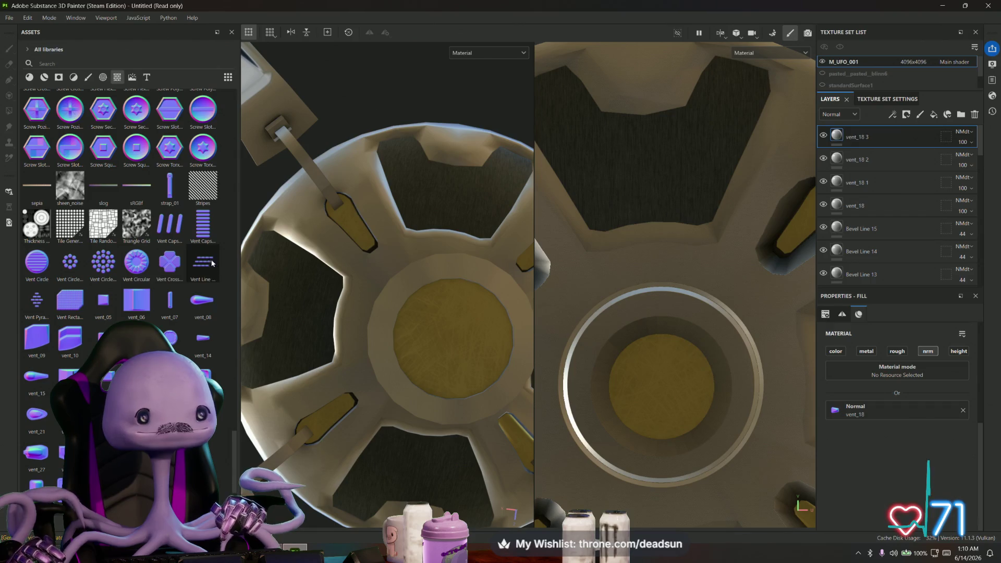
mouse_move(205, 233)
left_mouse_down()
mouse_move(380, 257)
mouse_move(361, 225)
mouse_move(385, 283)
left_mouse_up()
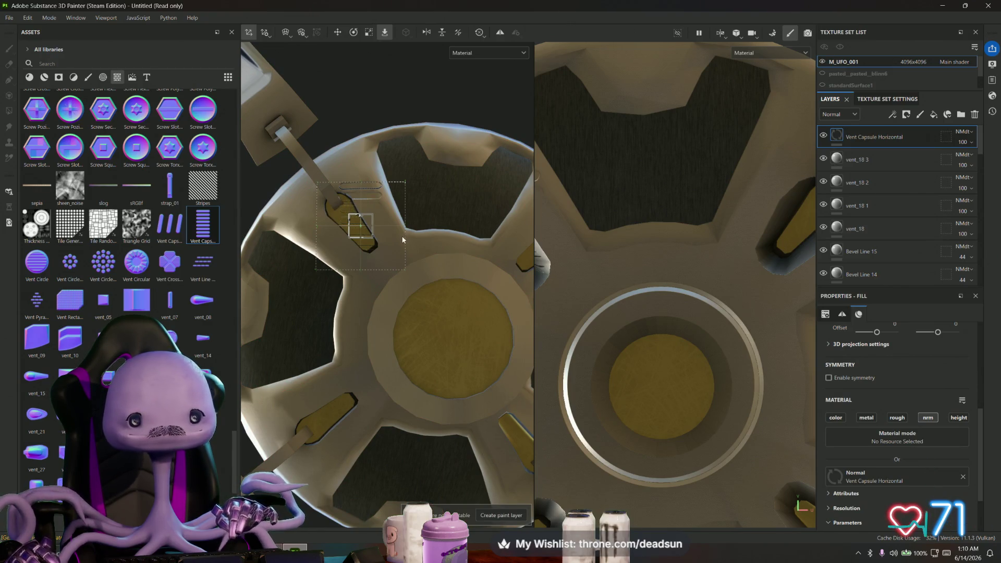
key("ctrl+z")
Zoom the 2D view onto a fin's vent slot and drag vent_23 over it
mouse_move(620, 320)
middle_mouse_down()
mouse_move(788, 252)
mouse_move(772, 330)
middle_mouse_up()
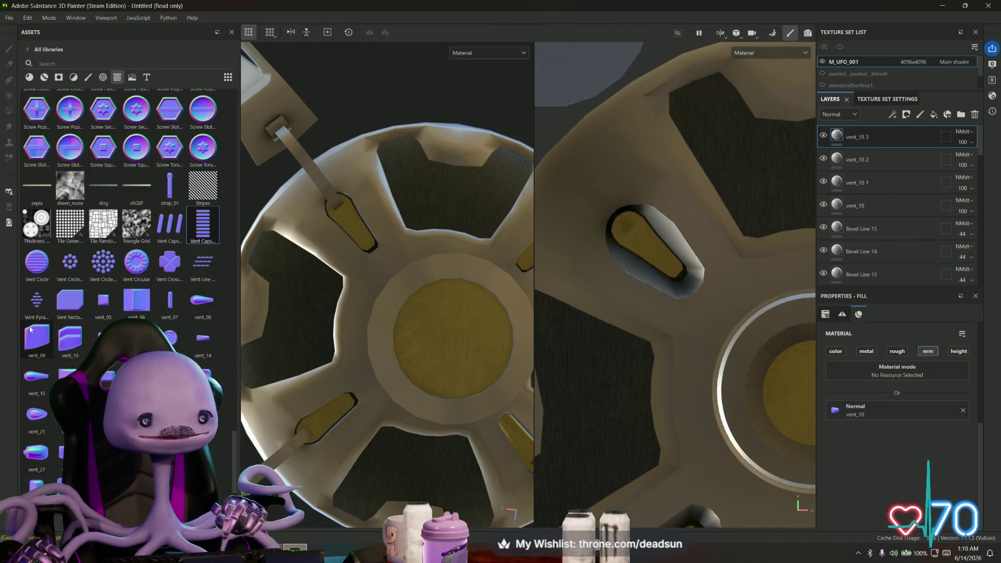
scroll(95, 322, "down", 3)
mouse_move(119, 321)
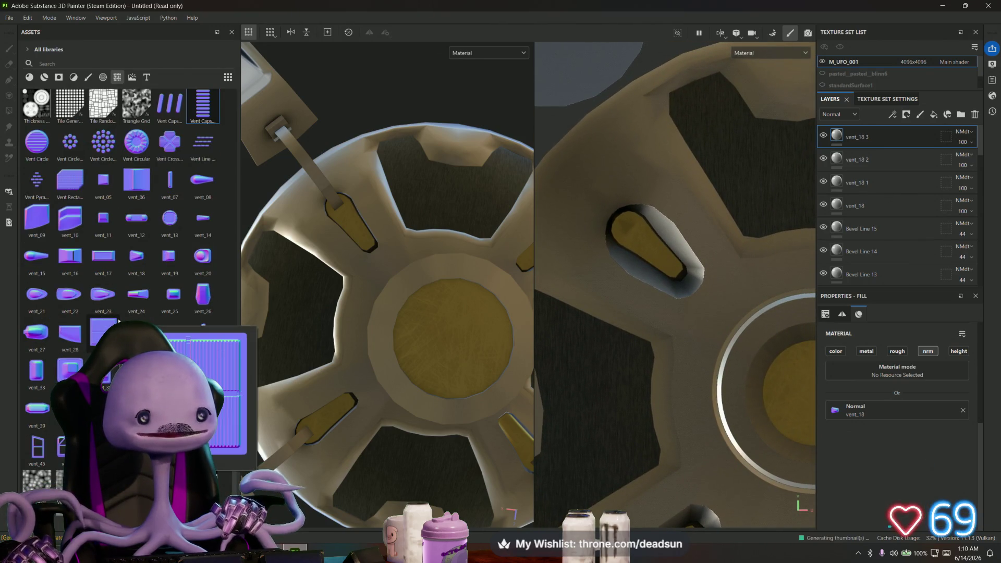
mouse_move(175, 147)
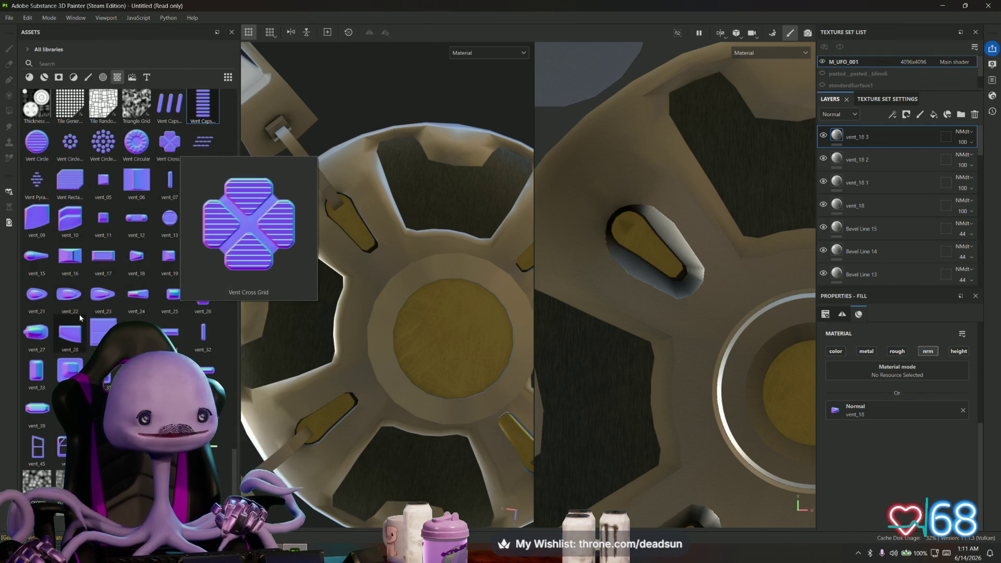
mouse_move(92, 312)
mouse_move(92, 311)
left_mouse_down()
mouse_move(365, 245)
mouse_move(646, 241)
mouse_move(668, 292)
left_mouse_up()
Apply vent_23 as a normal stamp, shrunk, moved and rotated to fit the yellow fin slot
left_click(663, 286)
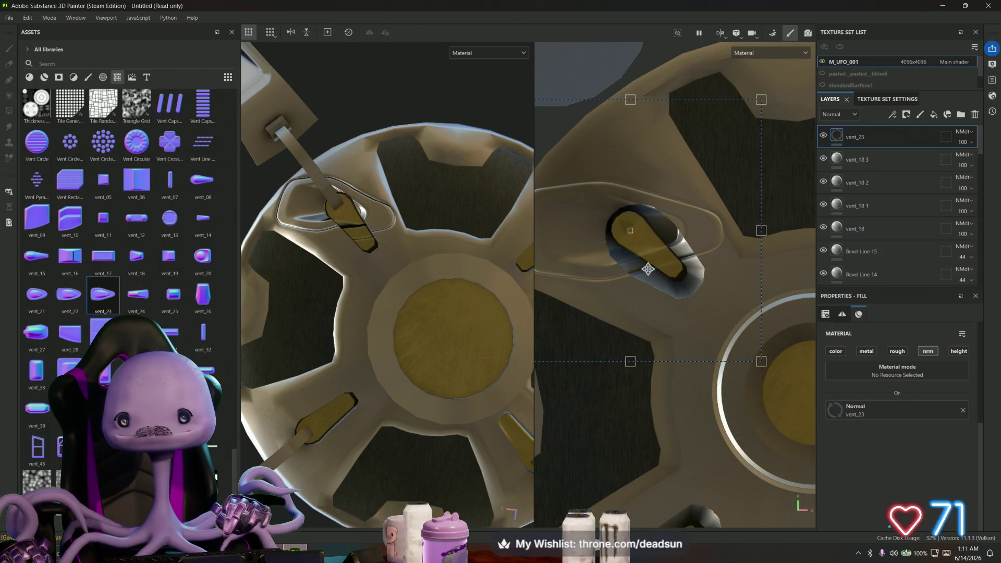
mouse_move(768, 104)
left_mouse_down()
mouse_move(788, 133)
mouse_move(764, 223)
left_mouse_up()
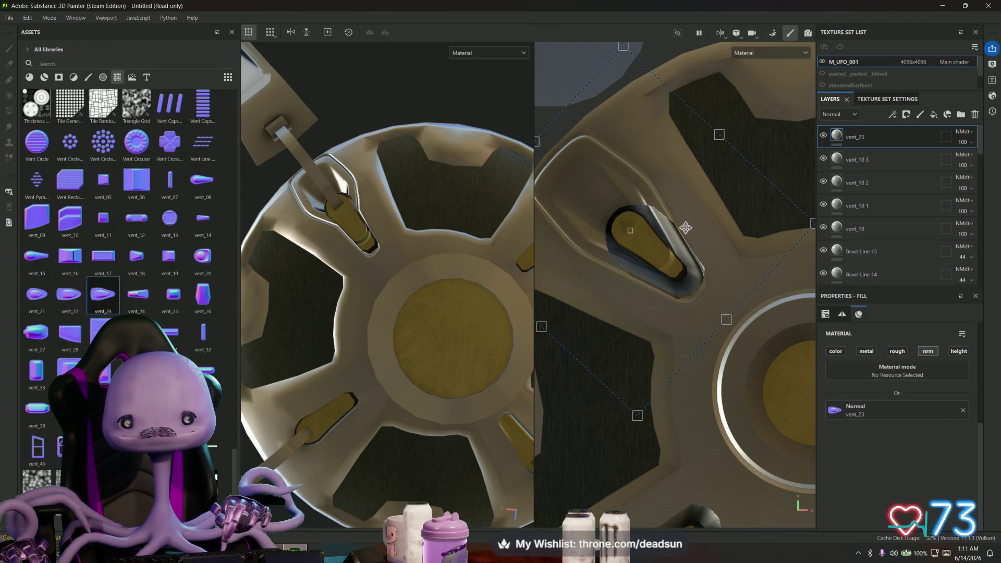
left_click_drag(619, 51, 589, 301)
left_click_drag(591, 335, 632, 230)
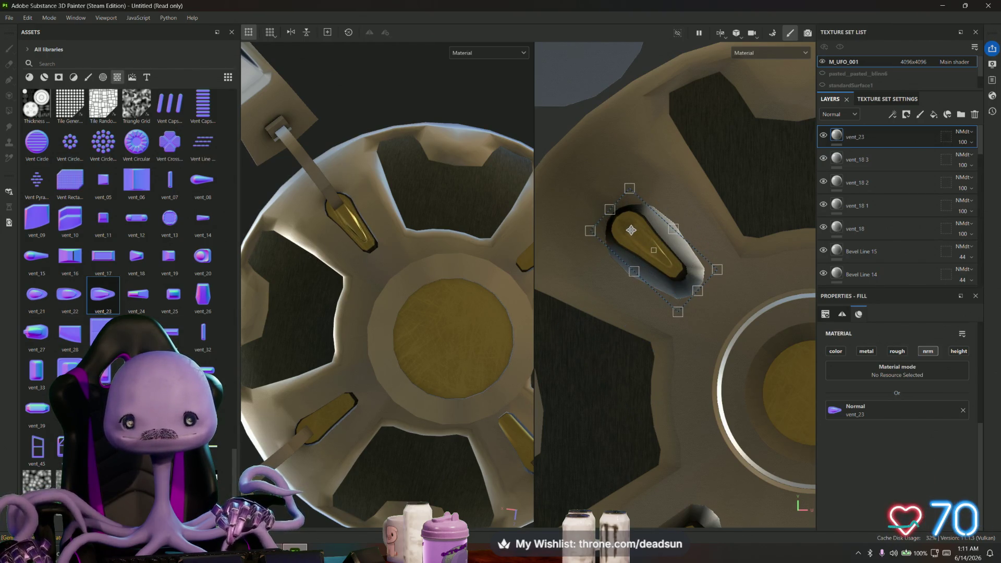
left_click_drag(630, 185, 644, 211)
left_click_drag(638, 152, 637, 154)
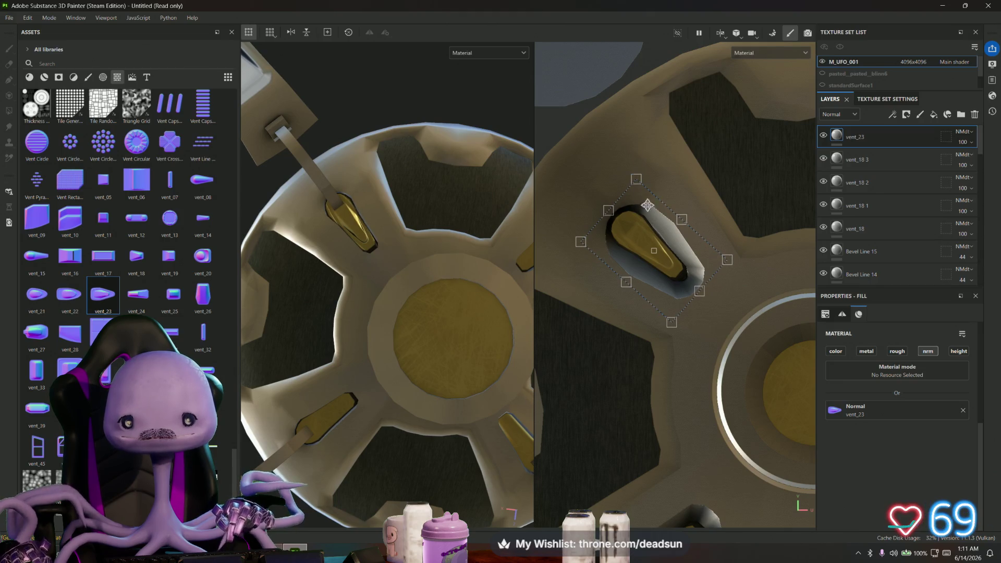
Orbit to inspect the hull underside and select the vent_18 3 layer
scroll(621, 267, "down", 3)
mouse_move(378, 262)
left_mouse_down("alt")
mouse_move(321, 365)
mouse_move(365, 339)
left_mouse_up("alt")
mouse_move(631, 330)
middle_mouse_down()
mouse_move(565, 345)
mouse_move(592, 342)
middle_mouse_up()
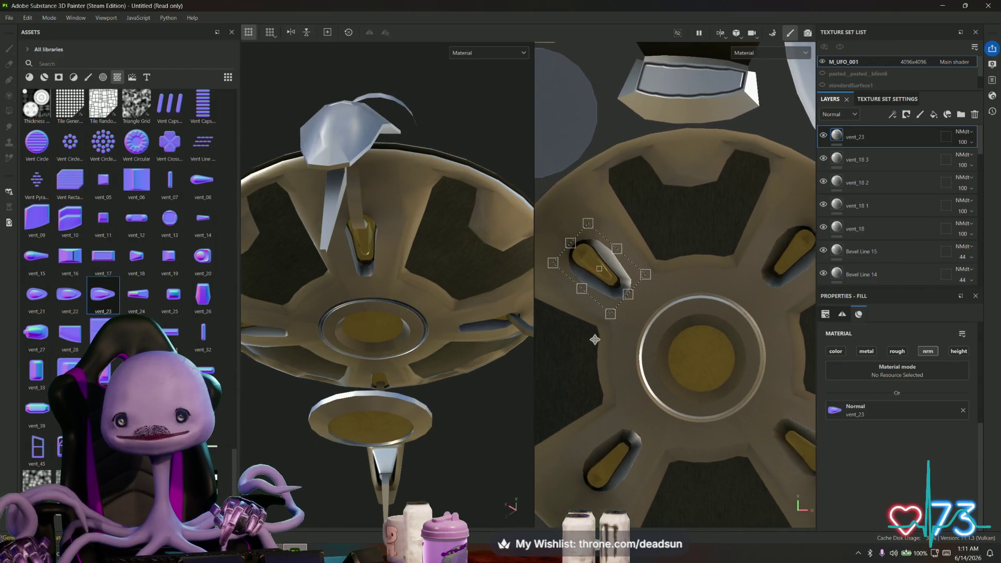
left_click(861, 160)
left_click(867, 139)
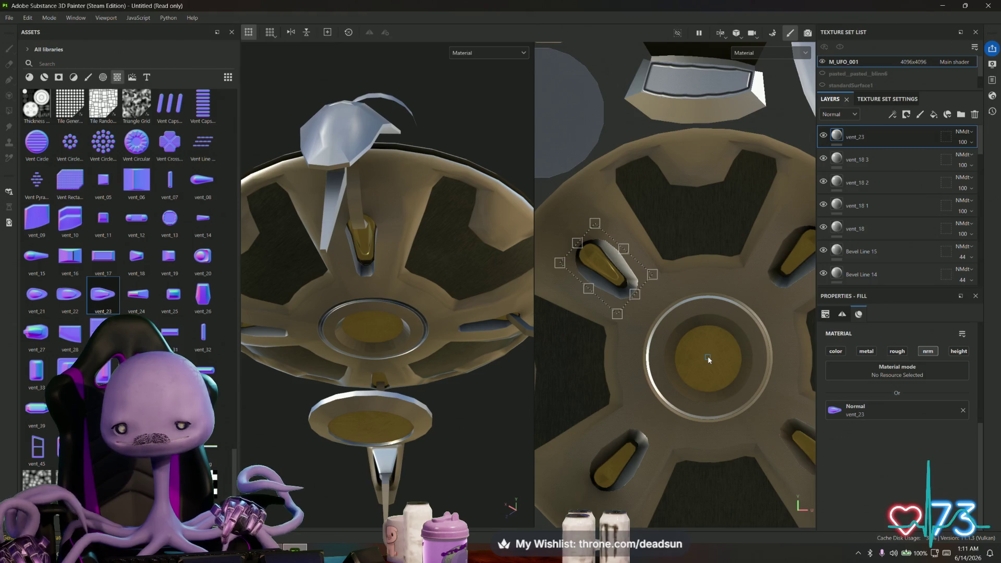
left_click(860, 159)
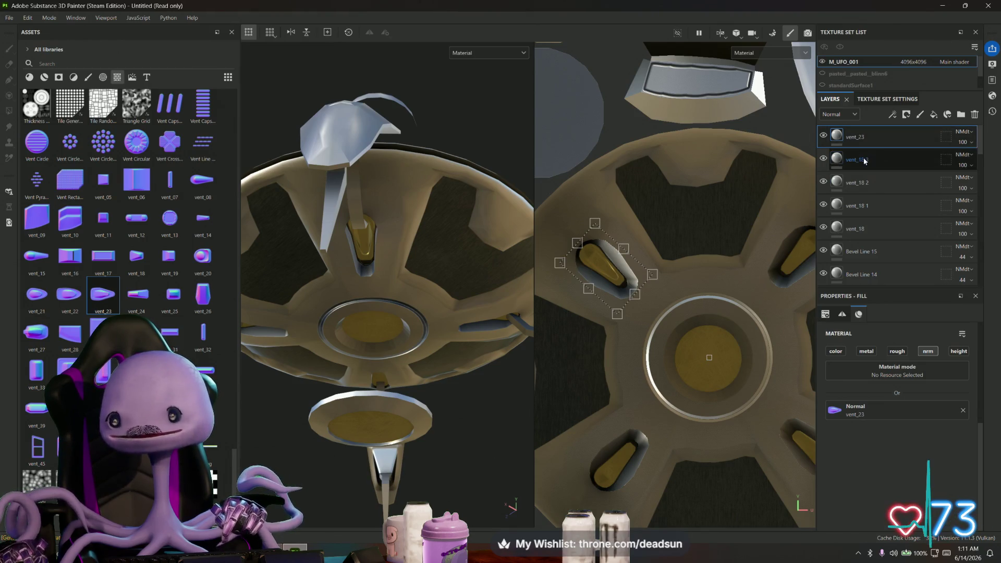
Duplicate the vent_23 stamp layer and move the copy toward another fin slot
right_click(870, 136)
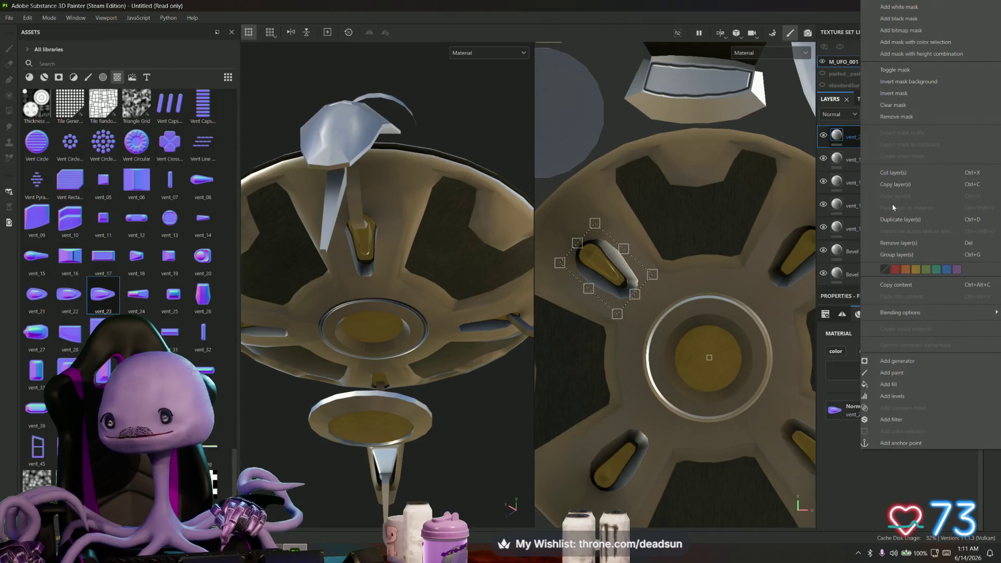
left_click(893, 218)
left_click_drag(607, 263, 828, 209)
middle_click_drag(813, 205, 697, 196)
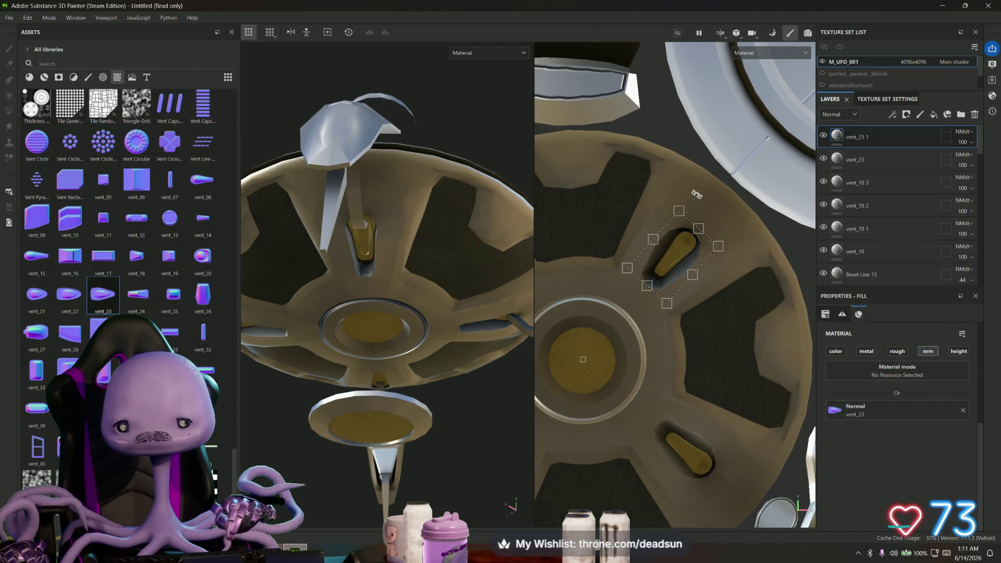
scroll(715, 203, "up", 3)
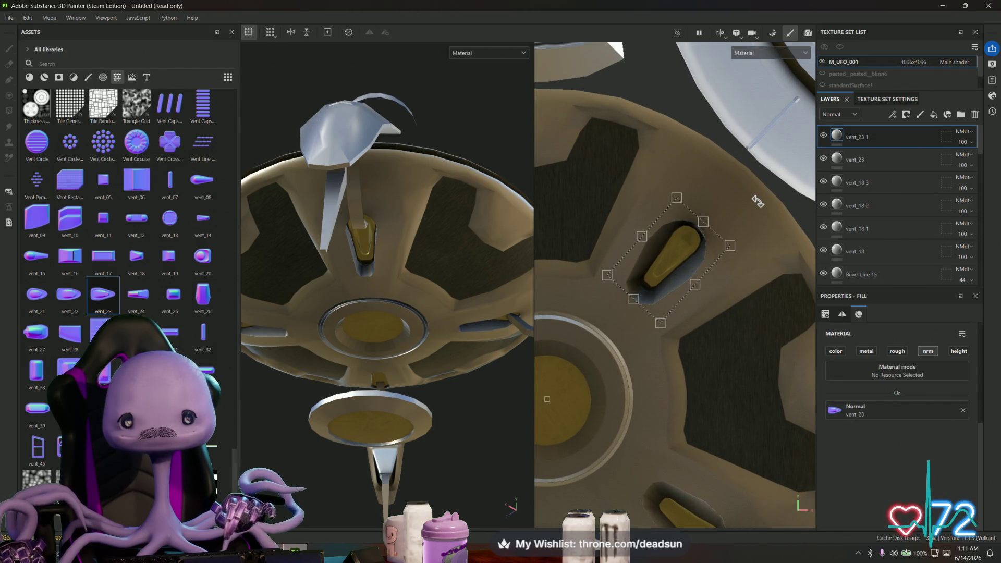
Duplicate the stamp again and place and rotate the copy onto the lower yellow vent
right_click(882, 135)
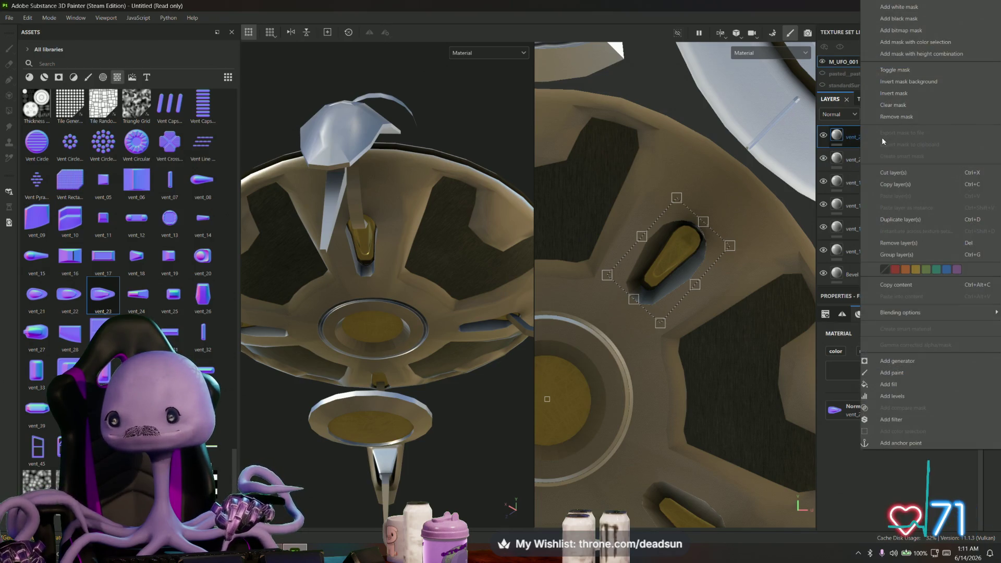
left_click(901, 219)
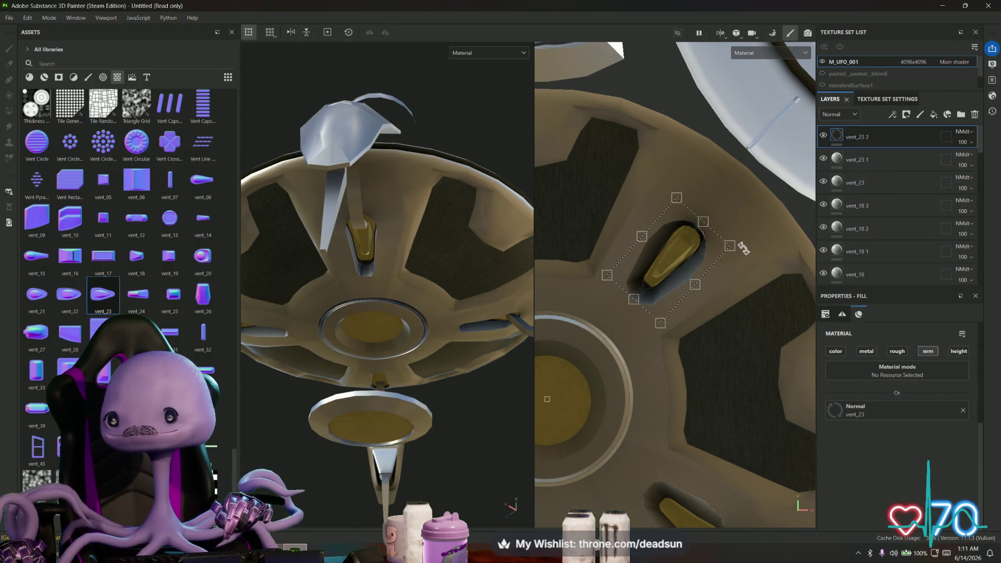
middle_click_drag(743, 238, 716, 156)
scroll(717, 157, "down", 3)
mouse_move(723, 162)
left_mouse_down()
mouse_move(740, 177)
mouse_move(748, 235)
left_mouse_up()
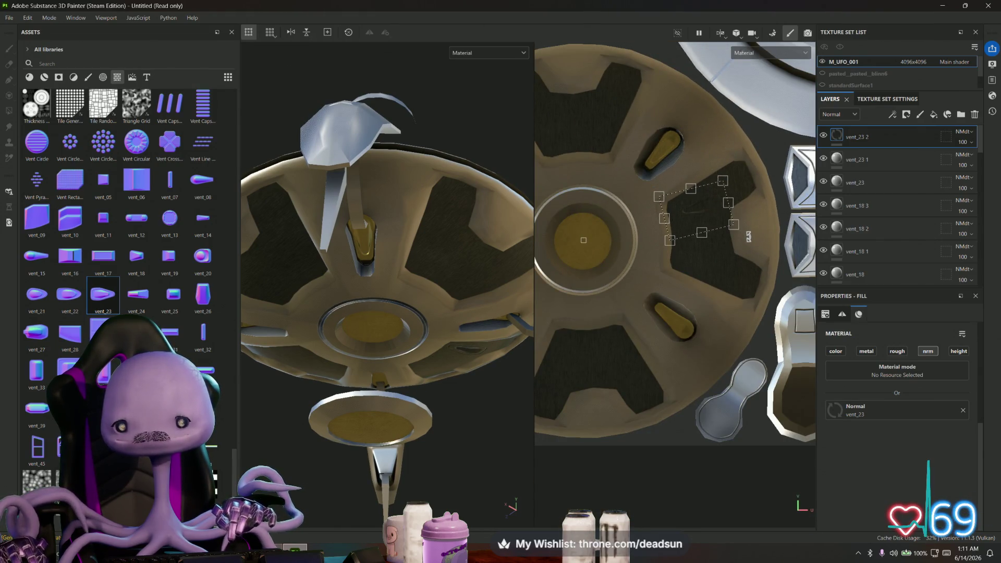
left_click_drag(749, 236, 672, 317)
left_click_drag(697, 365, 703, 401)
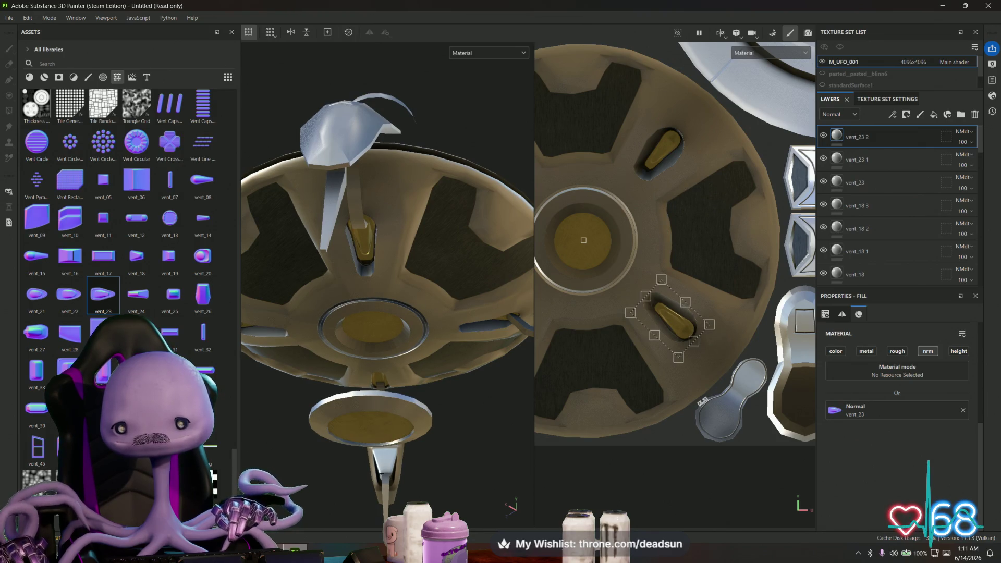
middle_click_drag(660, 414, 721, 394)
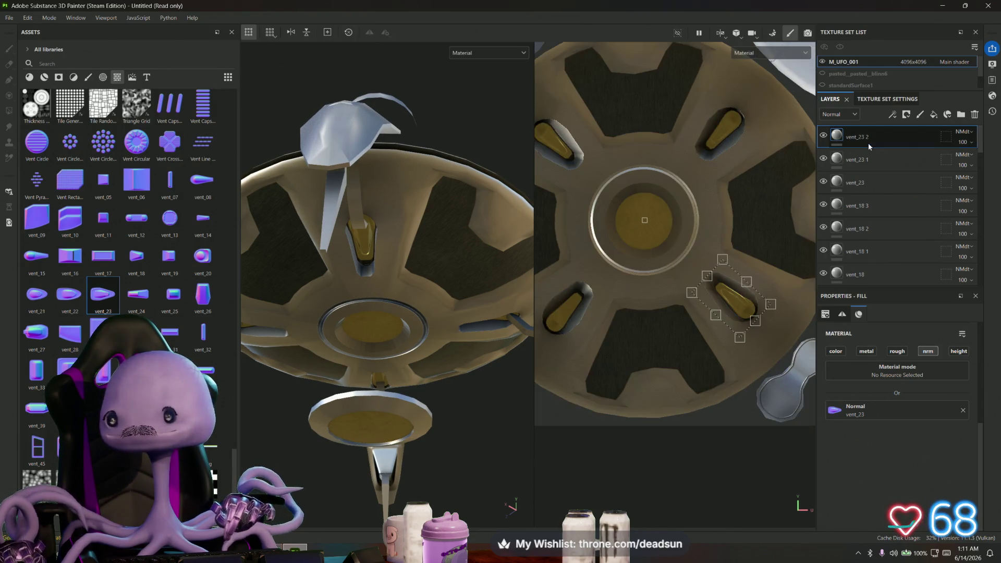
Make another vent_23 copy and move it onto the lower-left yellow vent
right_click(869, 143)
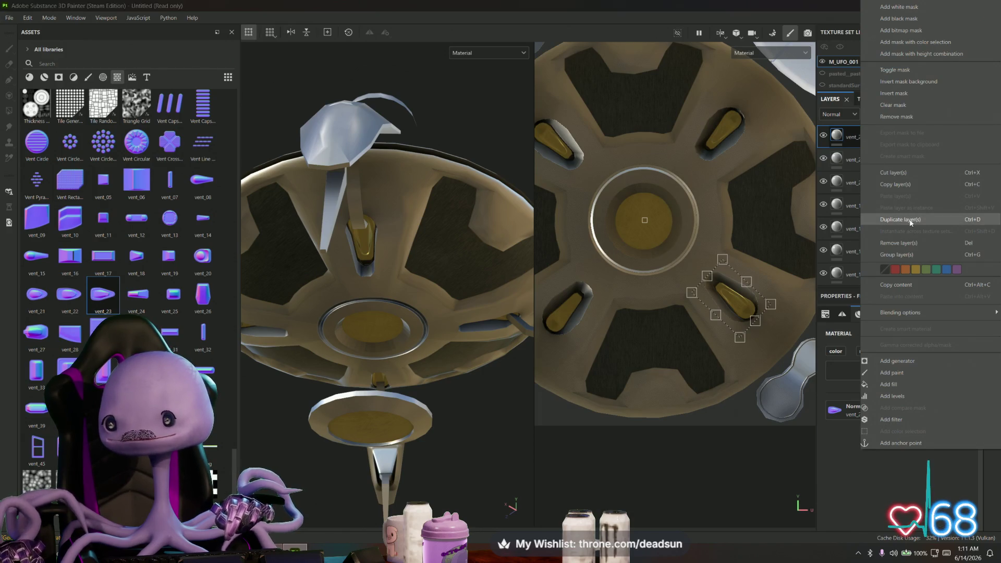
left_click(900, 220)
mouse_move(731, 298)
left_mouse_down()
mouse_move(656, 319)
mouse_move(577, 286)
mouse_move(580, 358)
left_mouse_up()
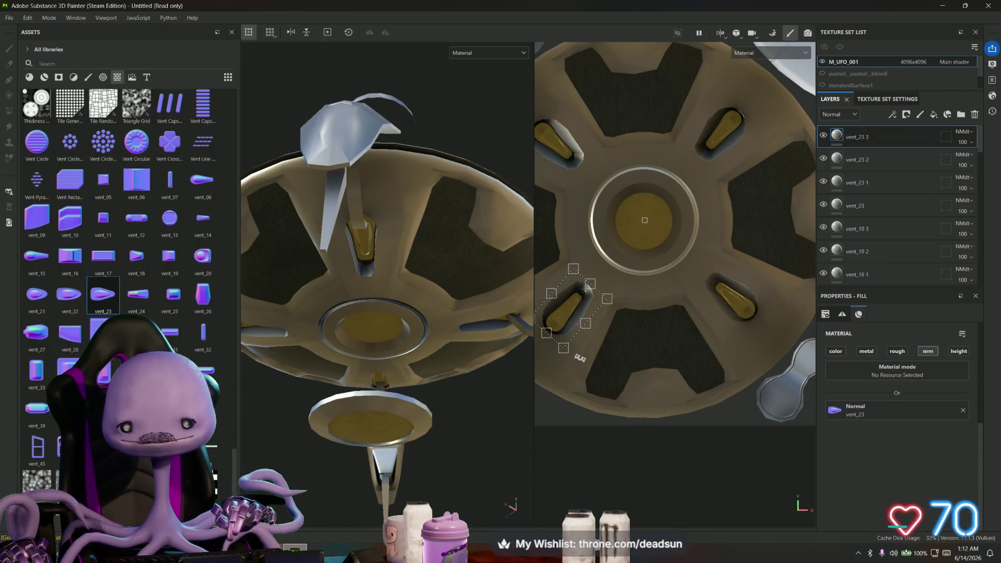
scroll(581, 359, "up", 3)
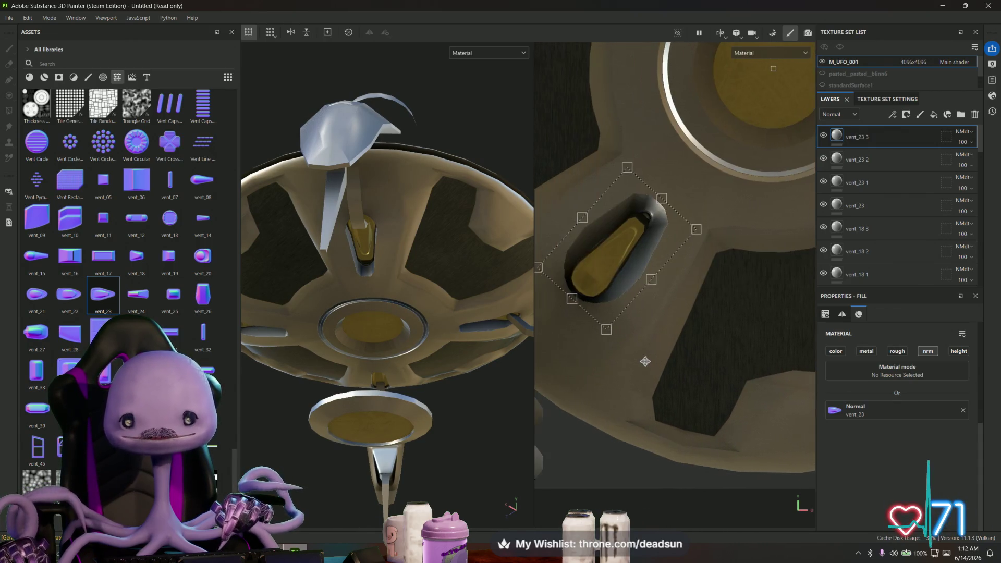
middle_click_drag(645, 362, 647, 357)
Zoom out to the whole vent wheel in the UV view and orbit to the UFO's underside
scroll(649, 351, "down", 5)
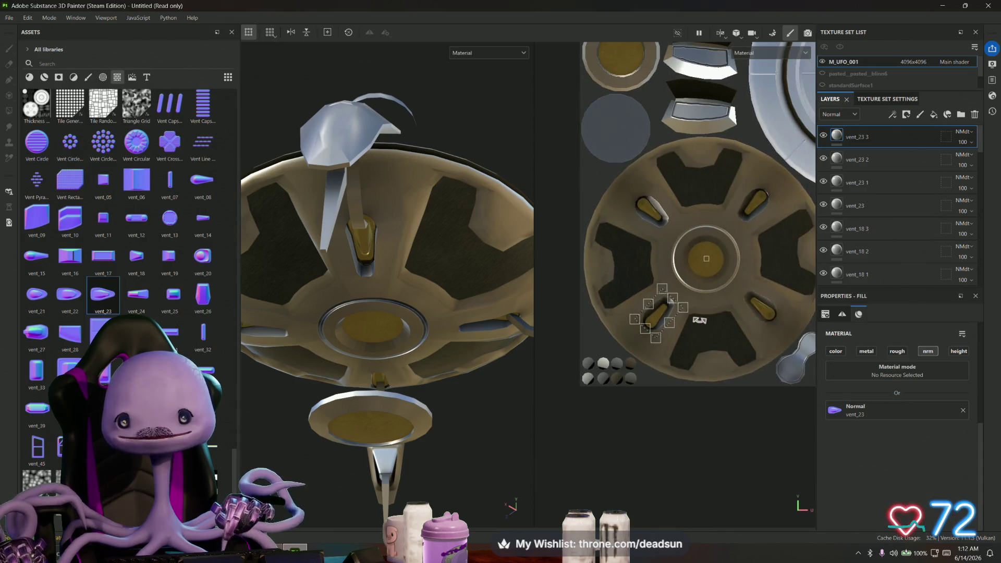
scroll(678, 339, "down", 2)
scroll(658, 323, "up", 2)
mouse_move(615, 294)
middle_mouse_down()
mouse_move(586, 303)
mouse_move(521, 425)
middle_mouse_up()
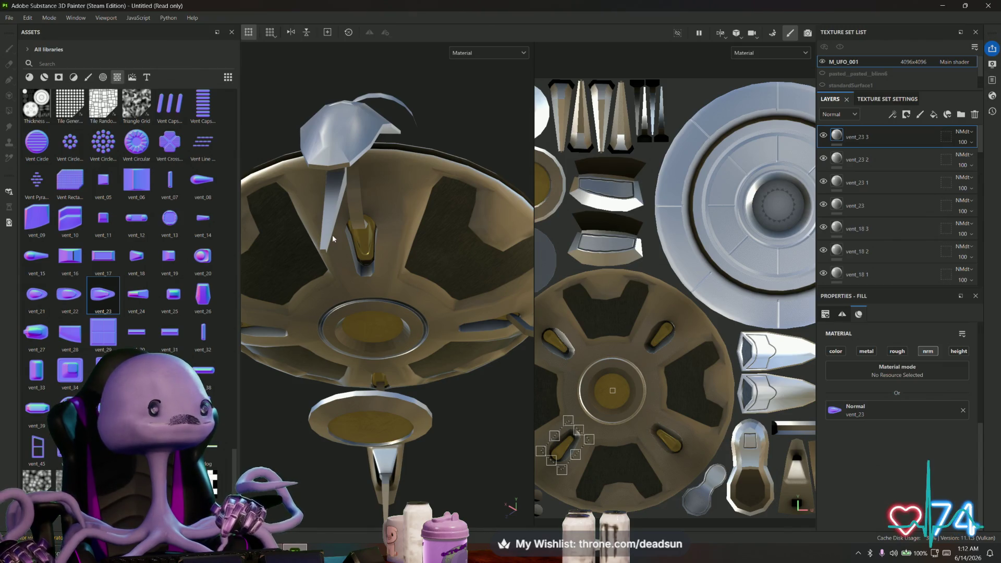
mouse_move(420, 257)
left_mouse_down("alt")
mouse_move(451, 212)
mouse_move(414, 239)
mouse_move(394, 300)
mouse_move(440, 180)
left_mouse_up("alt")
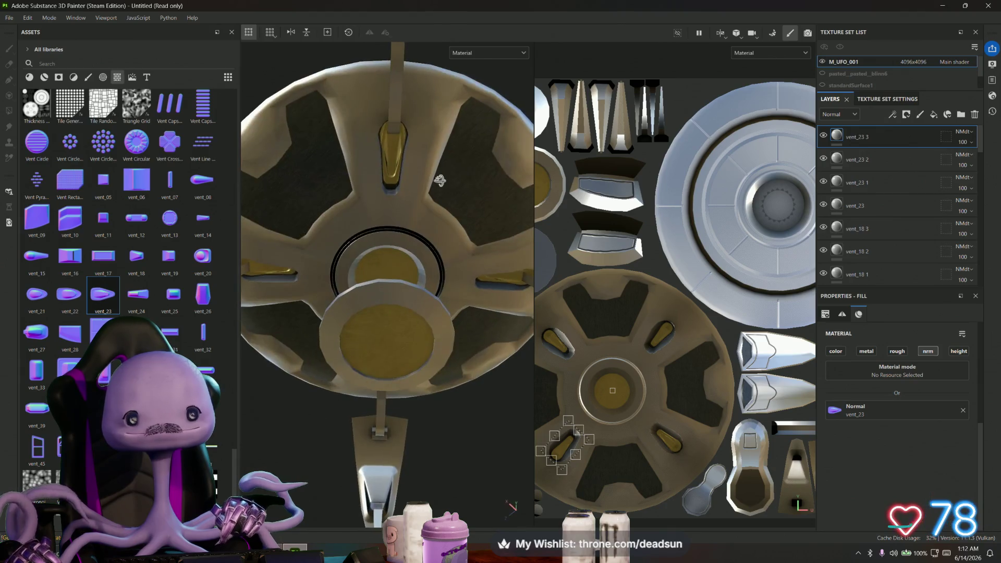
scroll(163, 271, "down", 10)
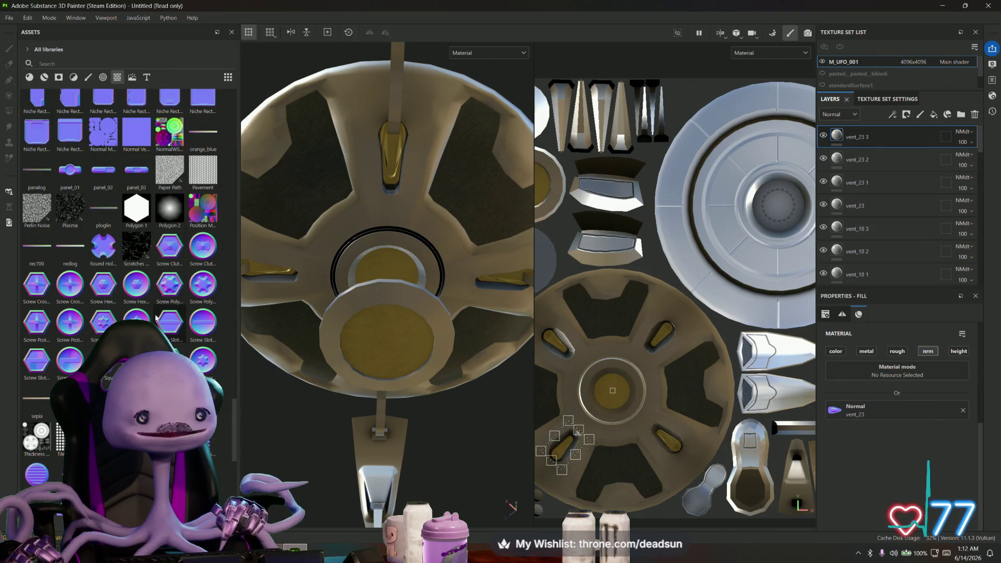
Browse the stamp assets, orbit to the top fin, and drop Vent Capsule Horizontal onto its panel
mouse_move(161, 323)
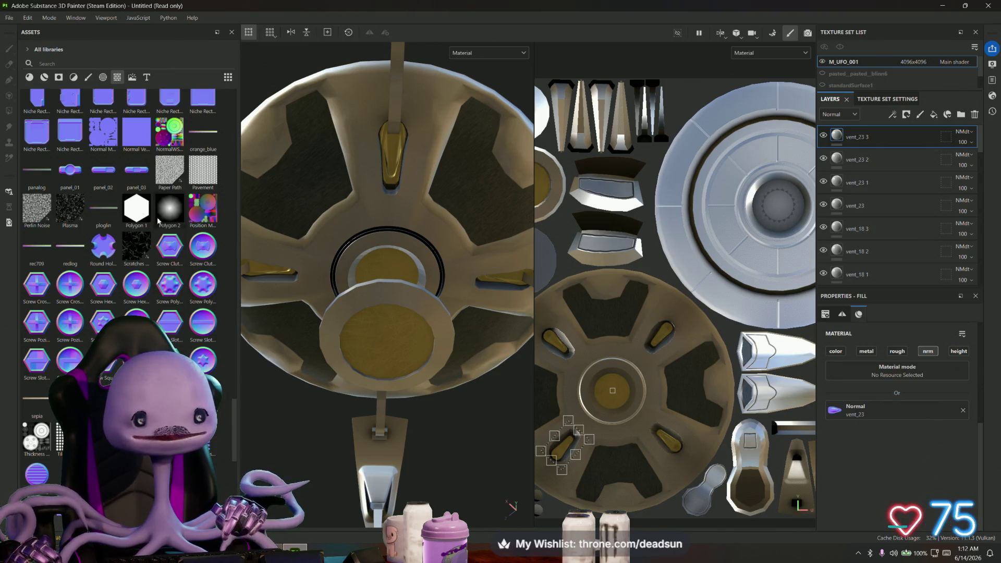
scroll(133, 226, "up", 5)
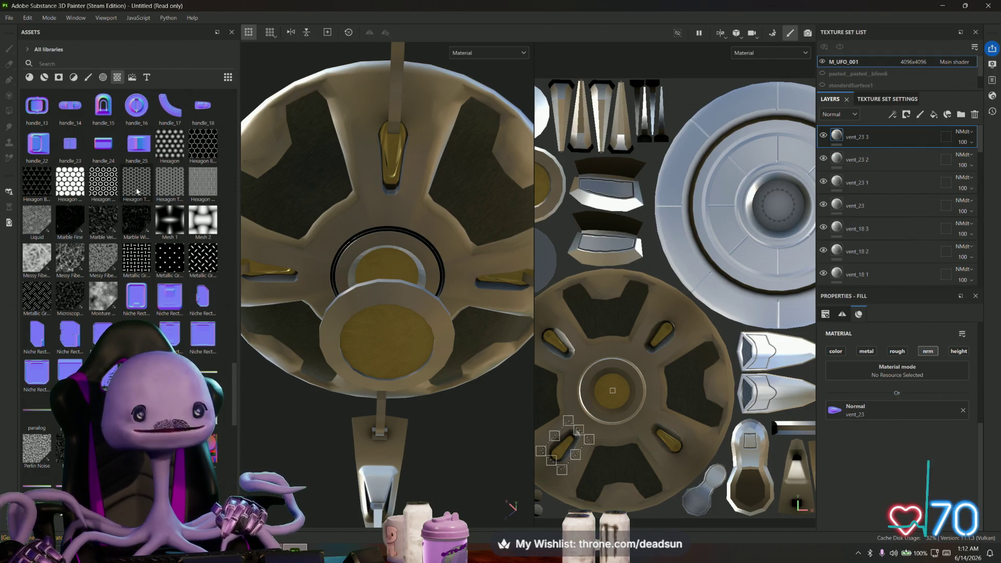
mouse_move(351, 195)
left_mouse_down("alt")
mouse_move(319, 409)
mouse_move(380, 313)
mouse_move(369, 342)
mouse_move(346, 362)
mouse_move(271, 358)
mouse_move(255, 368)
mouse_move(225, 355)
left_mouse_up("alt")
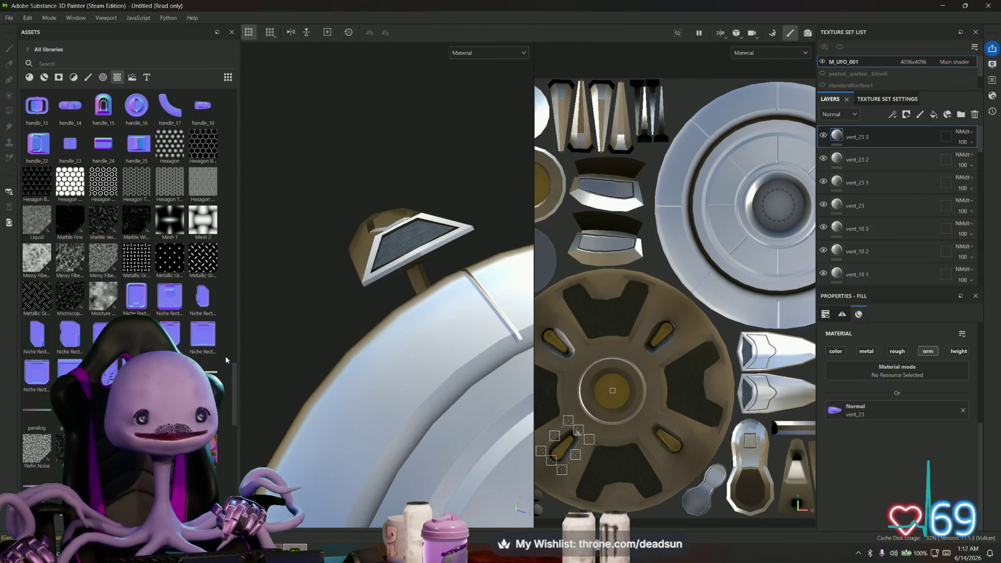
scroll(225, 356, "down", 10)
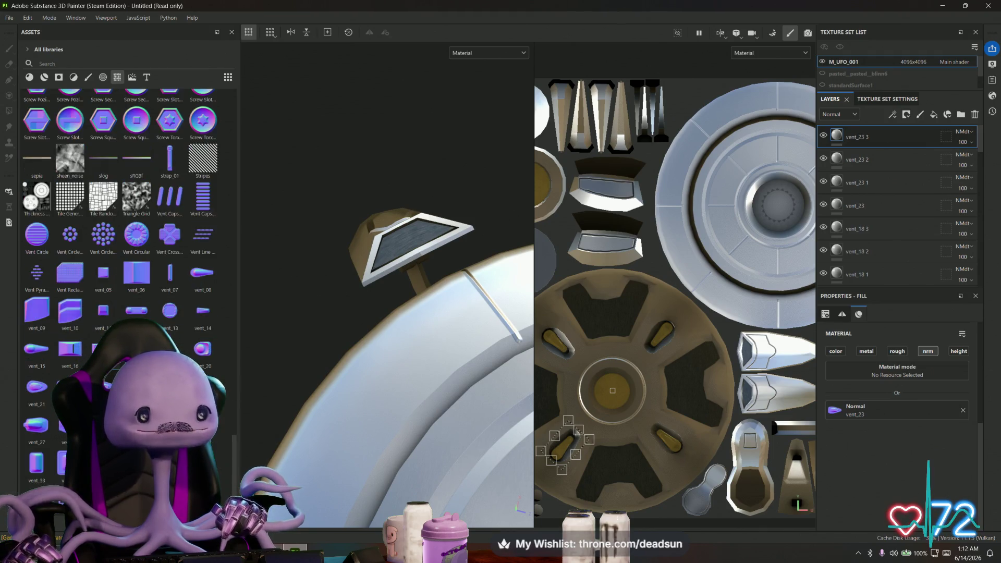
scroll(205, 327, "up", 3)
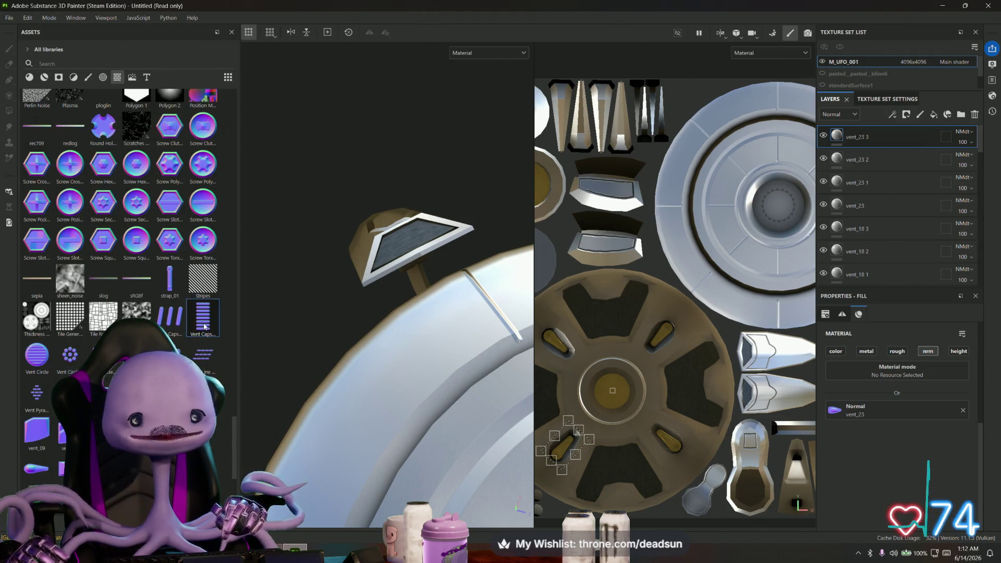
mouse_move(204, 327)
left_mouse_down()
mouse_move(404, 237)
mouse_move(425, 290)
left_mouse_up()
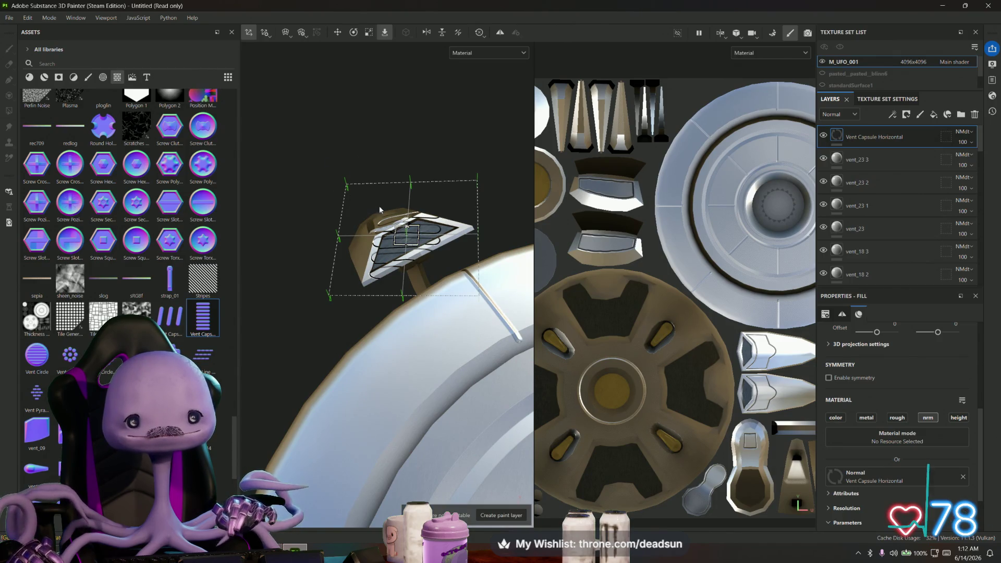
mouse_move(379, 209)
left_mouse_down("alt")
mouse_move(391, 273)
mouse_move(383, 295)
mouse_move(347, 265)
mouse_move(344, 247)
mouse_move(281, 300)
mouse_move(335, 296)
left_mouse_up("alt")
key("e")
key("r")
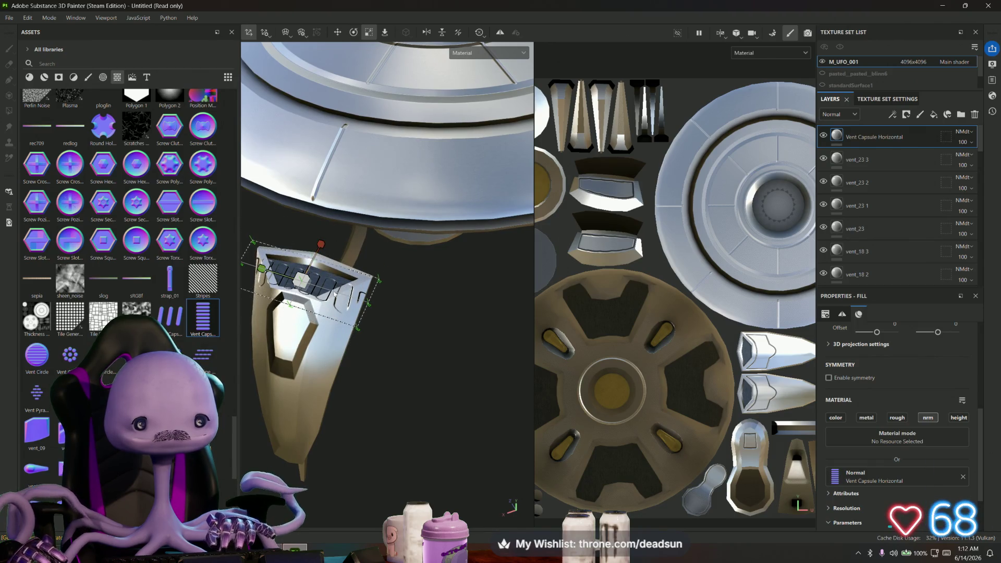
left_click_drag(261, 268, 355, 306)
scroll(355, 306, "up", 3)
key("w")
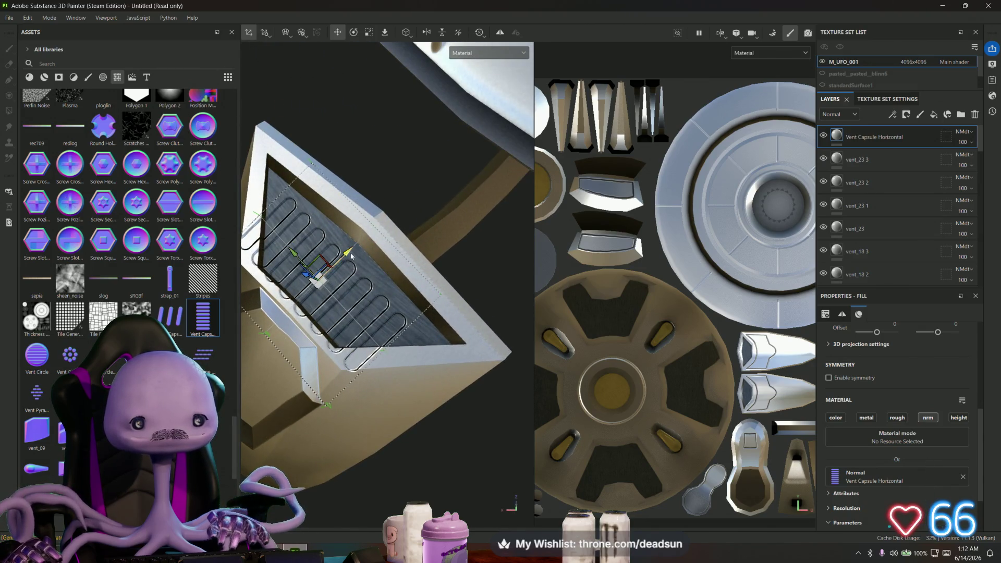
left_click_drag(363, 250, 361, 250)
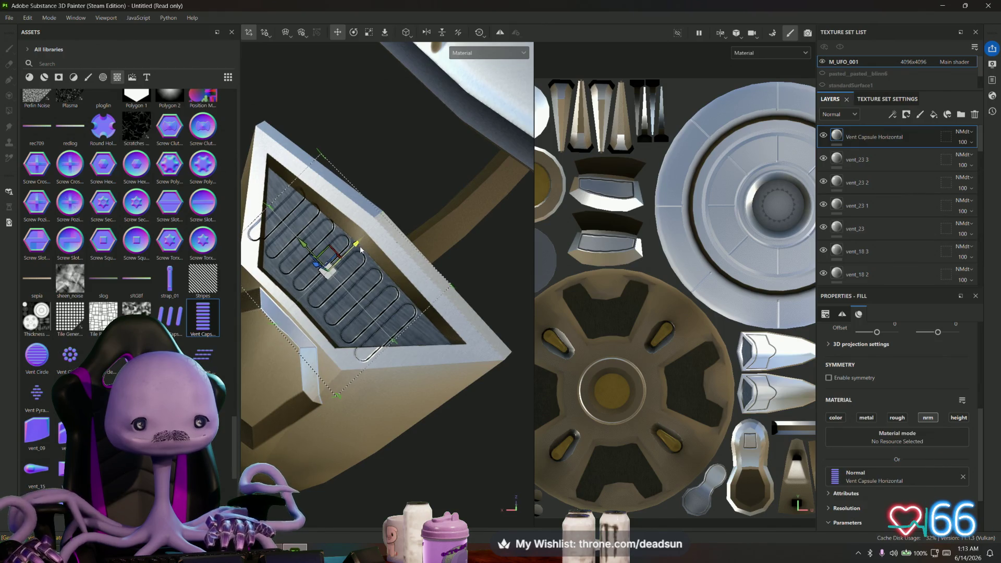
mouse_move(346, 291)
left_mouse_down("alt")
mouse_move(319, 246)
mouse_move(322, 259)
mouse_move(308, 197)
mouse_move(318, 179)
mouse_move(298, 217)
mouse_move(440, 297)
left_mouse_up("alt")
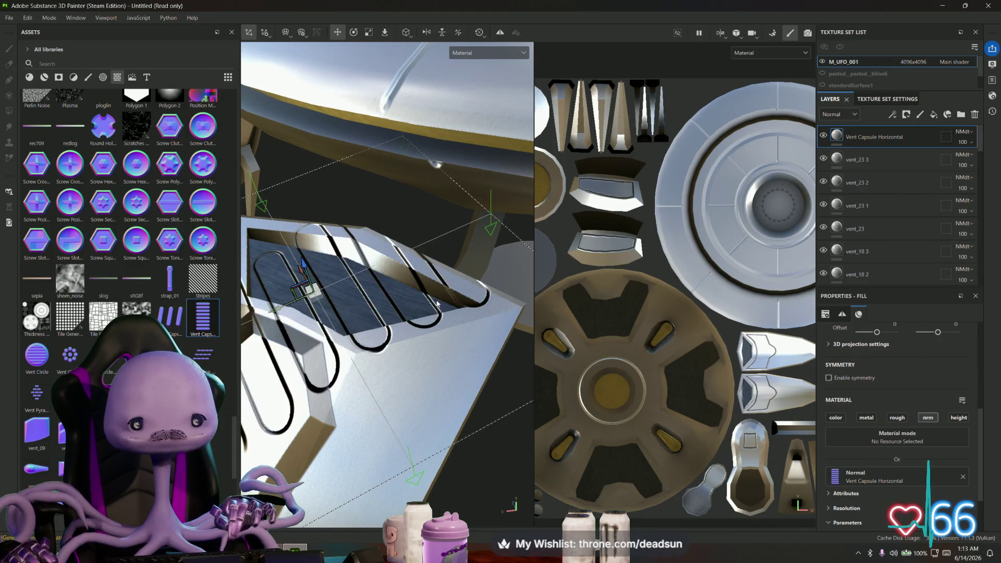
key("Delete")
scroll(661, 309, "down", 4)
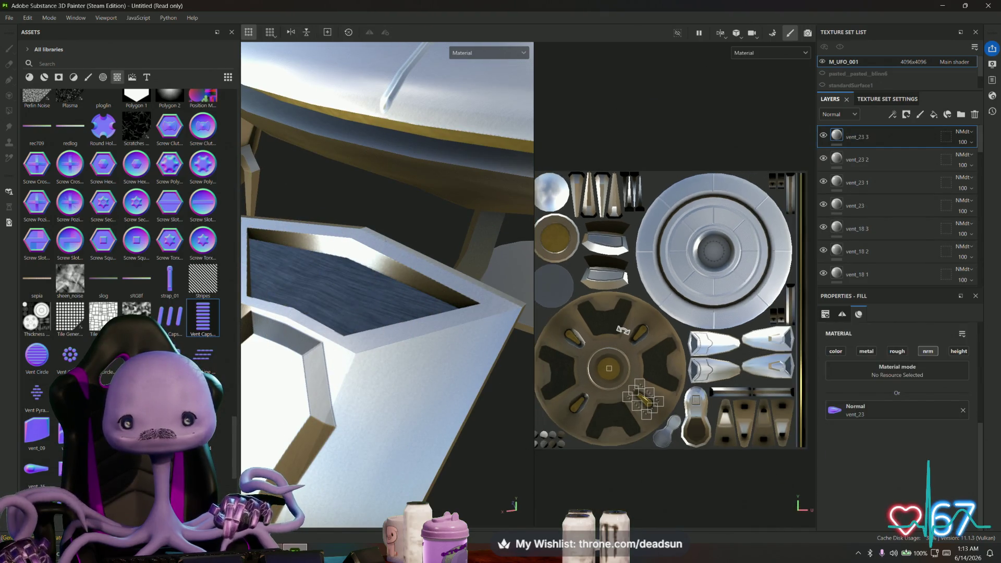
Drop Vent Capsule Horizontal onto the fin islands in the UV view as a Normal-only stamp
scroll(660, 309, "up", 2)
mouse_move(661, 308)
middle_mouse_down()
mouse_move(595, 225)
mouse_move(586, 251)
mouse_move(604, 267)
mouse_move(576, 252)
middle_mouse_up()
mouse_move(193, 315)
left_mouse_down()
mouse_move(616, 272)
mouse_move(631, 279)
left_mouse_up()
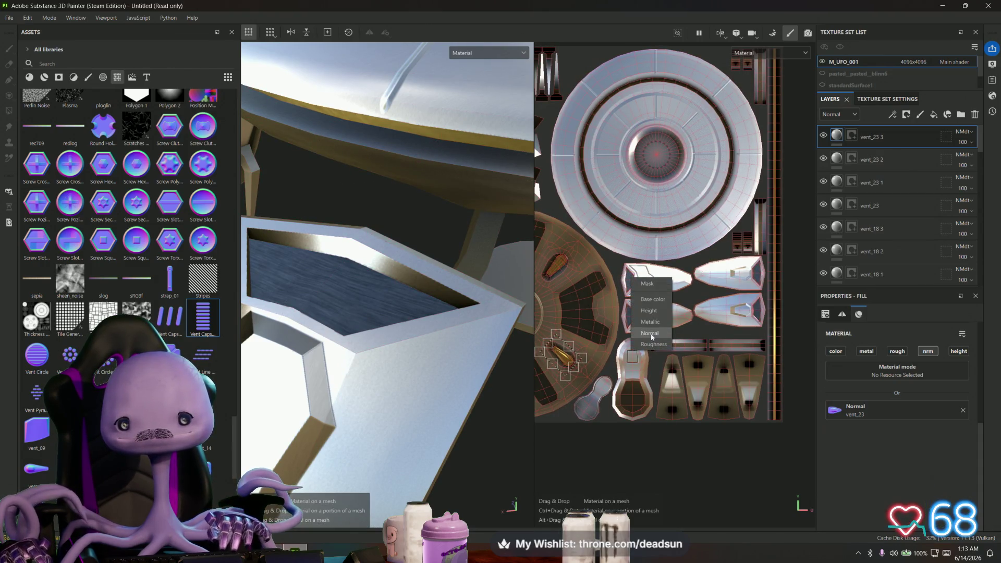
left_click(651, 334)
scroll(624, 276, "up", 5)
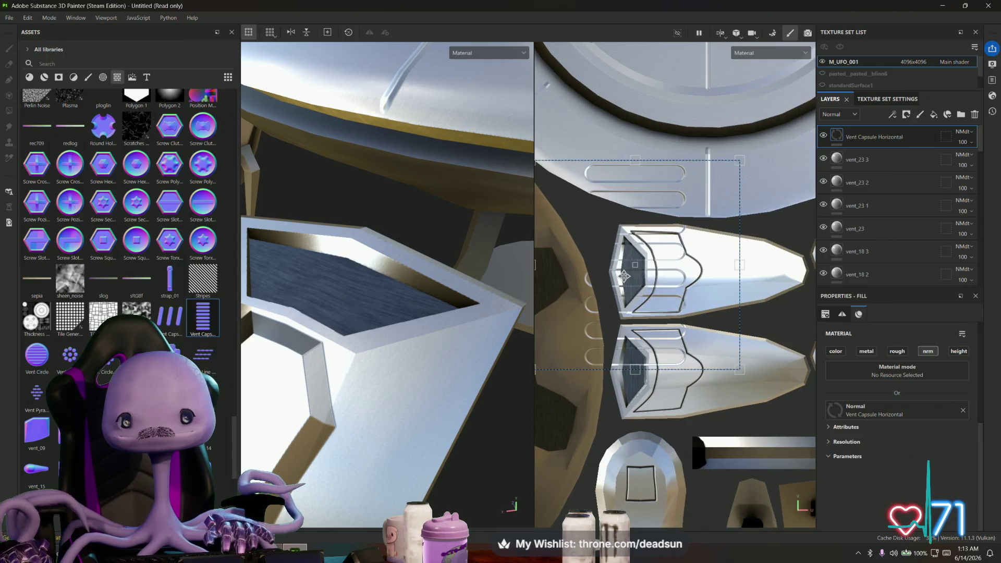
Shrink the capsule pattern into a narrow strip and move it over the fin's recess
mouse_move(729, 172)
left_mouse_down()
mouse_move(555, 301)
mouse_move(644, 243)
mouse_move(638, 248)
left_mouse_up()
scroll(638, 248, "up", 2)
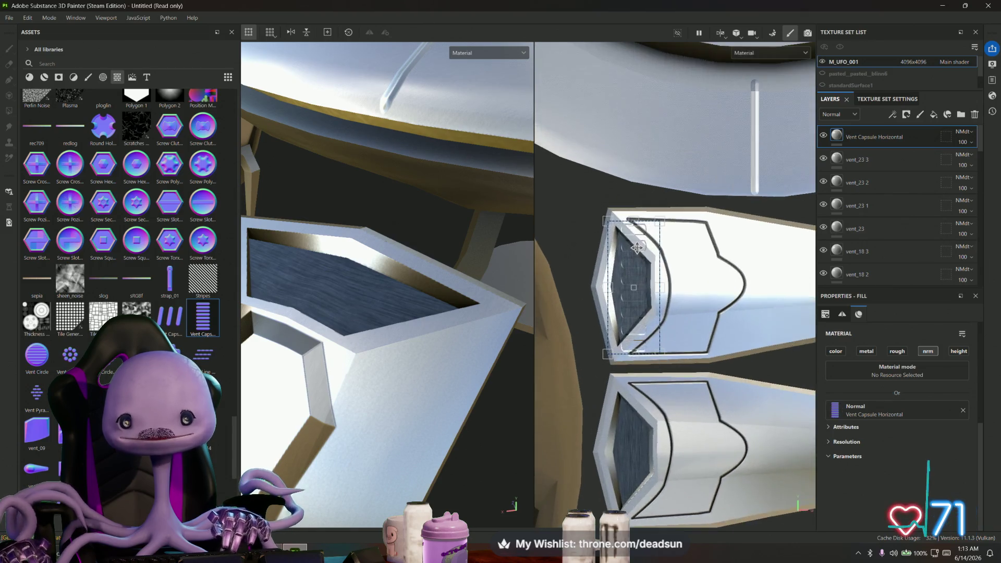
scroll(638, 248, "up", 1)
mouse_move(666, 210)
left_mouse_down()
mouse_move(641, 246)
mouse_move(654, 244)
mouse_move(648, 291)
mouse_move(642, 270)
left_mouse_up()
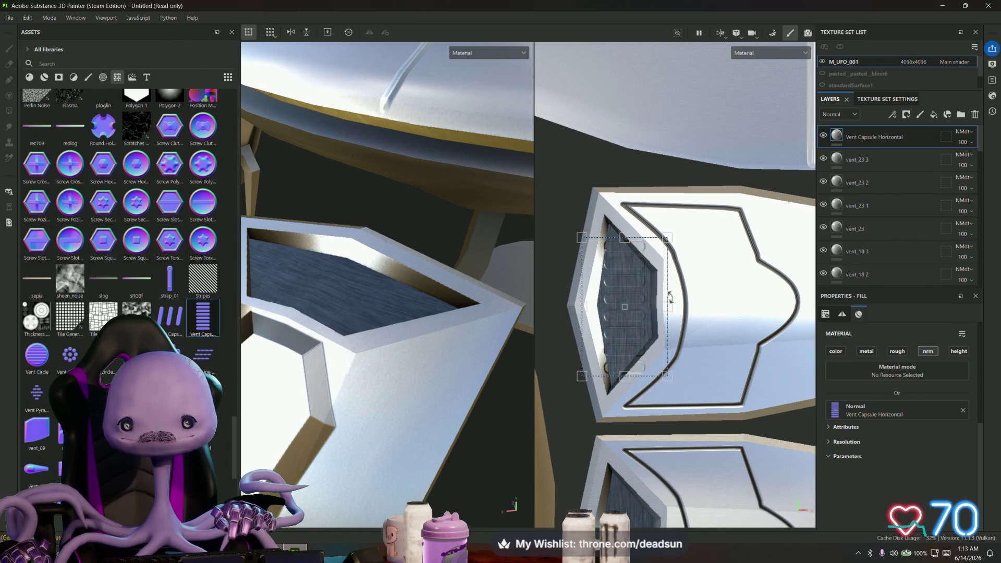
left_click_drag(669, 303, 622, 288)
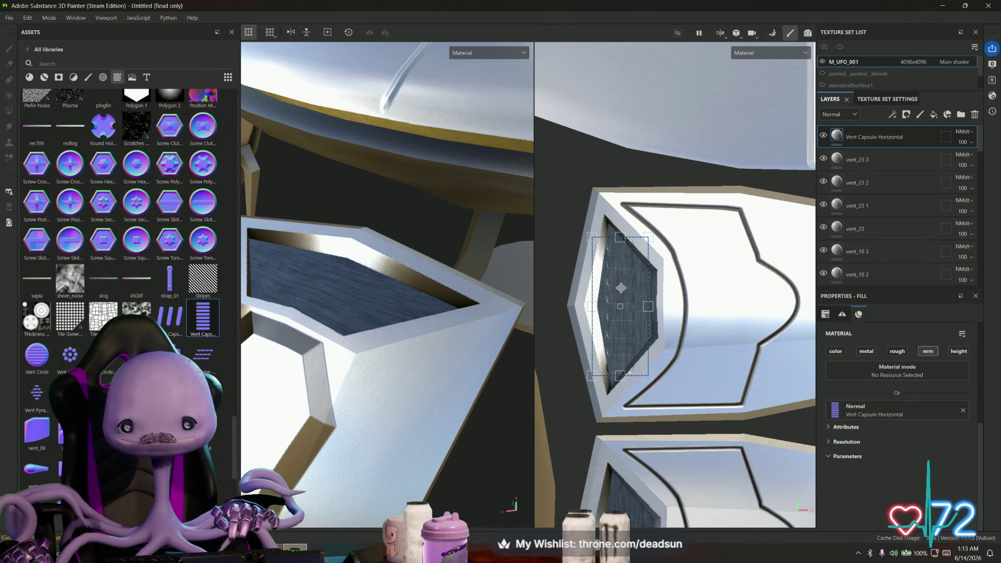
Check the fin from the front and widen the capsule pattern to fill the recess
left_click_drag(485, 315, 429, 327, "alt")
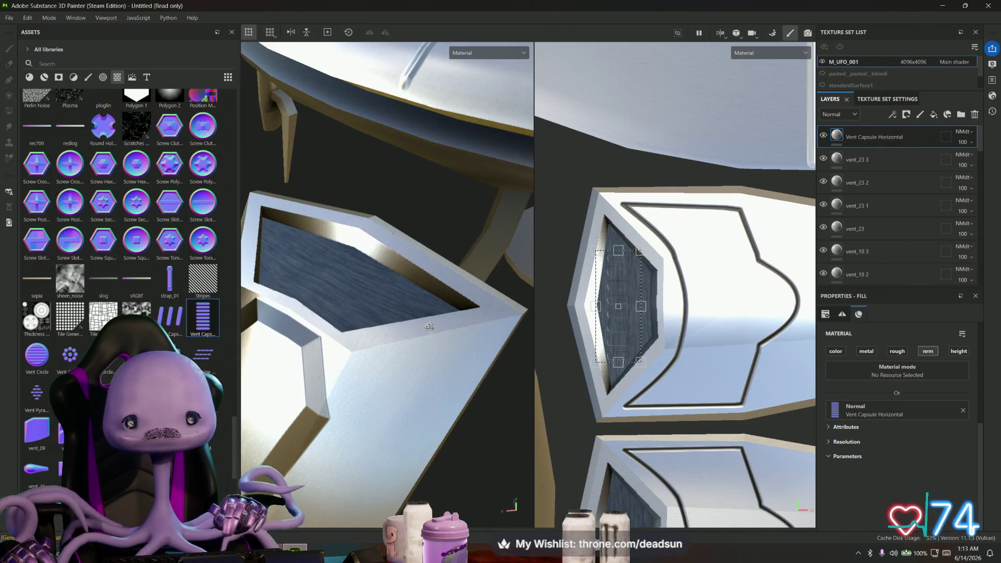
scroll(431, 329, "down", 3)
mouse_move(433, 332)
left_mouse_down("alt")
mouse_move(285, 314)
mouse_move(332, 305)
mouse_move(460, 198)
mouse_move(503, 139)
mouse_move(307, 280)
mouse_move(311, 298)
mouse_move(637, 299)
left_mouse_up("alt")
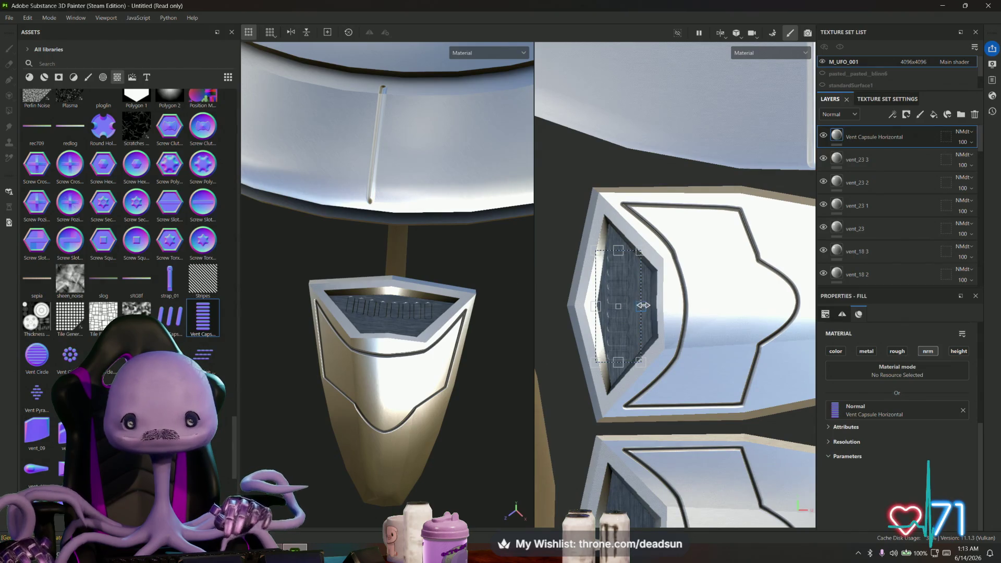
mouse_move(649, 306)
left_mouse_down()
mouse_move(665, 307)
mouse_move(637, 298)
left_mouse_up()
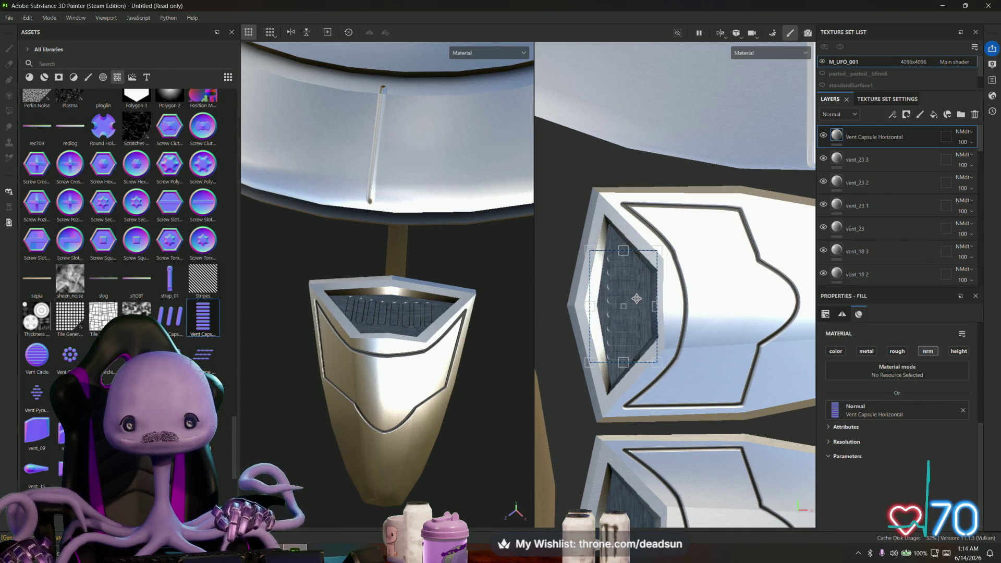
left_click(369, 33)
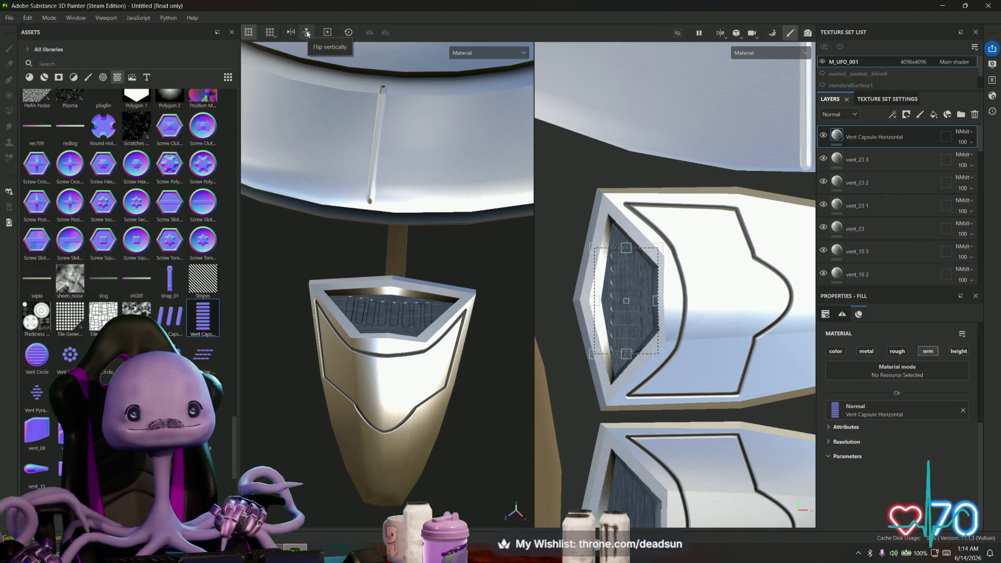
left_click_drag(386, 260, 418, 260, "alt")
left_click_drag(626, 376, 638, 376, "alt")
scroll(657, 157, "down", 3)
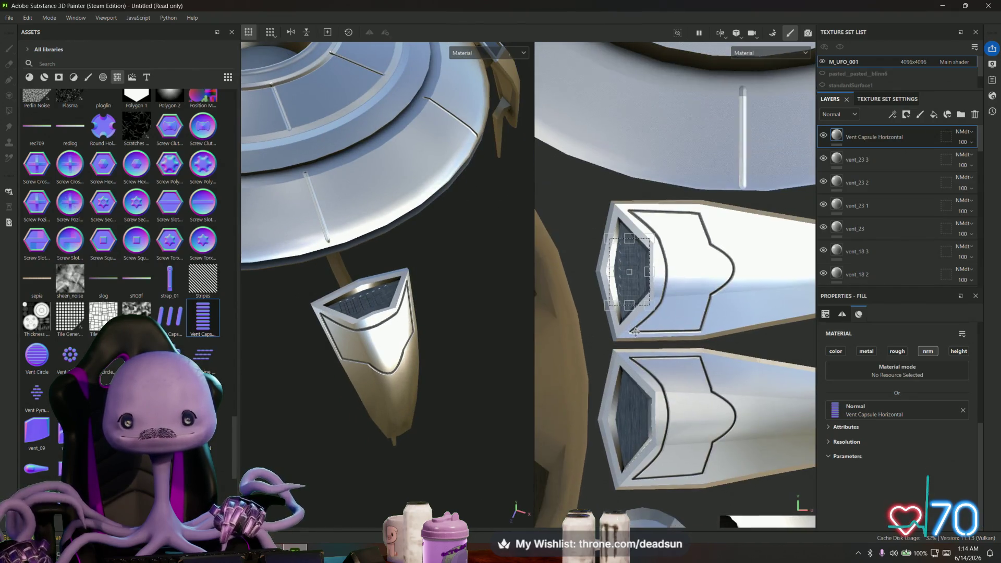
Duplicate the Vent Capsule Horizontal layer and fit the copy into another fin vent
right_click(876, 139)
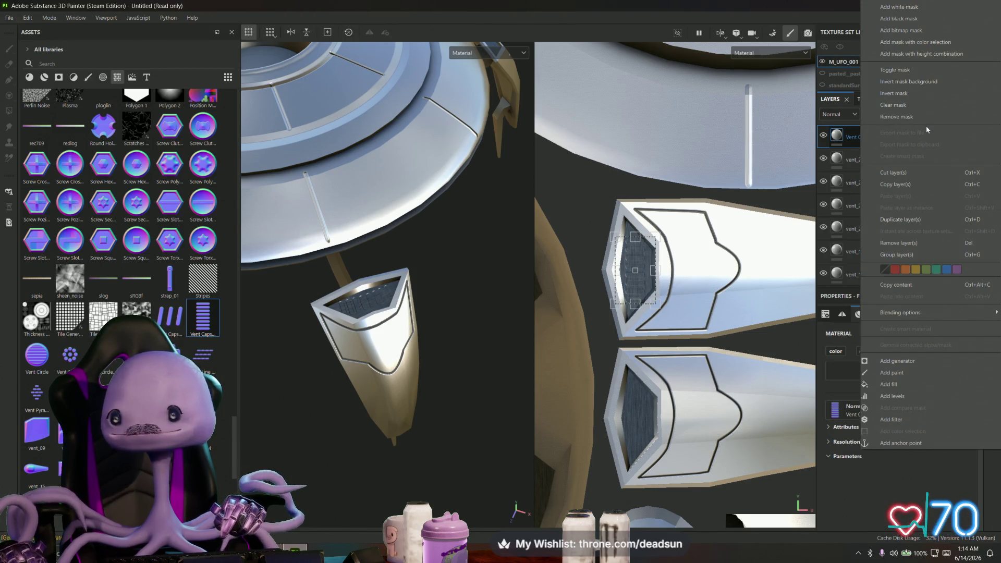
left_click(696, 232)
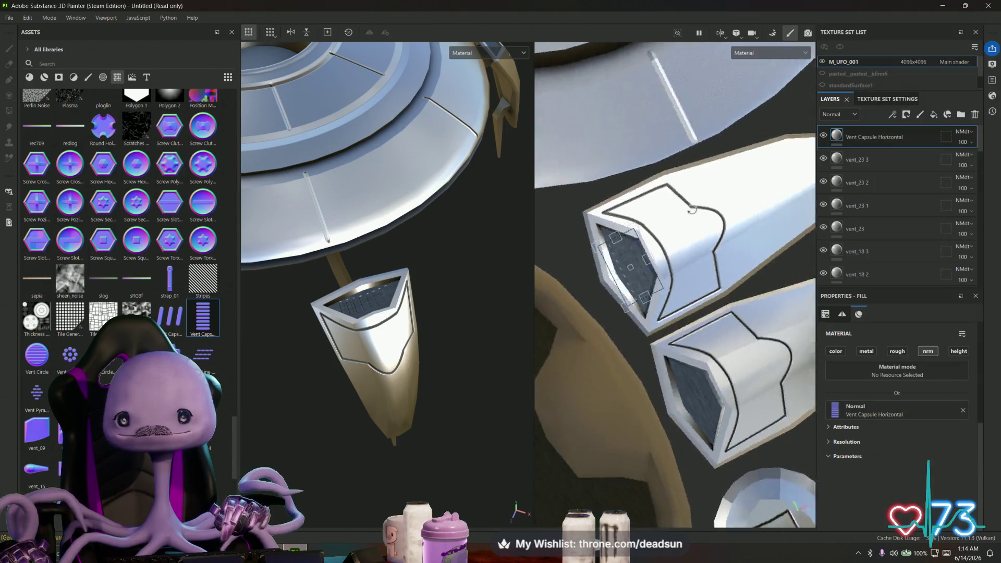
middle_click_drag(696, 232, 709, 241)
mouse_move(423, 292)
left_mouse_down("alt")
mouse_move(443, 295)
mouse_move(486, 228)
mouse_move(502, 276)
mouse_move(417, 318)
mouse_move(409, 301)
mouse_move(432, 292)
left_mouse_up("alt")
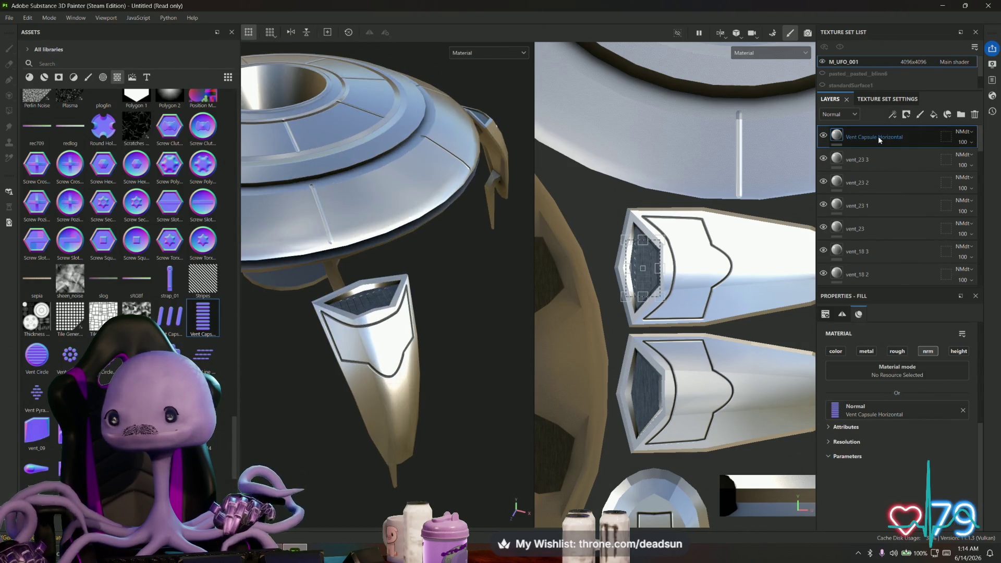
right_click(876, 136)
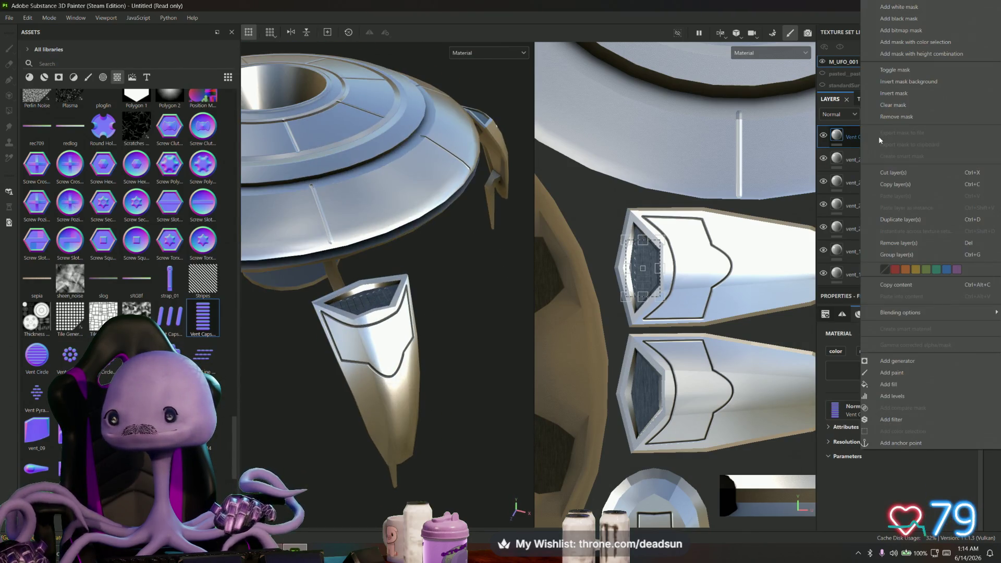
left_click(913, 221)
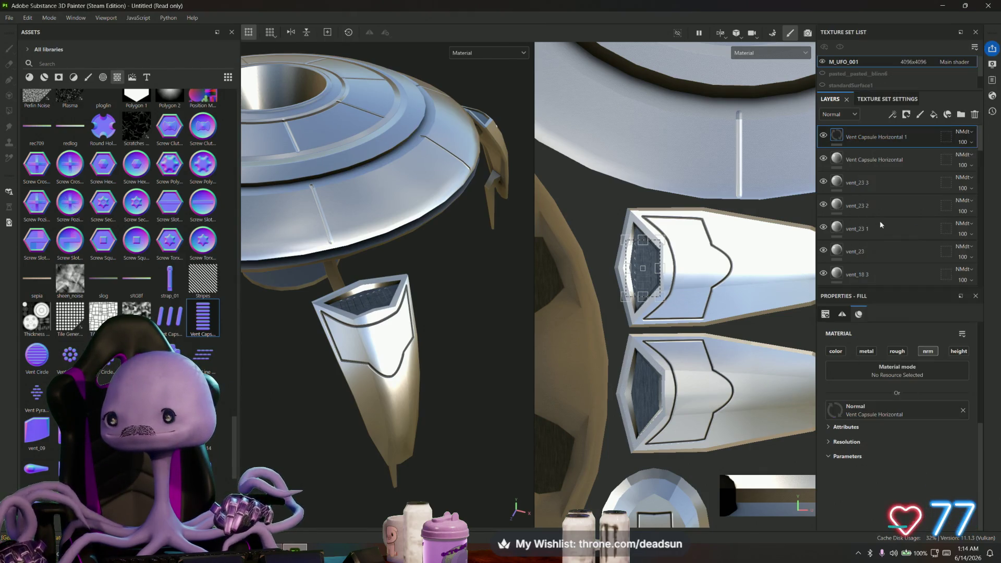
left_click_drag(645, 258, 653, 389)
scroll(653, 389, "up", 4)
left_click_drag(593, 380, 605, 359)
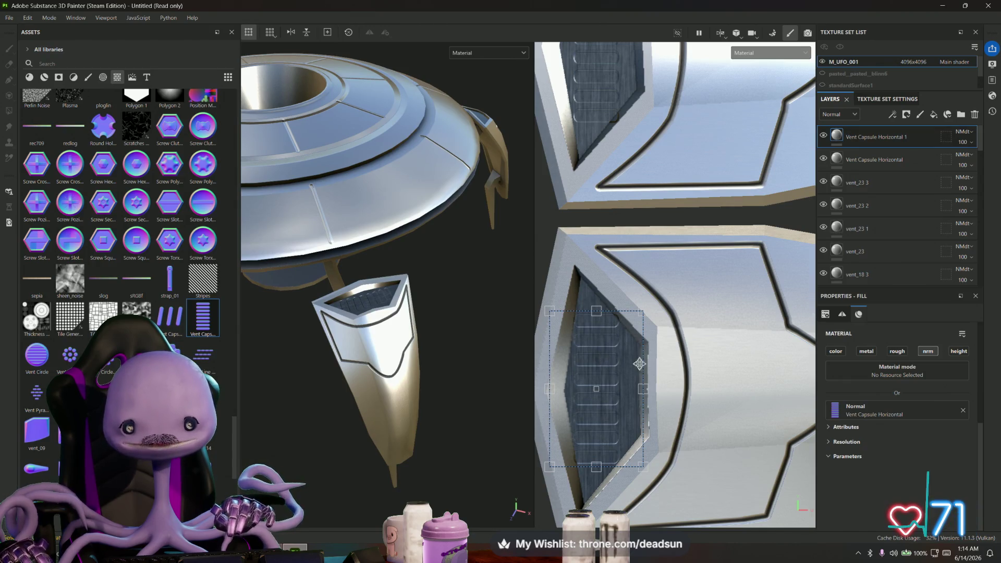
left_click_drag(472, 365, 465, 348, "alt")
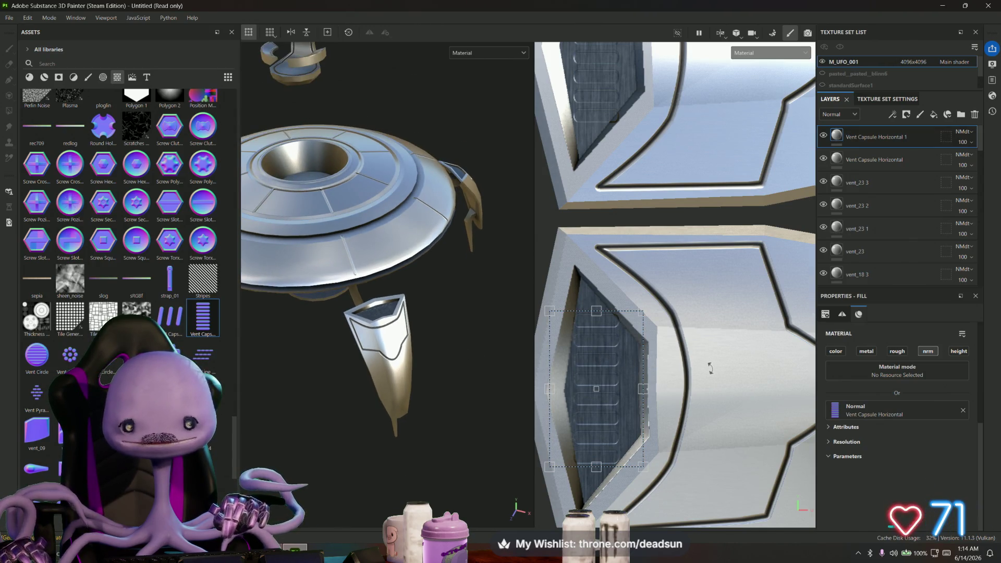
scroll(710, 368, "down", 3)
scroll(547, 320, "up", 5)
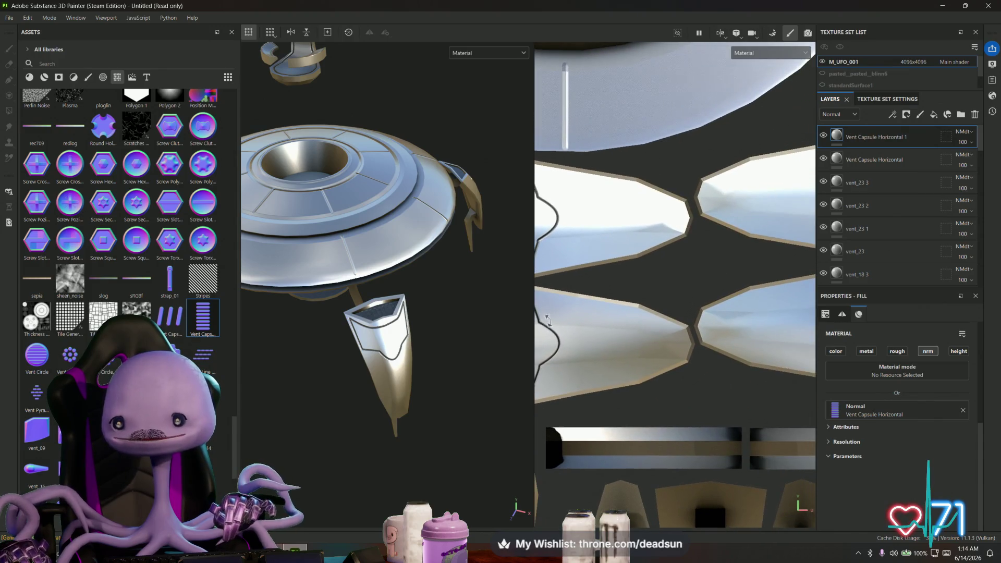
Make a second capsule vent copy, move it onto the right fin vent, and narrow it
right_click(886, 133)
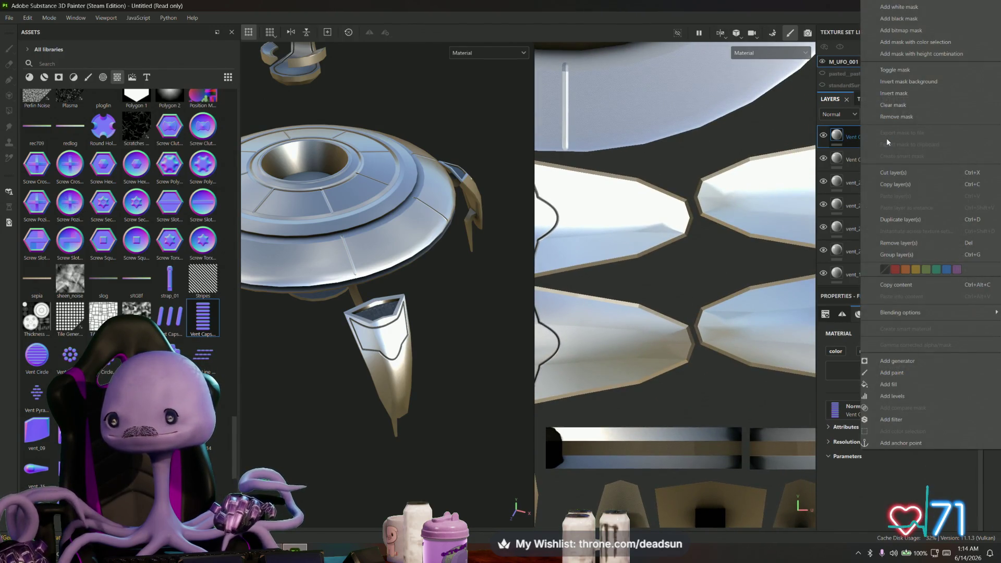
left_click(886, 219)
scroll(702, 280, "down", 3)
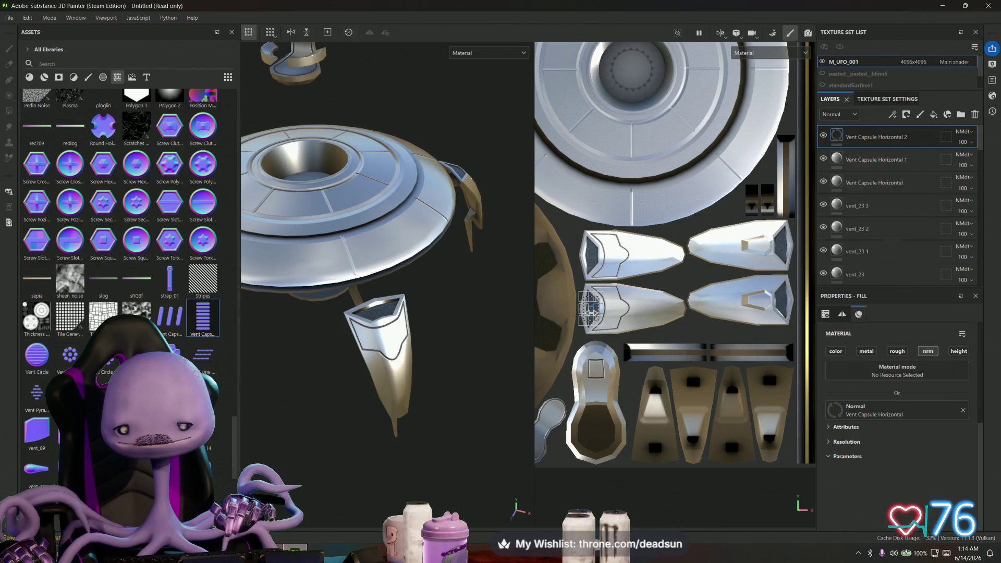
scroll(591, 312, "up", 3)
left_click_drag(682, 306, 756, 302)
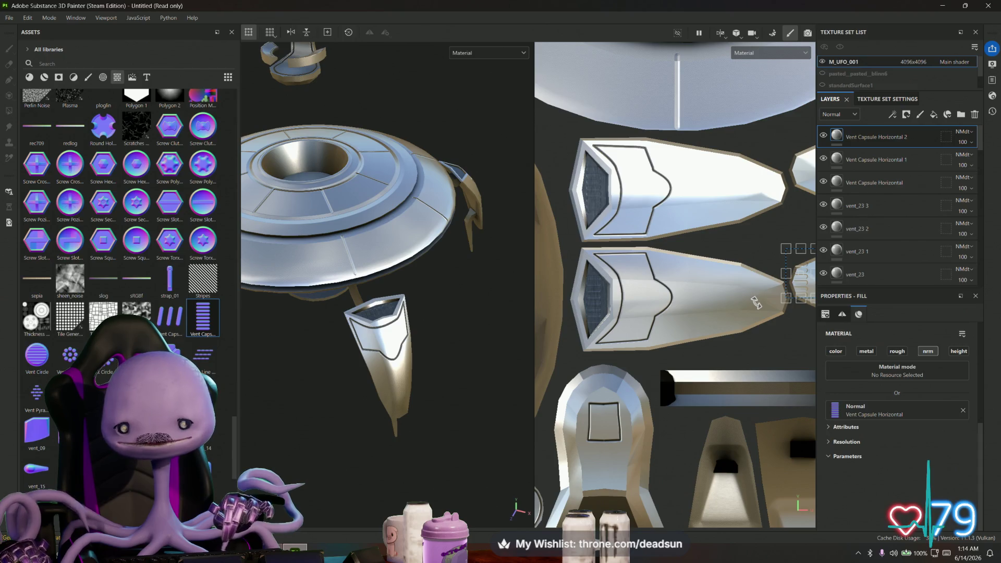
scroll(756, 302, "up", 5)
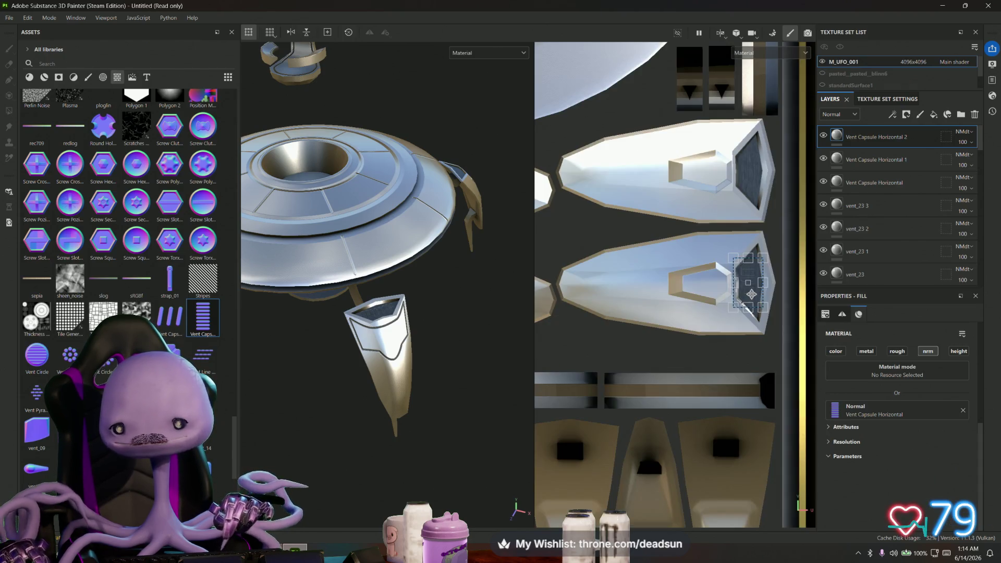
left_click_drag(751, 291, 758, 289)
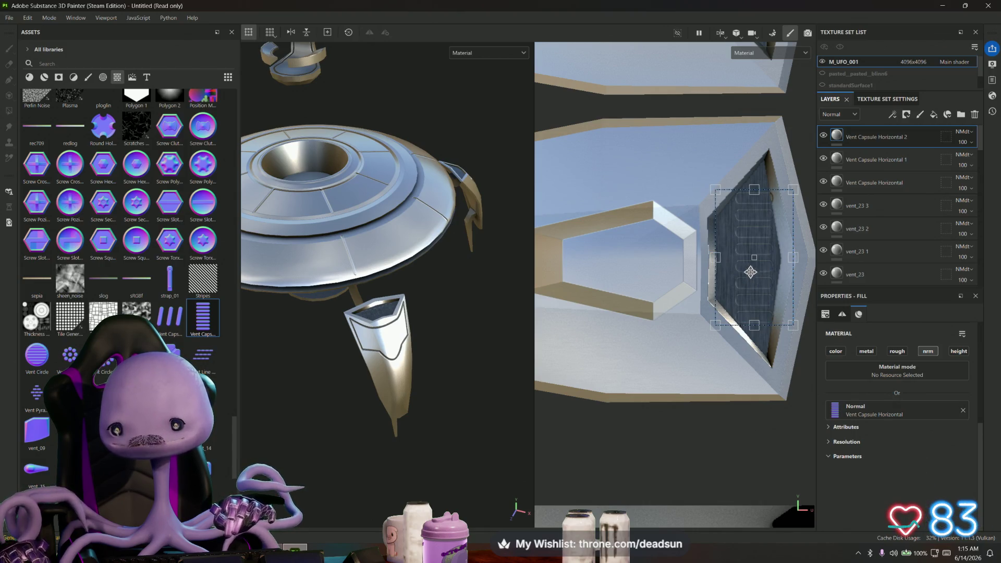
left_click_drag(719, 258, 762, 275)
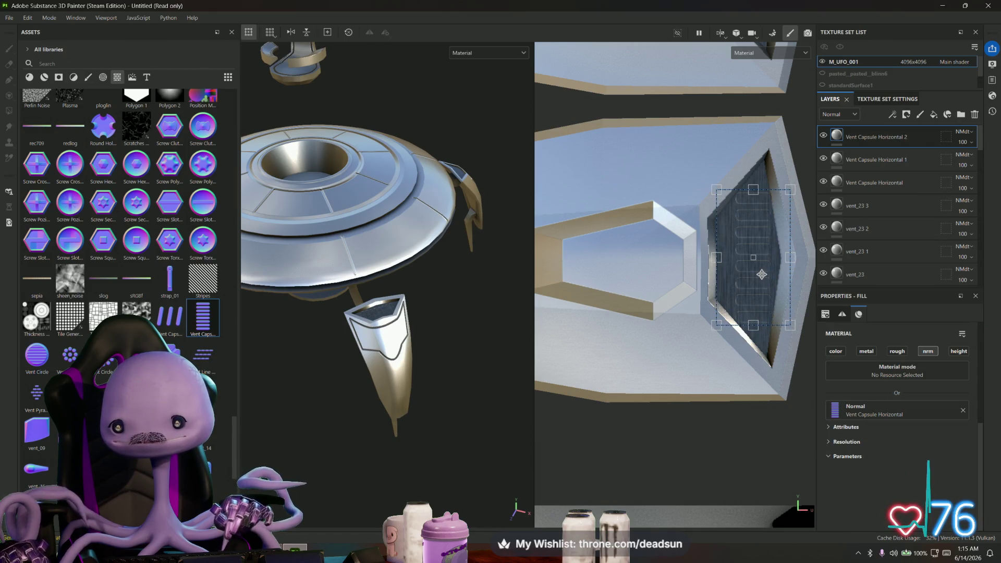
scroll(761, 275, "down", 4)
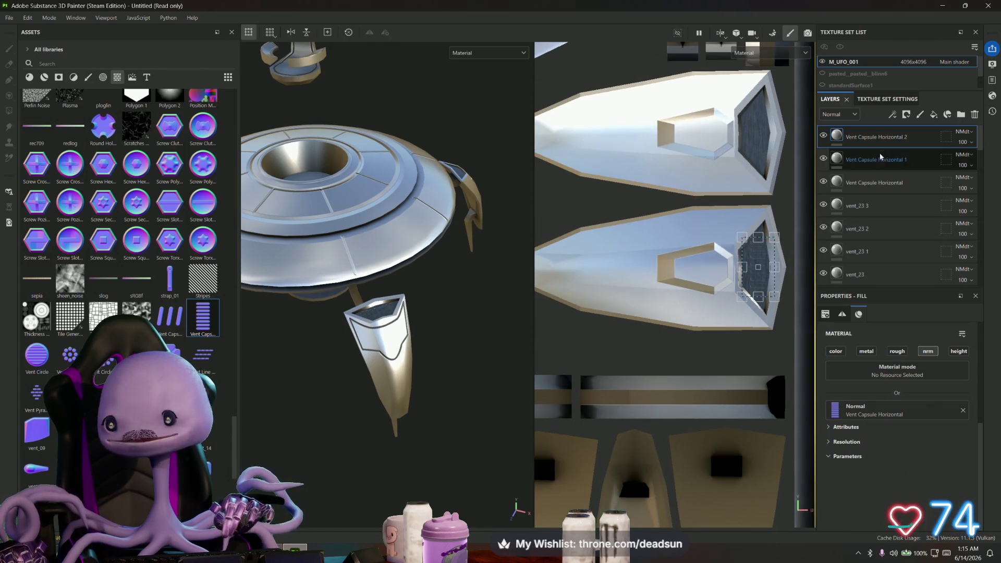
Duplicate Vent Capsule Horizontal 2 and fit the third copy into the upper fin vent
right_click(897, 137)
left_click(902, 224)
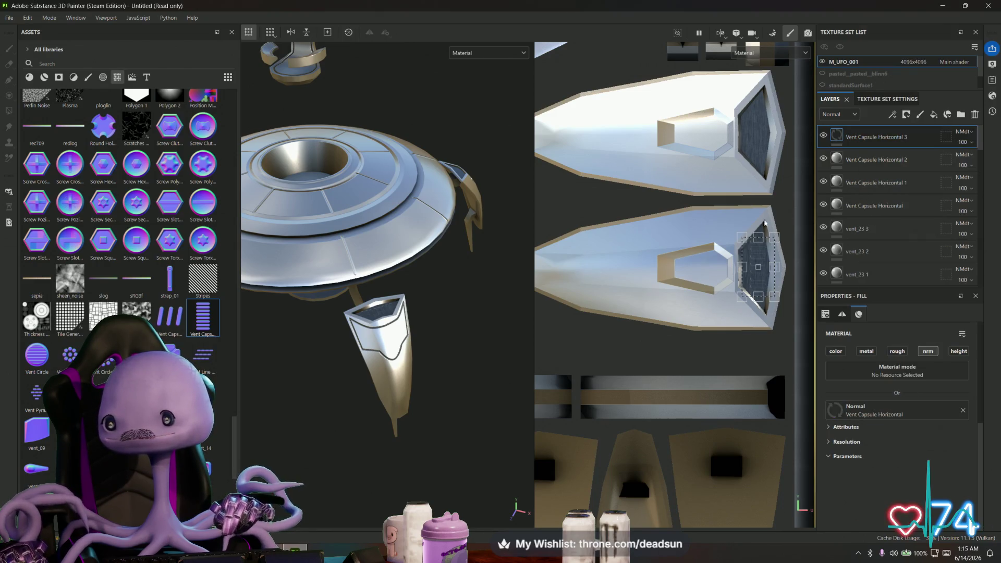
left_click_drag(760, 258, 759, 120)
scroll(759, 121, "up", 4)
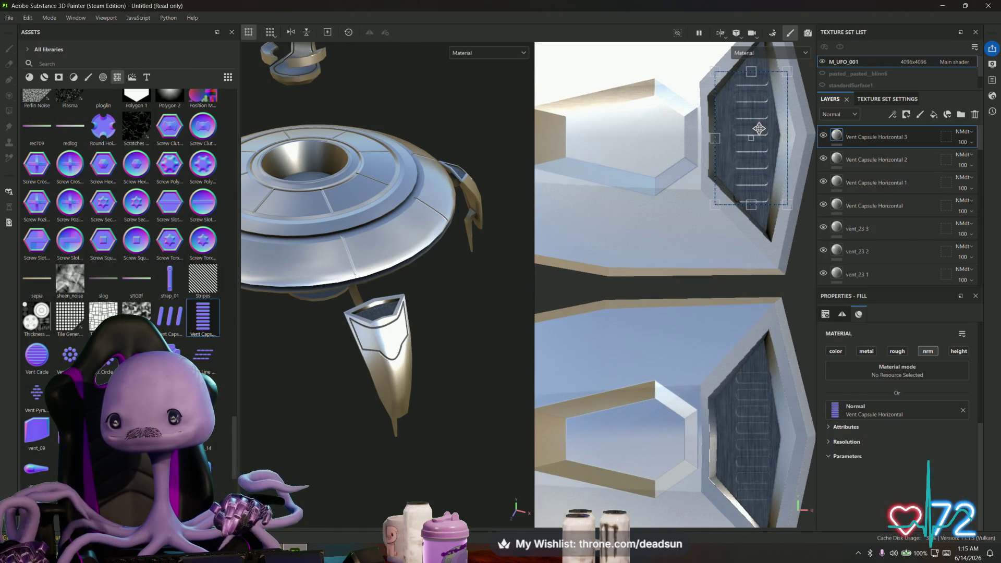
middle_click_drag(759, 128, 745, 183)
scroll(746, 183, "up", 1)
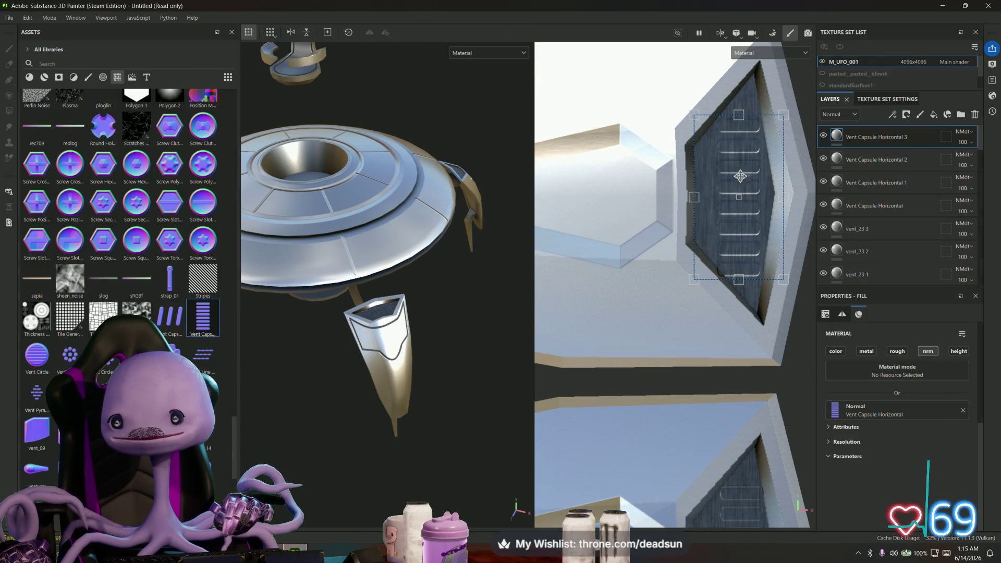
mouse_move(729, 180)
left_mouse_down()
mouse_move(690, 194)
mouse_move(737, 183)
mouse_move(699, 192)
left_mouse_up()
mouse_move(516, 219)
left_mouse_down("alt")
mouse_move(512, 253)
mouse_move(427, 294)
mouse_move(440, 342)
mouse_move(440, 310)
mouse_move(411, 393)
mouse_move(434, 256)
mouse_move(473, 312)
left_mouse_up("alt")
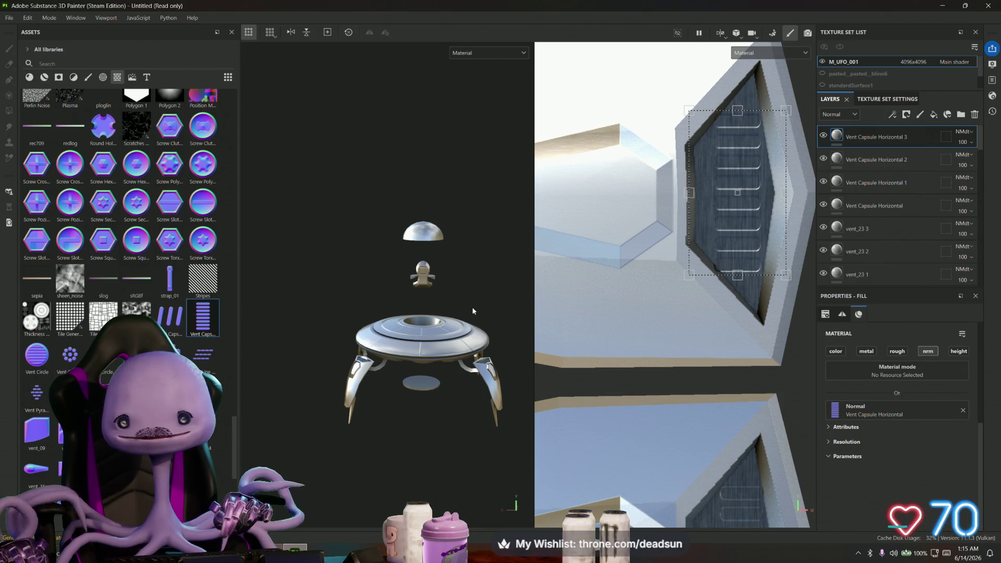
Frame the UFO and drop the Vent Capsule stamp onto the seat back as Normal
key("f")
scroll(640, 340, "up", 5)
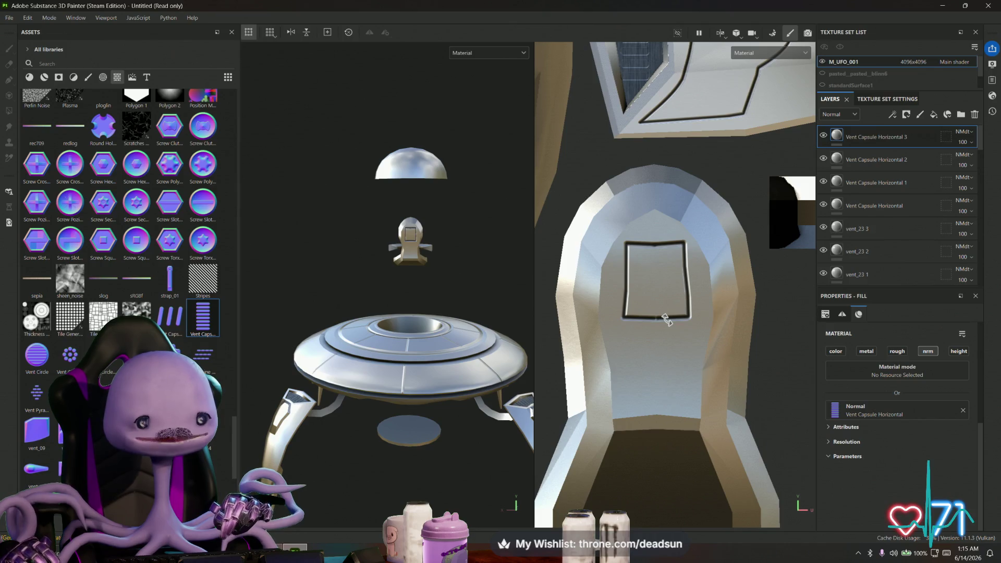
scroll(667, 320, "up", 1)
scroll(187, 314, "down", 5)
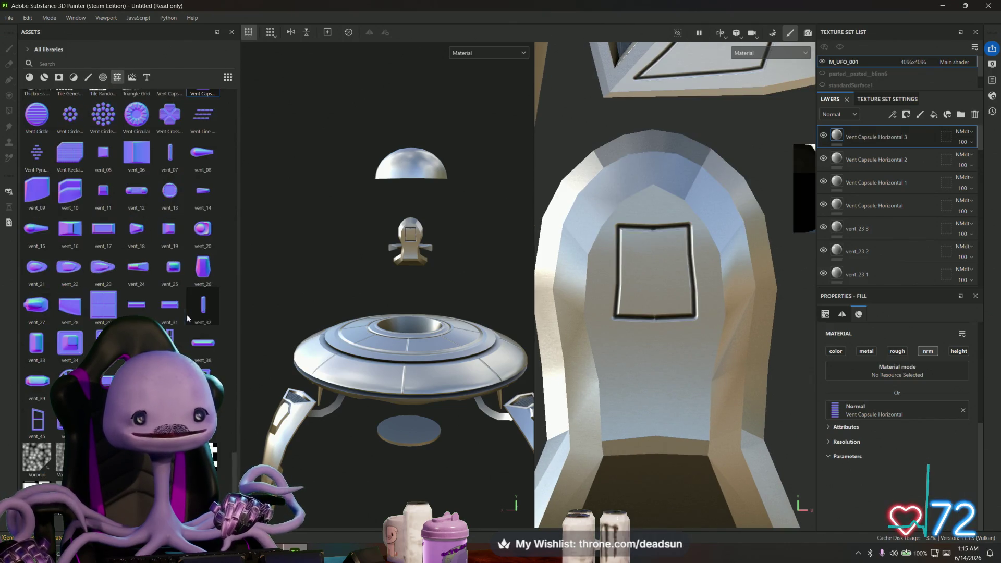
scroll(187, 315, "up", 3)
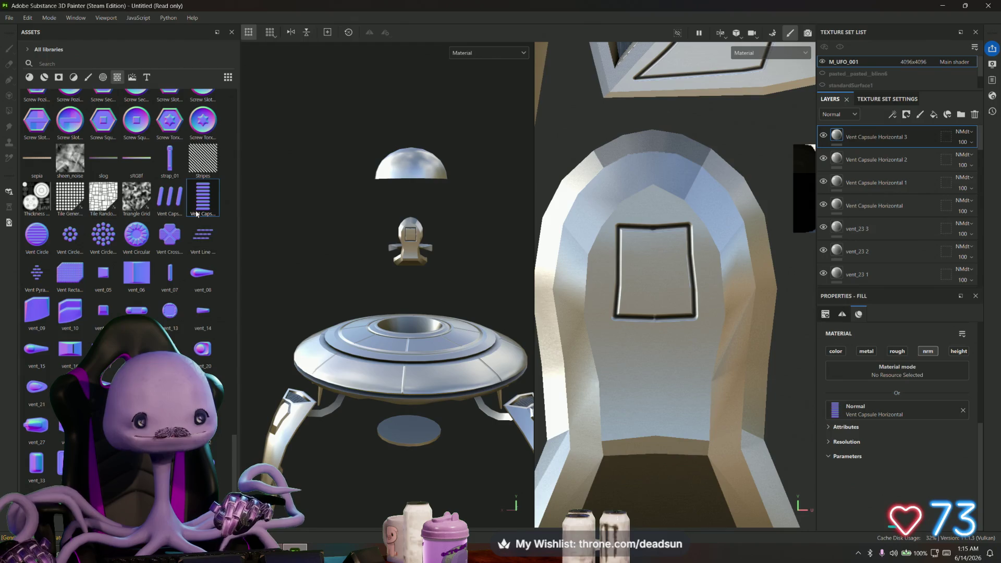
mouse_move(198, 201)
left_mouse_down()
mouse_move(402, 239)
mouse_move(648, 258)
mouse_move(666, 315)
left_mouse_up()
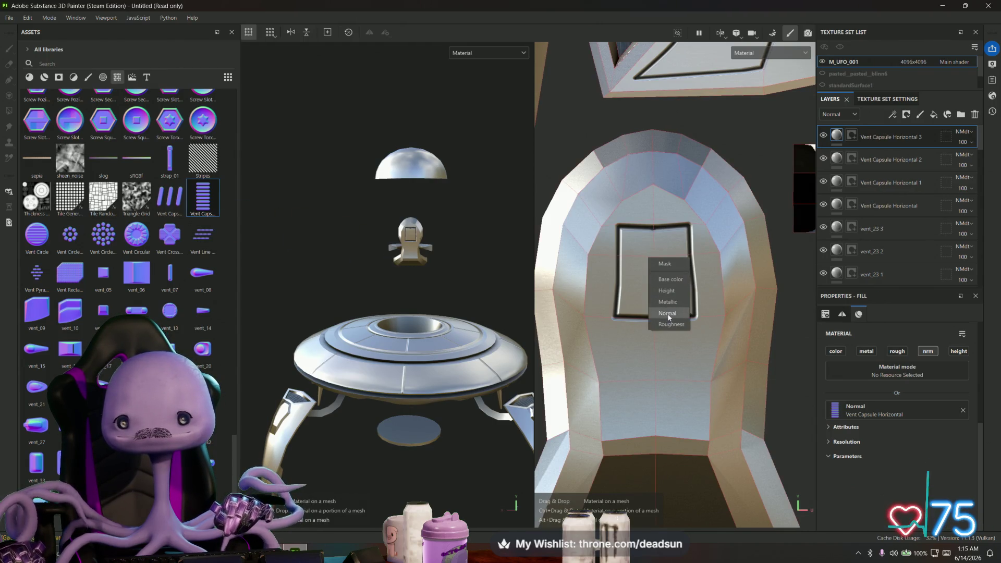
left_click(668, 314)
Scale the capsule stamp onto the seat shell below the window frame, then drop Vent Circle on it
scroll(663, 316, "down", 5)
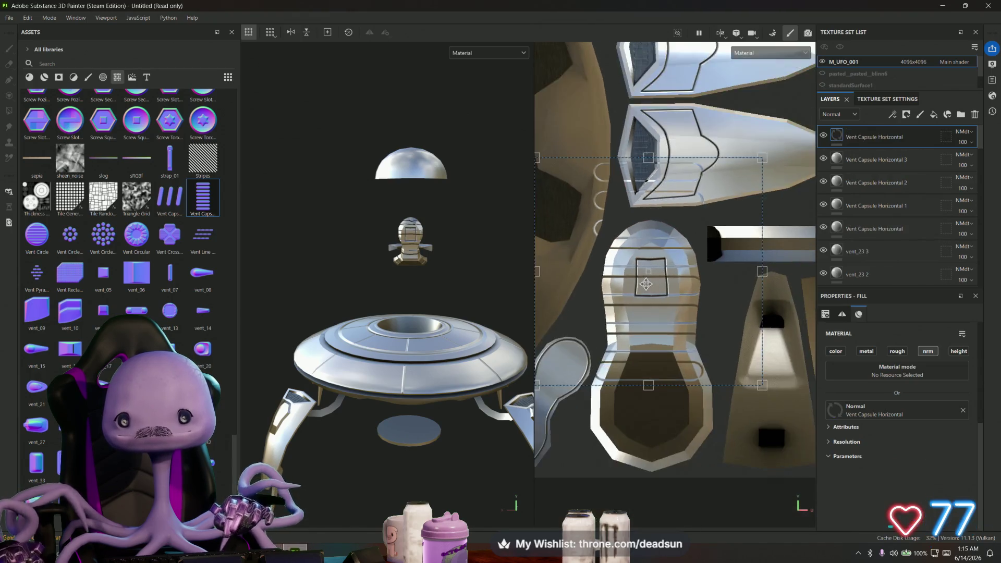
mouse_move(578, 219)
left_mouse_down()
mouse_move(620, 267)
mouse_move(642, 313)
left_mouse_up()
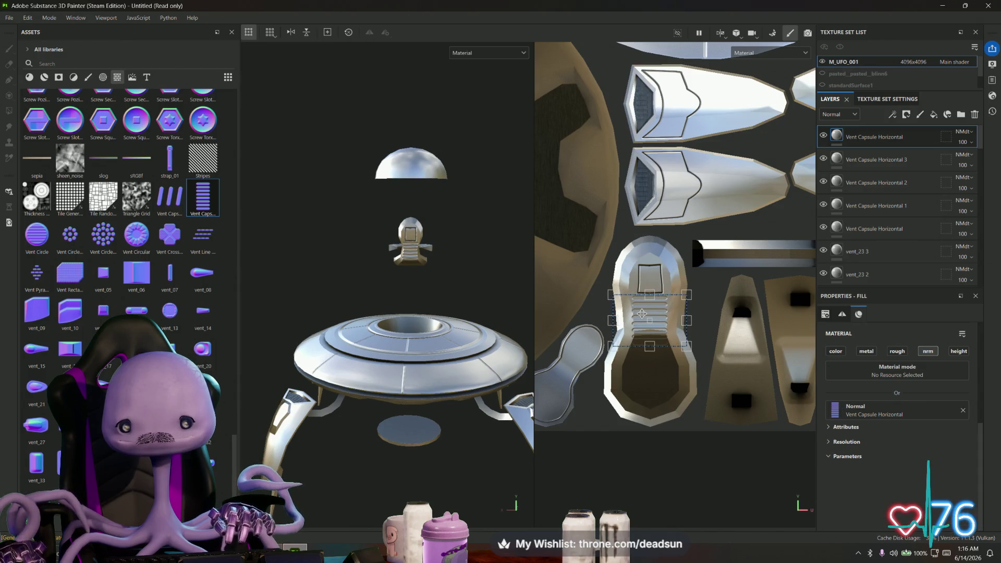
scroll(417, 301, "up", 2)
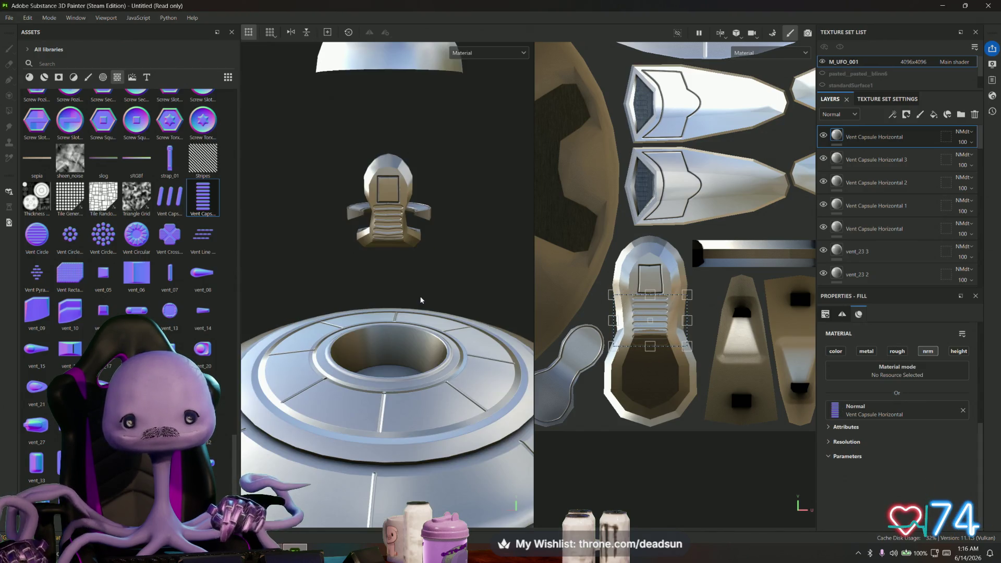
scroll(399, 281, "up", 2)
middle_click_drag(396, 271, 448, 376)
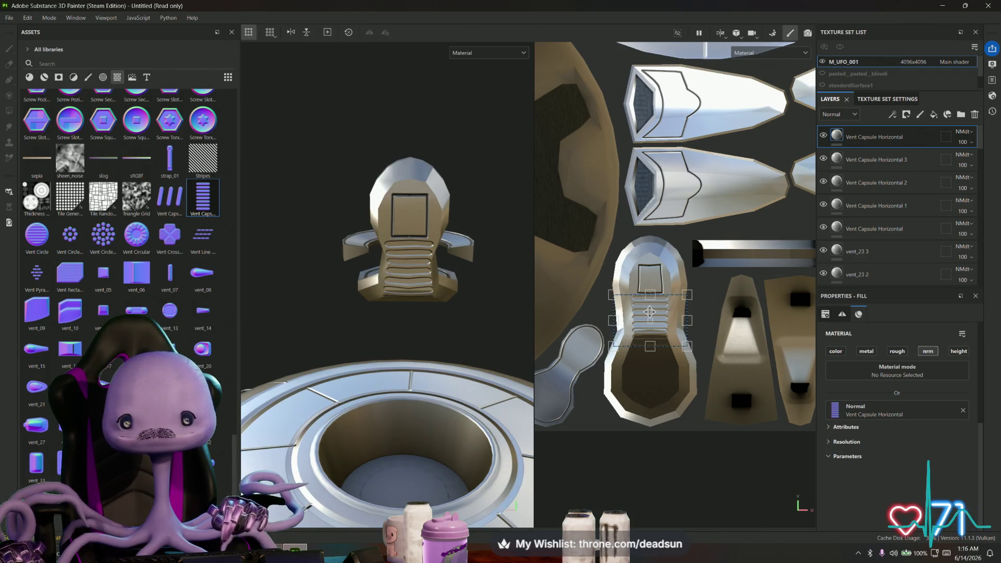
left_click_drag(649, 312, 649, 315)
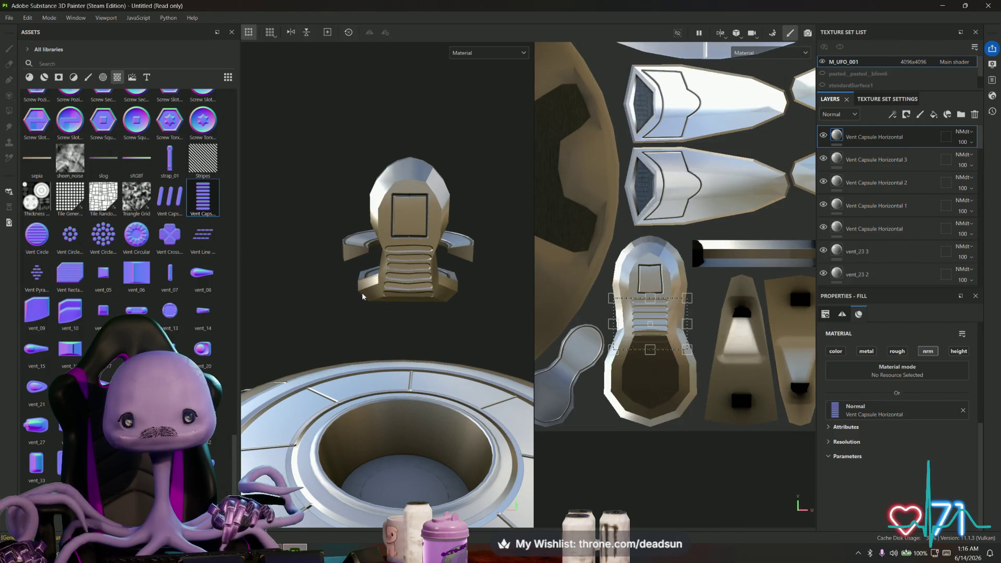
mouse_move(36, 242)
left_mouse_down()
mouse_move(145, 271)
mouse_move(274, 282)
mouse_move(652, 278)
left_mouse_up()
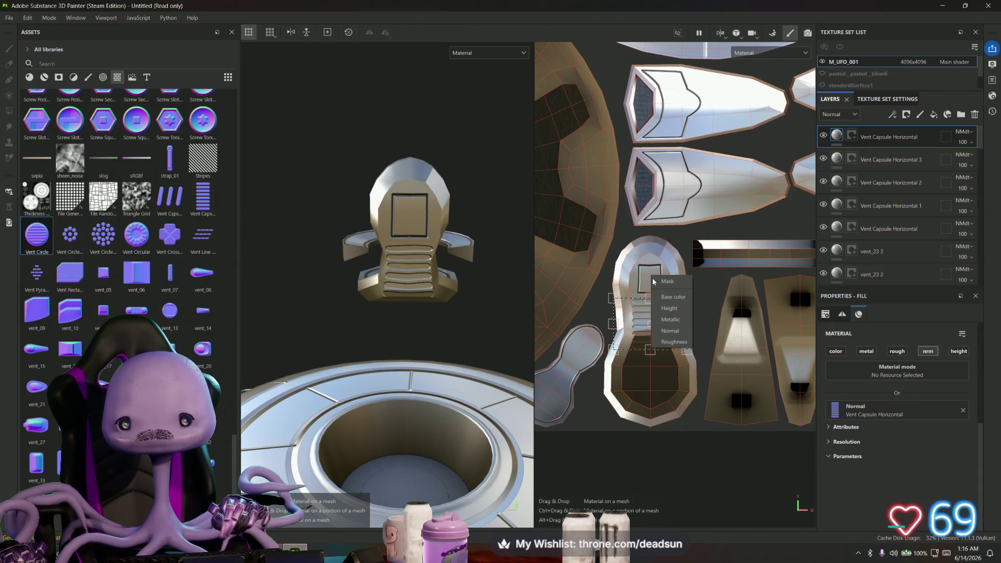
left_click(670, 331)
middle_click_drag(557, 193, 592, 207)
left_click_drag(573, 168, 602, 217)
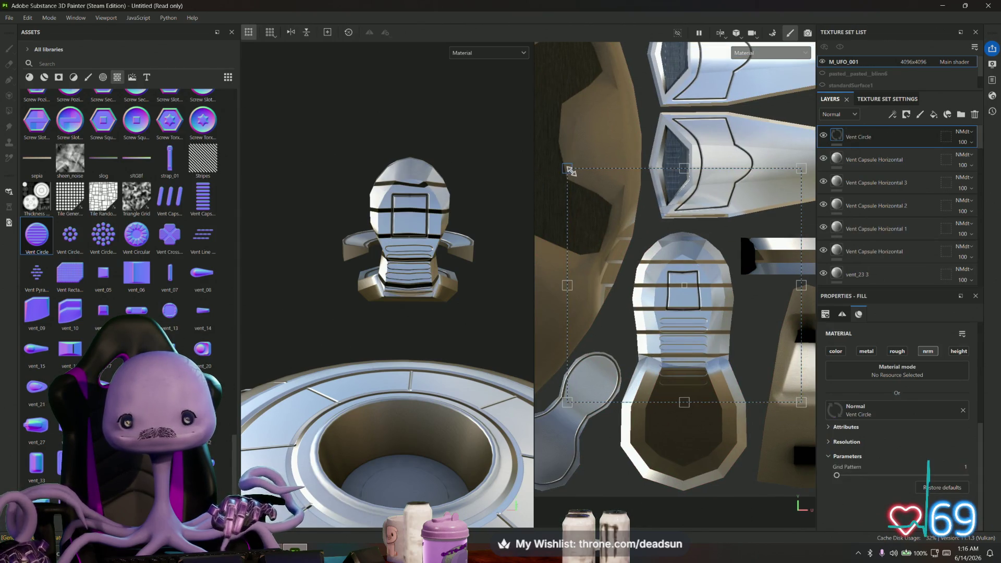
mouse_move(636, 253)
left_mouse_down()
mouse_move(762, 373)
mouse_move(666, 275)
left_mouse_up()
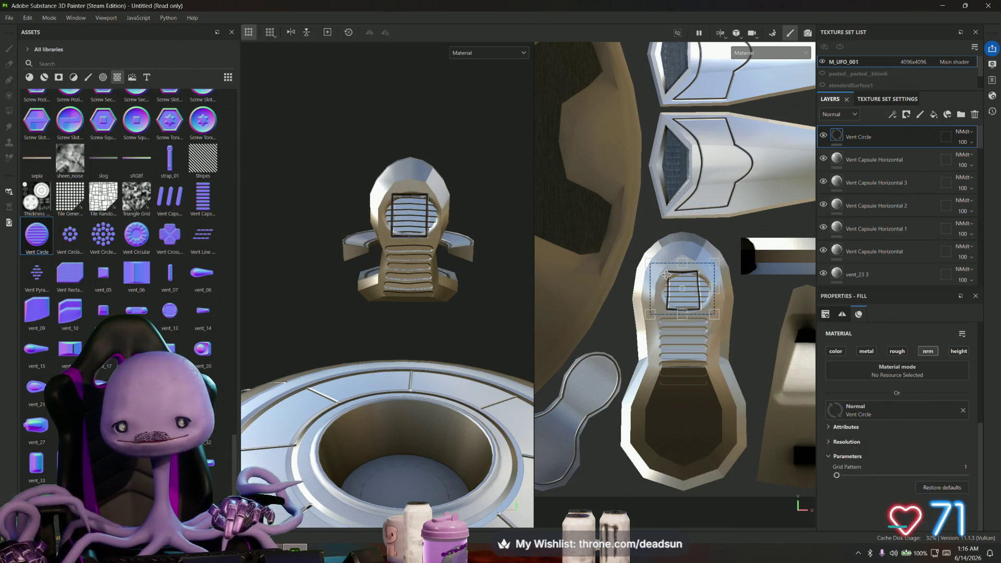
scroll(670, 278, "up", 5)
left_click_drag(693, 238, 693, 189)
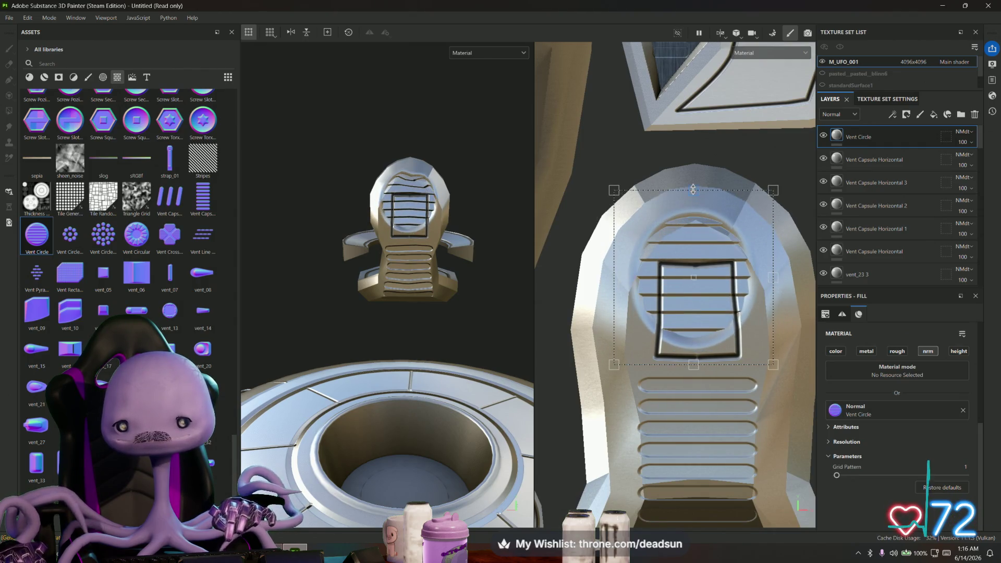
left_click_drag(617, 200, 666, 266)
mouse_move(709, 302)
left_mouse_down()
mouse_move(660, 269)
mouse_move(691, 294)
mouse_move(683, 282)
left_mouse_up()
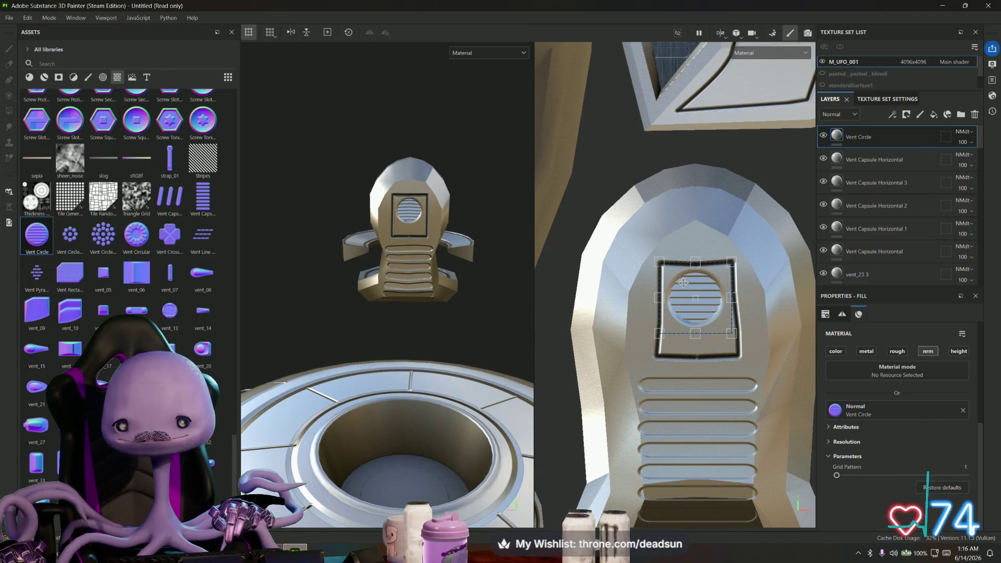
mouse_move(732, 333)
left_mouse_down()
mouse_move(744, 343)
mouse_move(727, 323)
left_mouse_up()
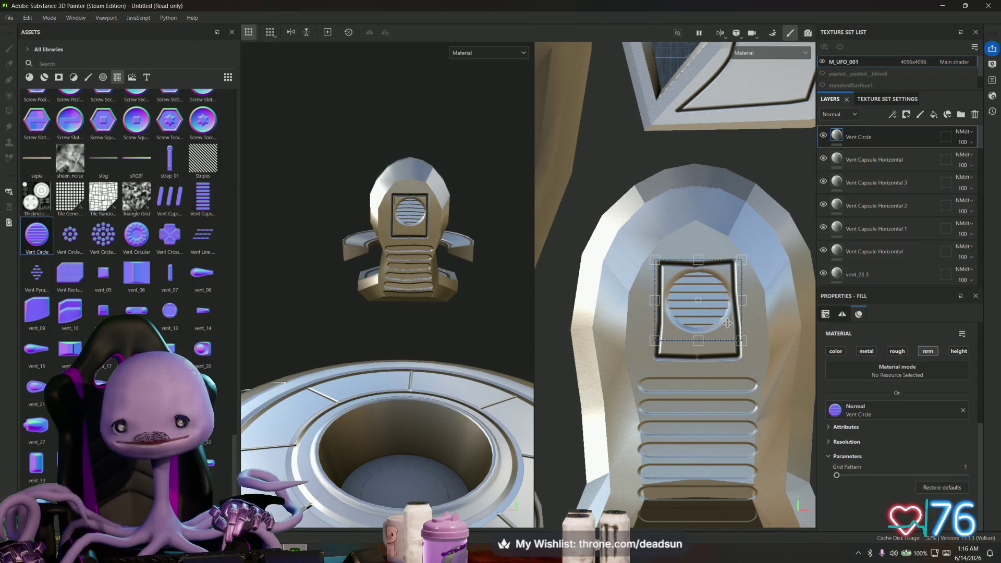
left_click_drag(397, 271, 335, 284, "alt")
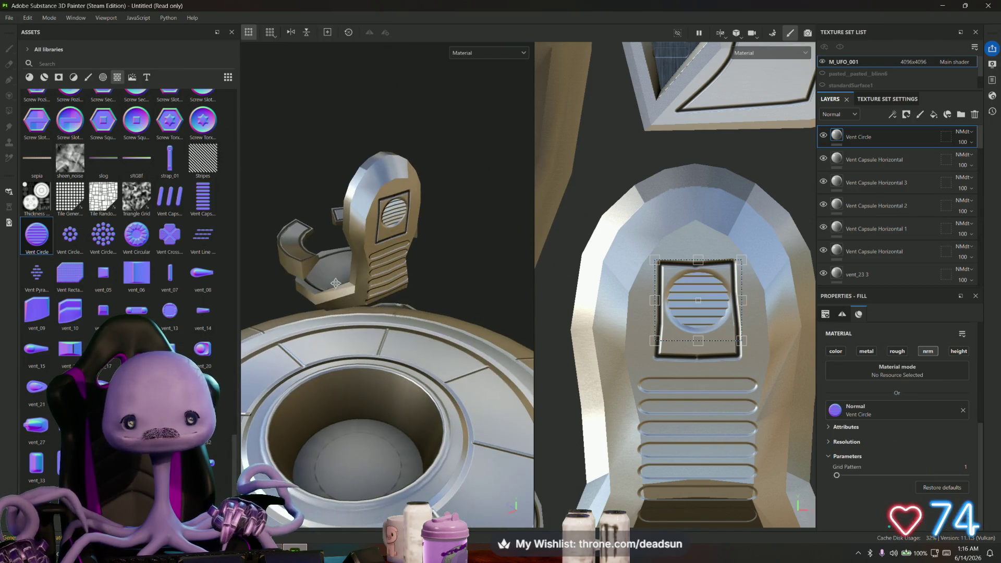
mouse_move(381, 308)
left_mouse_down("alt")
mouse_move(412, 323)
mouse_move(433, 282)
left_mouse_up("alt")
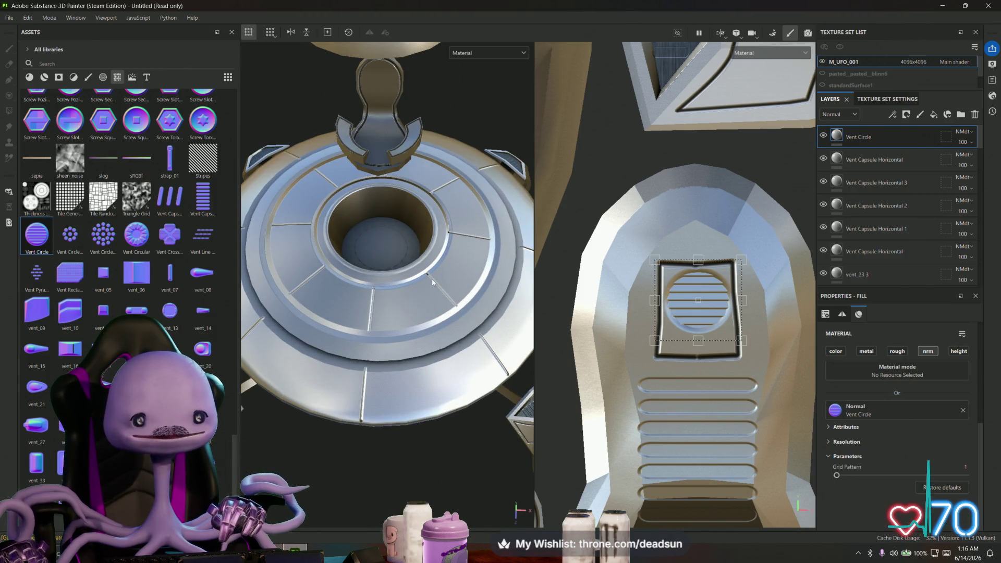
mouse_move(432, 282)
left_mouse_down("alt")
mouse_move(397, 252)
mouse_move(433, 214)
mouse_move(417, 198)
mouse_move(411, 333)
left_mouse_up("alt")
scroll(662, 358, "down", 5)
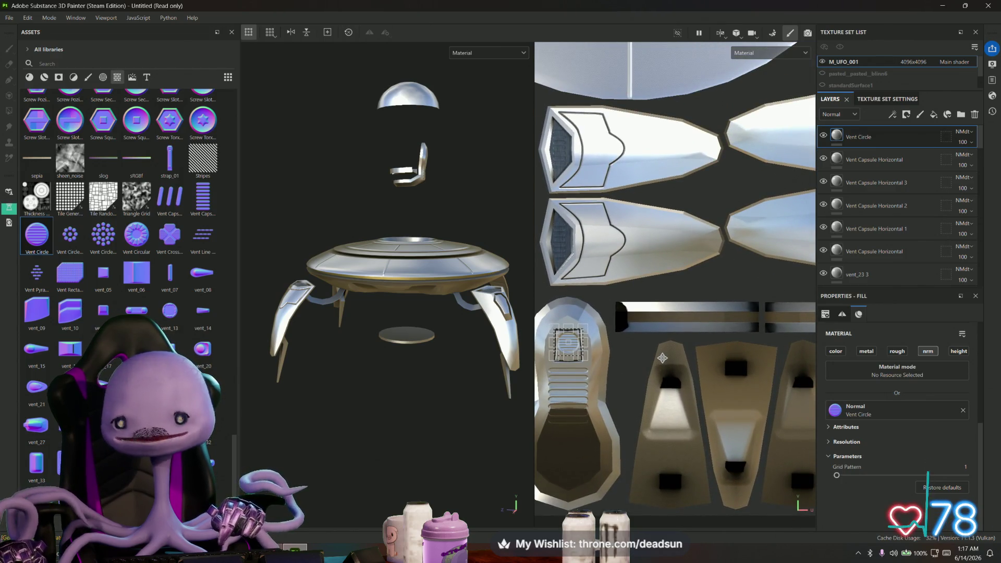
Orbit to the UFO's underside and Save As the project with file name 'UFO'
scroll(662, 357, "down", 3)
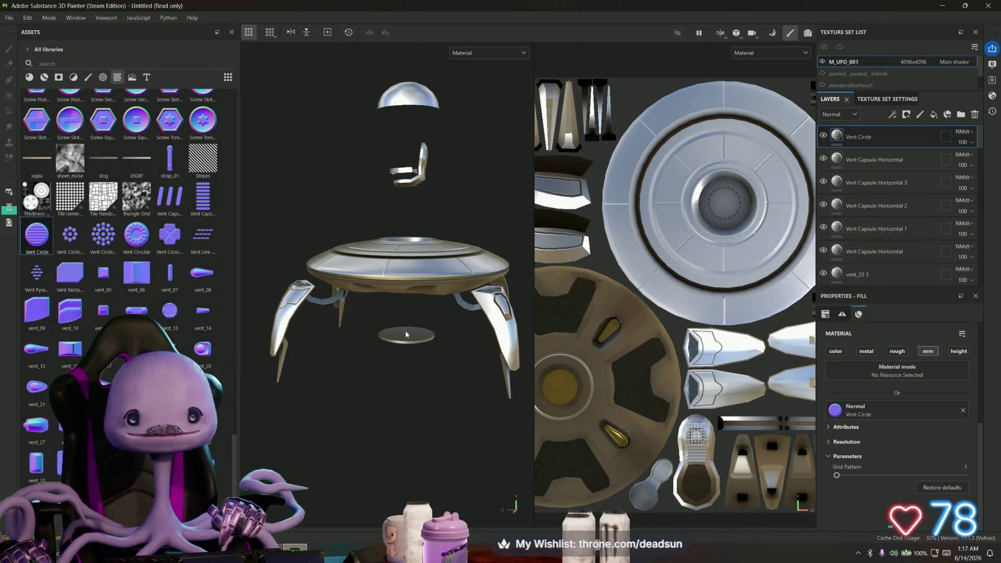
mouse_move(407, 334)
left_mouse_down("alt")
mouse_move(415, 184)
mouse_move(474, 417)
mouse_move(482, 315)
mouse_move(469, 274)
mouse_move(451, 239)
mouse_move(384, 231)
mouse_move(398, 265)
left_mouse_up("alt")
scroll(450, 237, "up", 3)
scroll(449, 238, "up", 5)
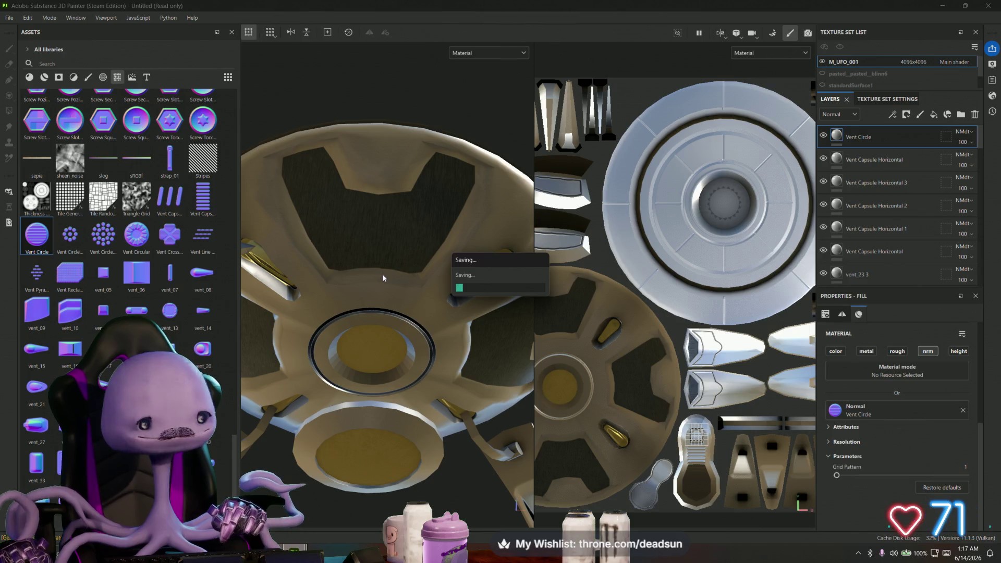
left_click_drag(381, 273, 365, 261, "alt")
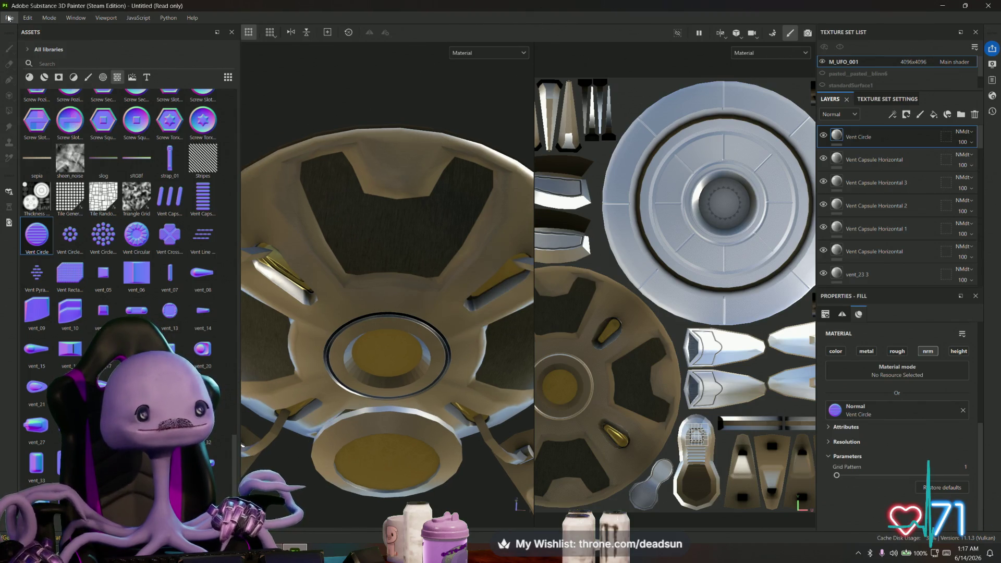
left_click(10, 18)
left_click(26, 113)
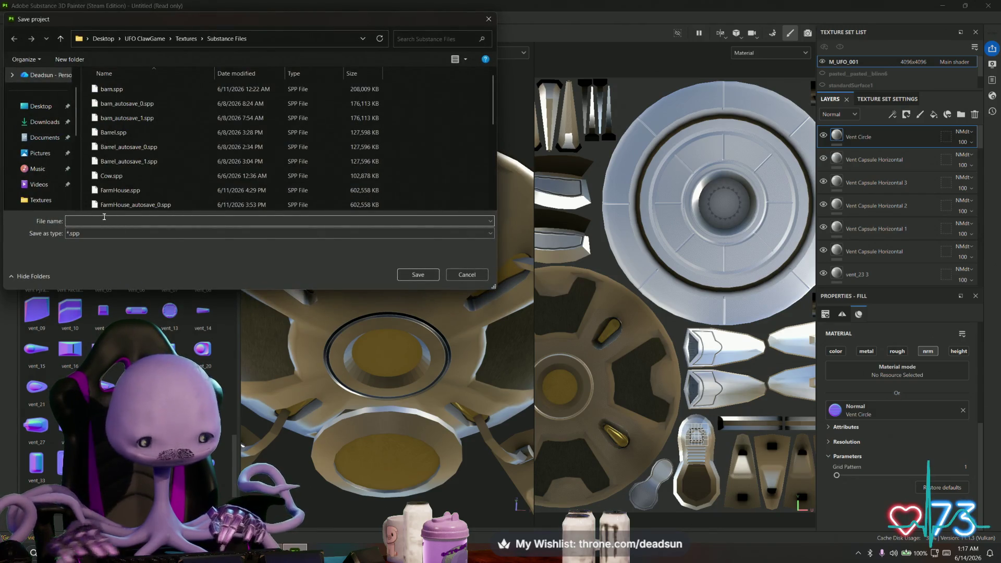
type("UFO")
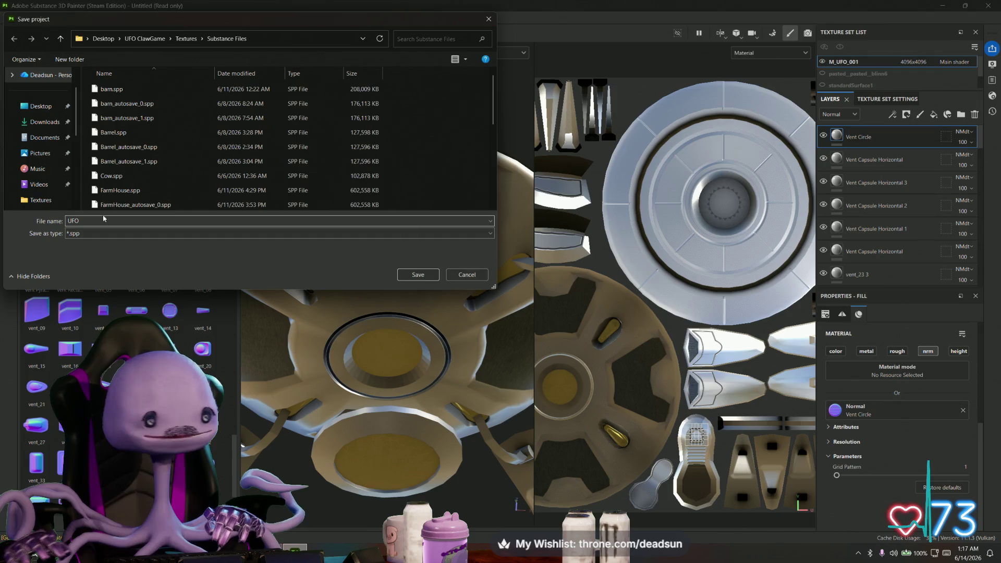
left_click(420, 274)
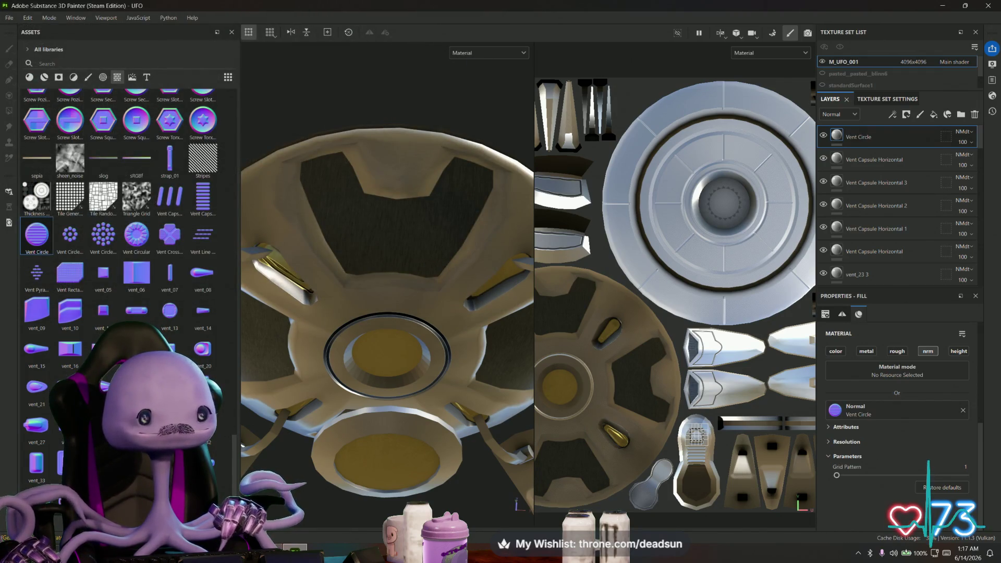
left_click_drag(374, 419, 331, 391, "alt")
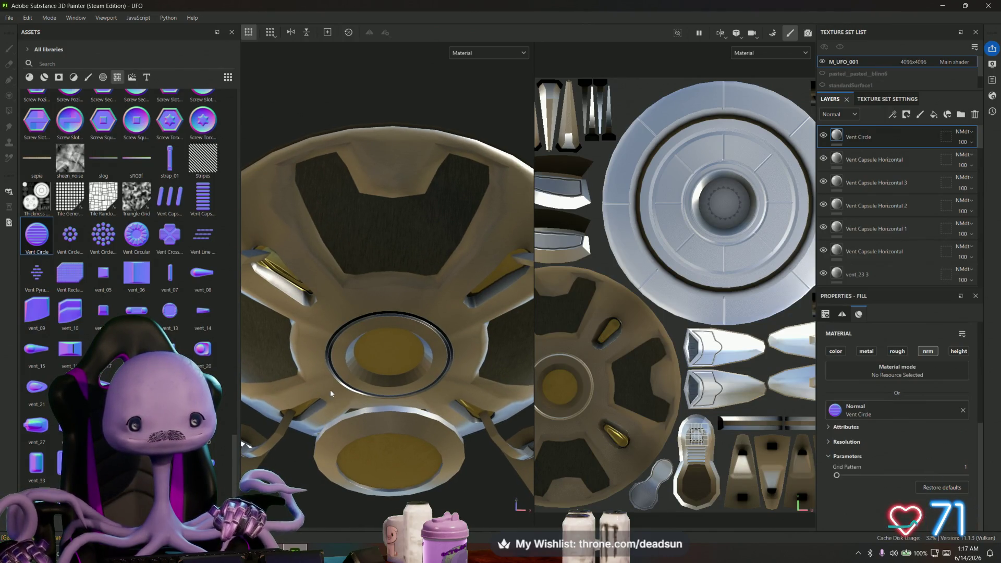
Drop the Vent Circular stamp onto the underside's central vent as a Normal detail
mouse_move(136, 234)
left_mouse_down()
mouse_move(566, 404)
mouse_move(559, 396)
left_mouse_up()
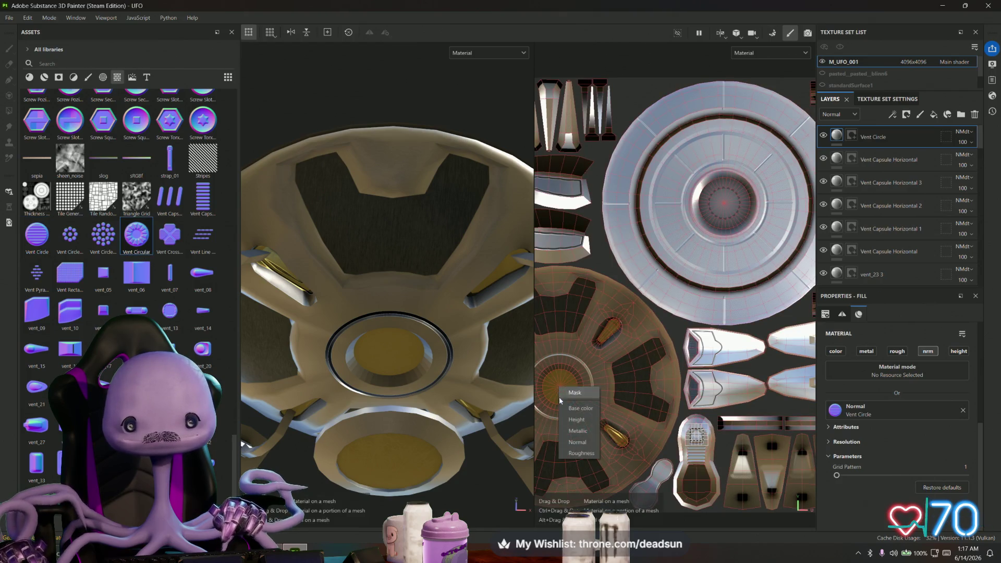
left_click(577, 442)
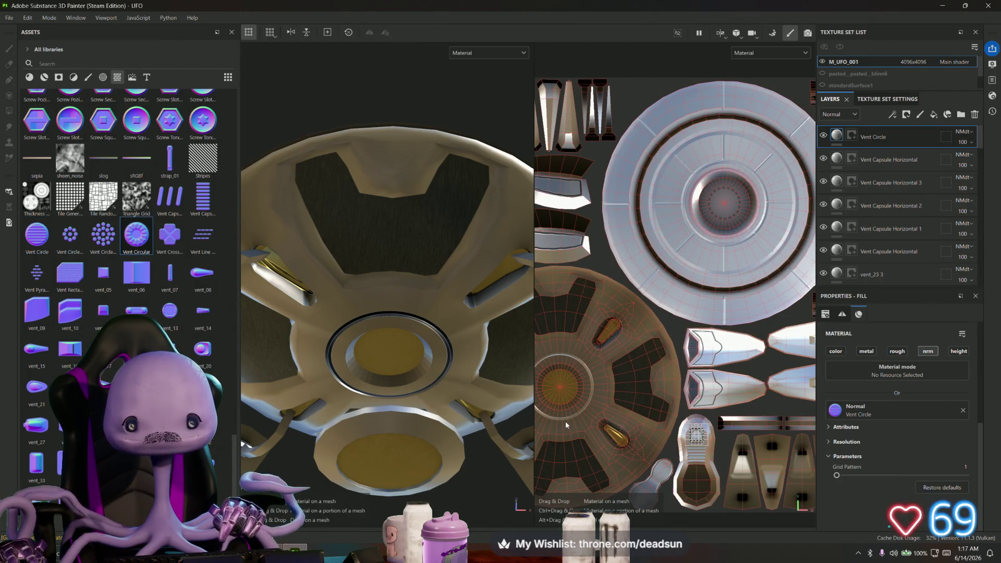
scroll(565, 421, "up", 2)
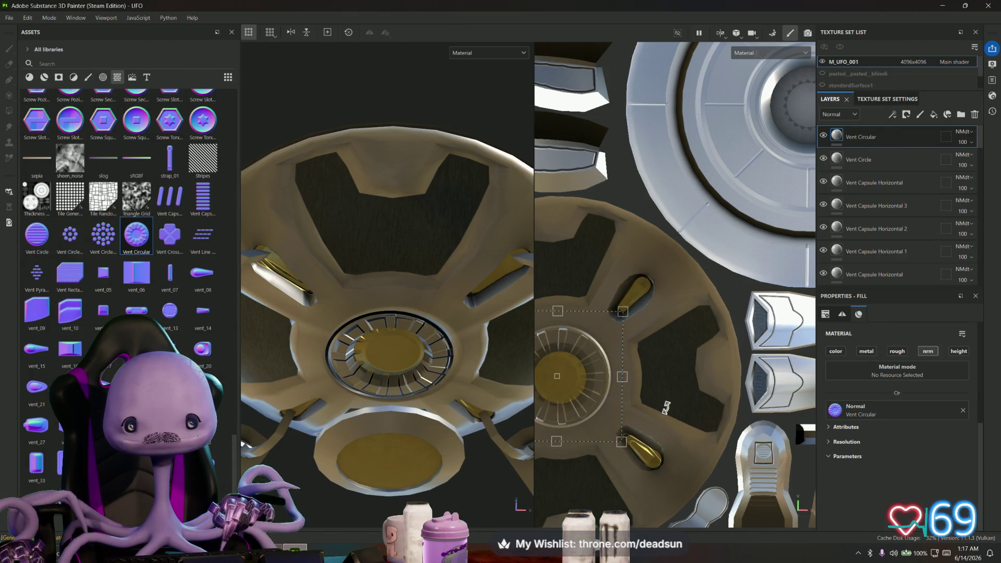
scroll(666, 408, "up", 1)
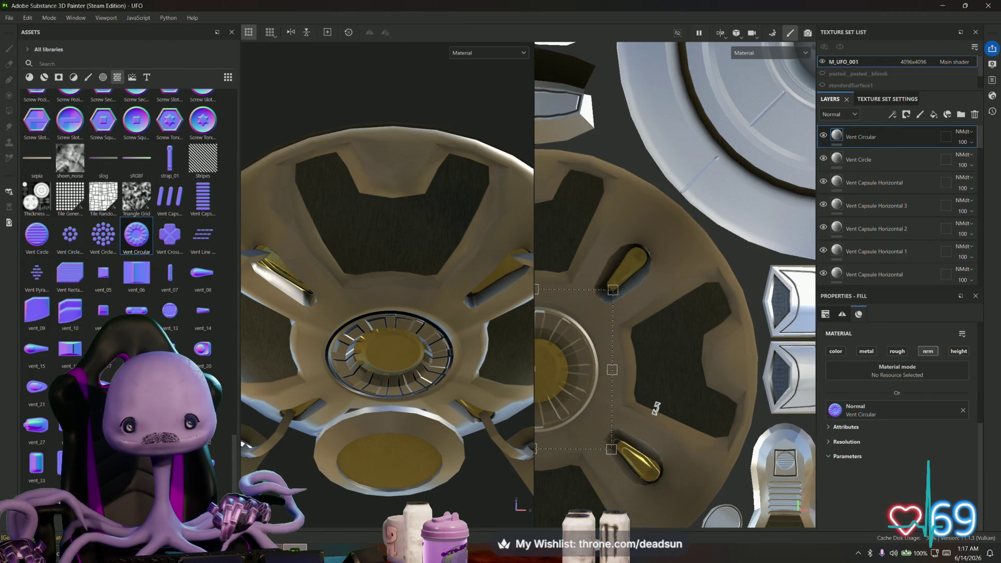
Rotate the Vent Circular stamp to line up its slats and nudge it onto the disc
mouse_move(643, 421)
left_mouse_down()
mouse_move(676, 433)
mouse_move(674, 407)
left_mouse_up()
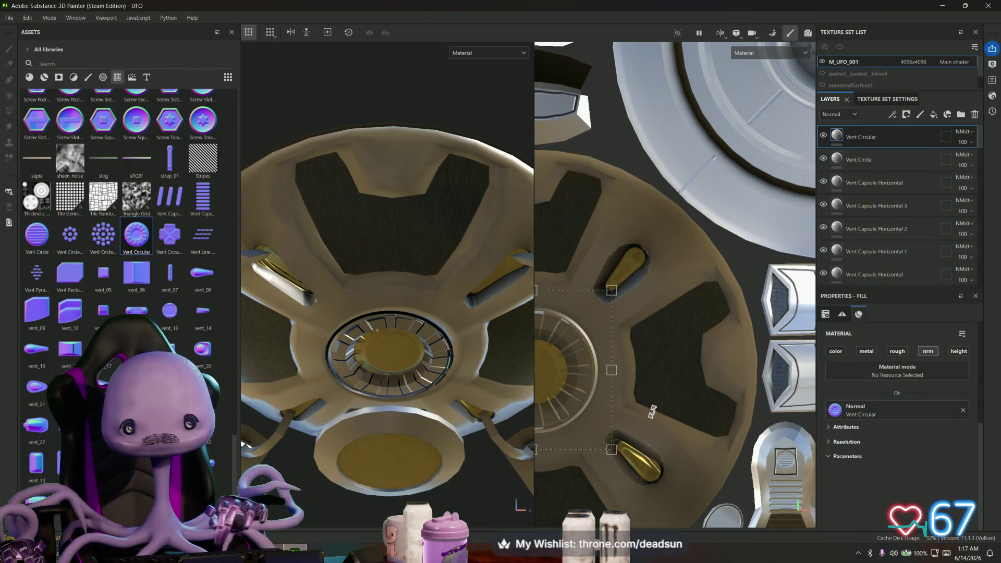
scroll(675, 376, "down", 2)
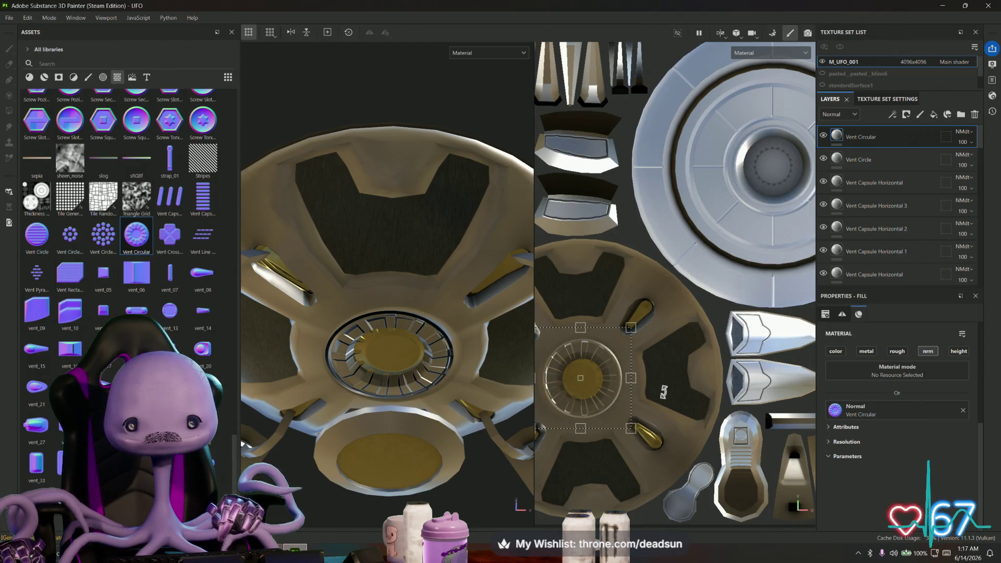
scroll(566, 432, "up", 2)
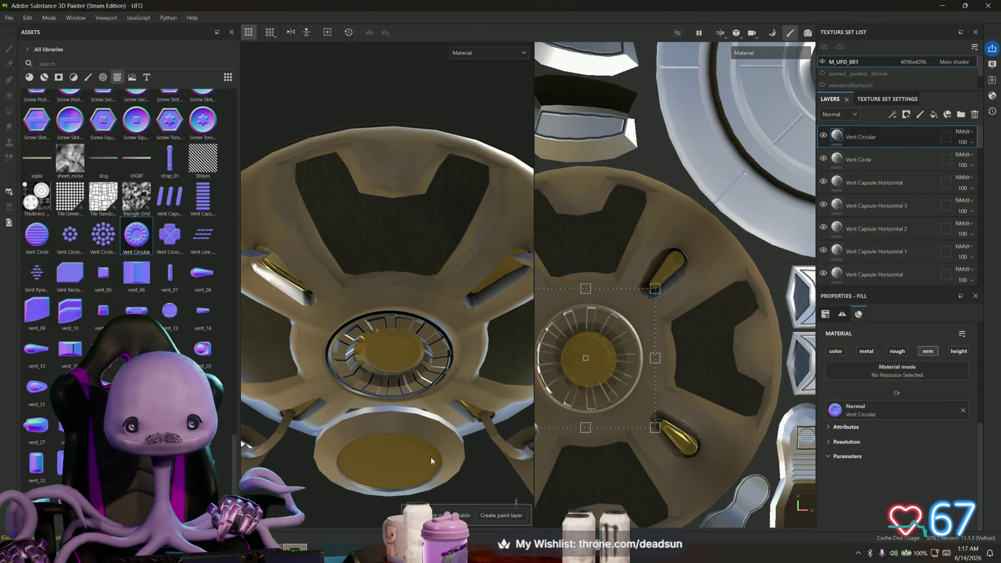
left_click_drag(534, 458, 457, 458)
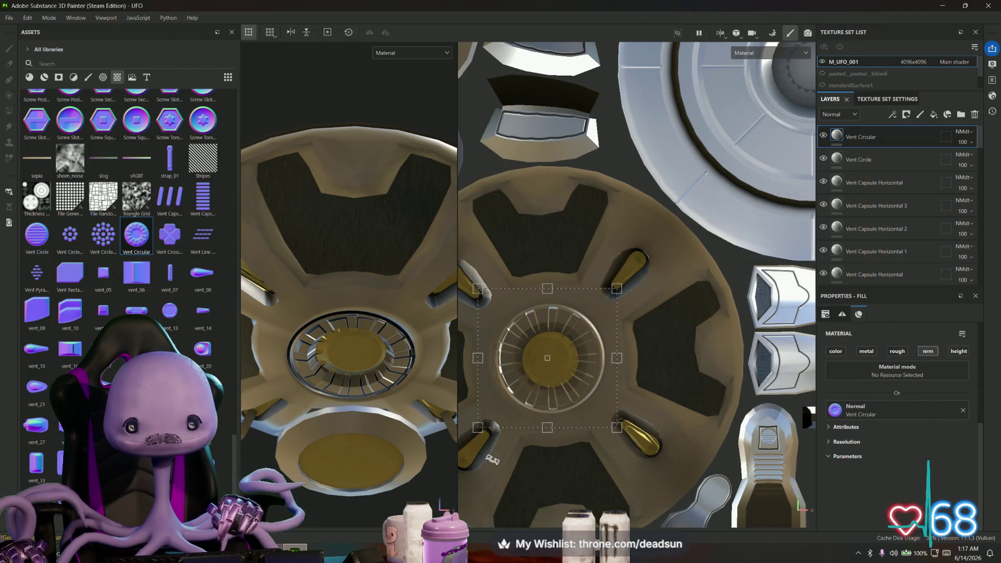
scroll(547, 386, "up", 3)
left_click_drag(551, 385, 546, 355)
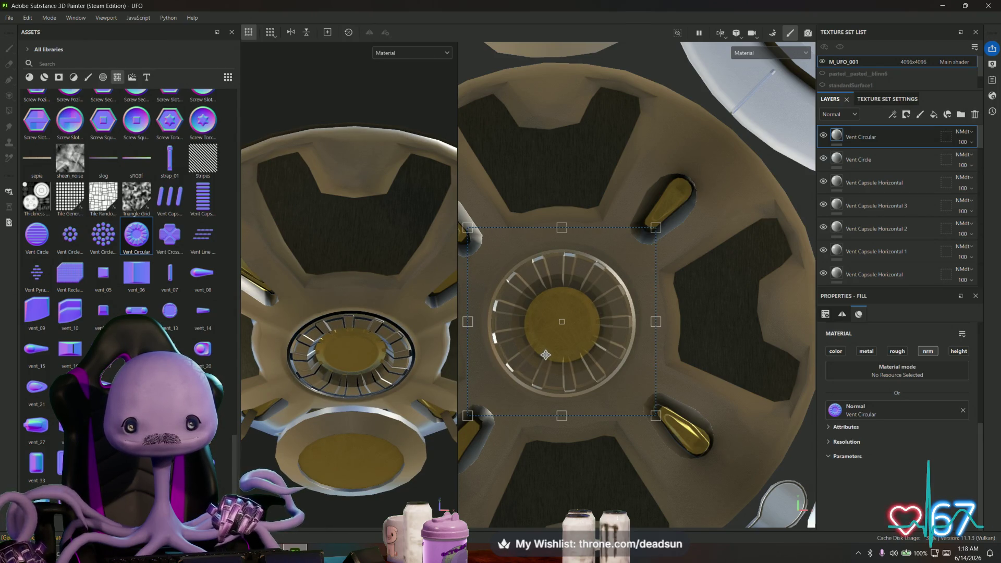
mouse_move(352, 391)
left_mouse_down("alt")
mouse_move(346, 413)
mouse_move(305, 429)
mouse_move(429, 479)
mouse_move(321, 468)
left_mouse_up("alt")
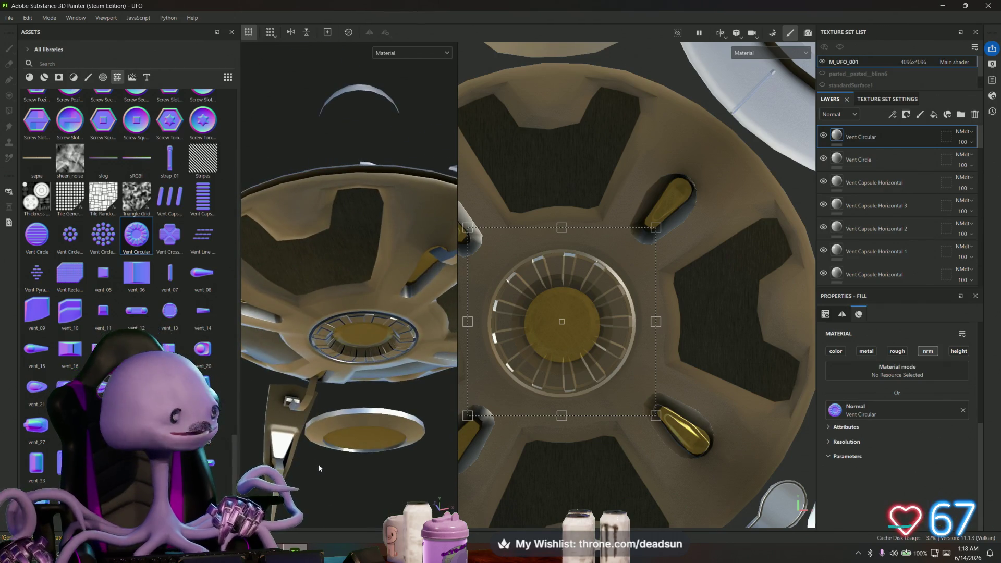
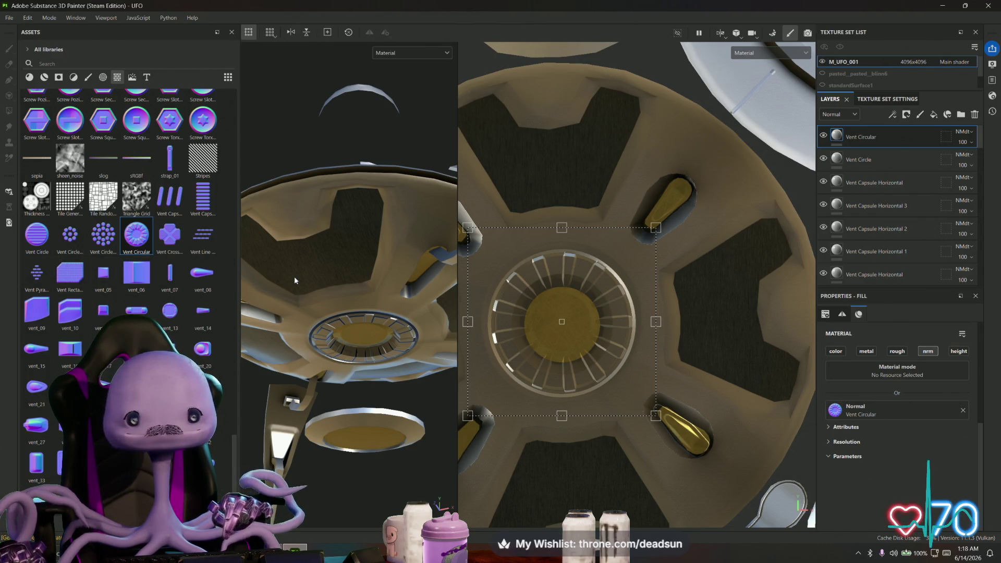
Stamp a first Vent Pyramid decal, scale and rotate it, then delete that attempt
scroll(509, 206, "down", 1)
mouse_move(32, 277)
left_mouse_down()
mouse_move(499, 217)
mouse_move(548, 101)
left_mouse_up()
left_click(574, 157)
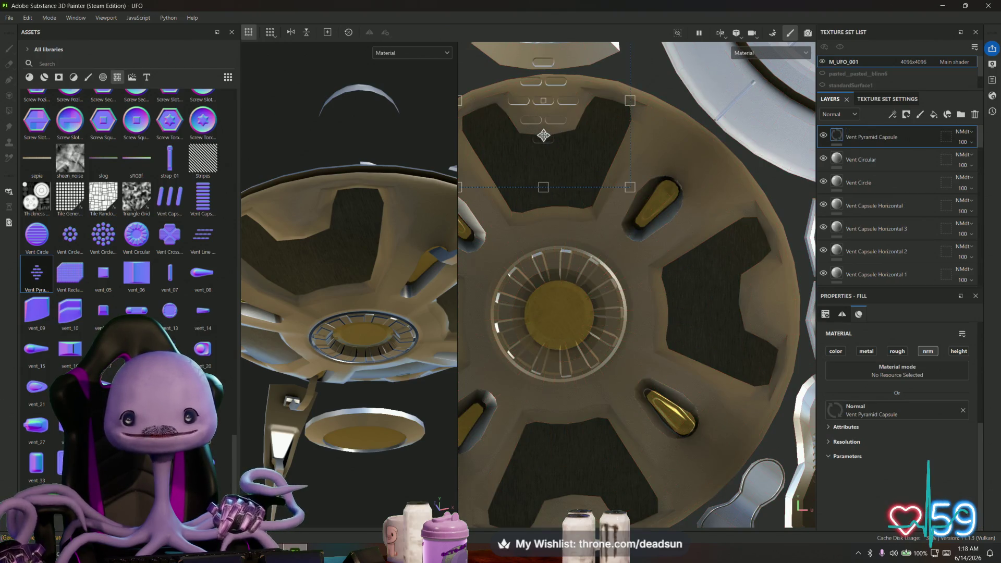
scroll(527, 149, "down", 3)
mouse_move(509, 160)
left_mouse_down()
mouse_move(543, 205)
mouse_move(553, 202)
left_mouse_up()
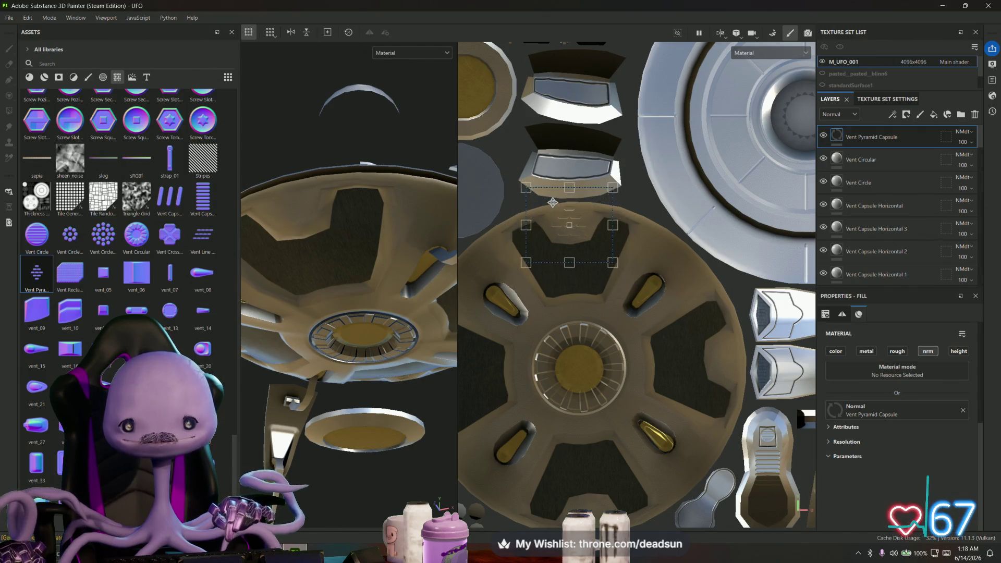
left_click_drag(515, 167, 532, 200)
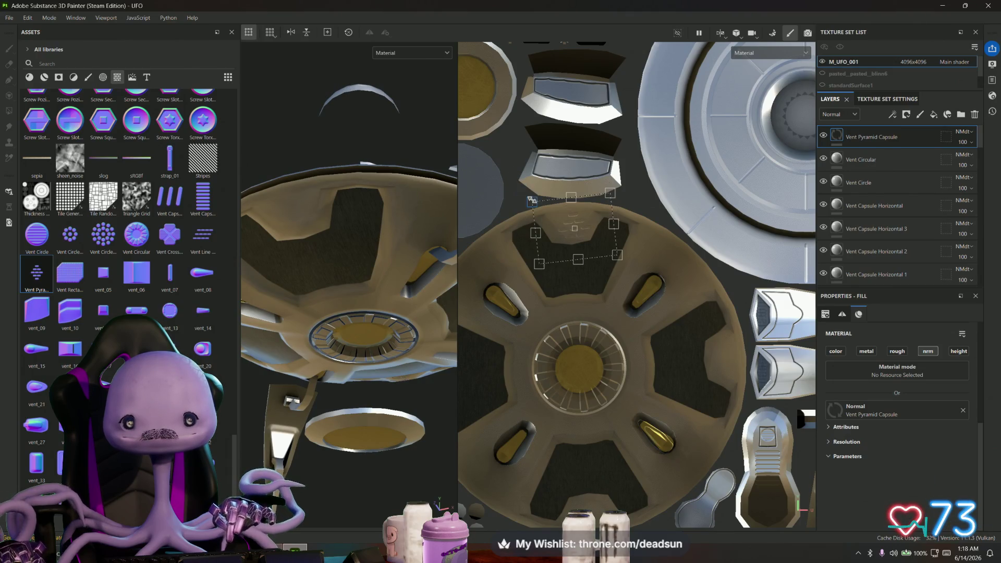
scroll(540, 225, "up", 2)
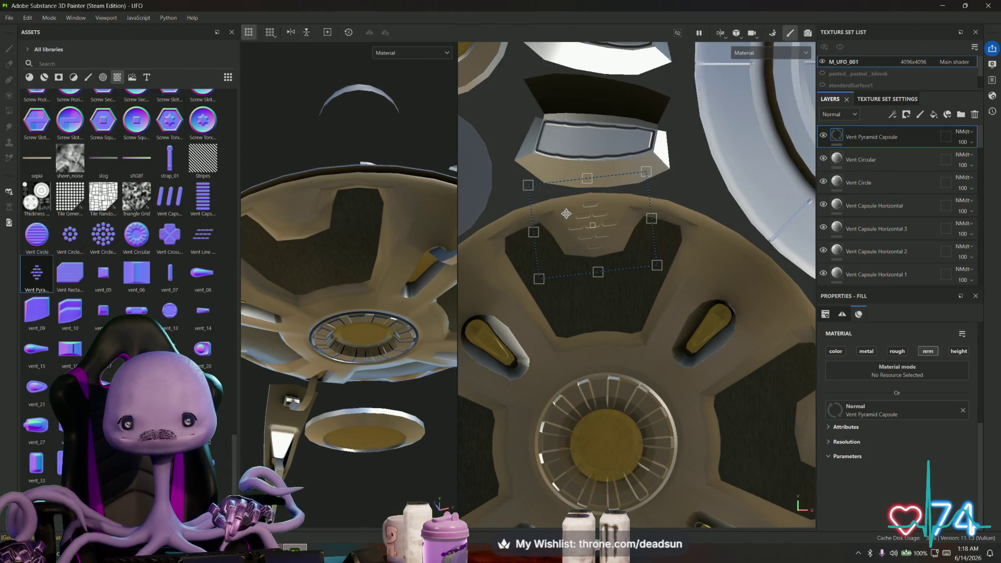
left_click_drag(520, 170, 533, 180)
scroll(309, 260, "up", 2)
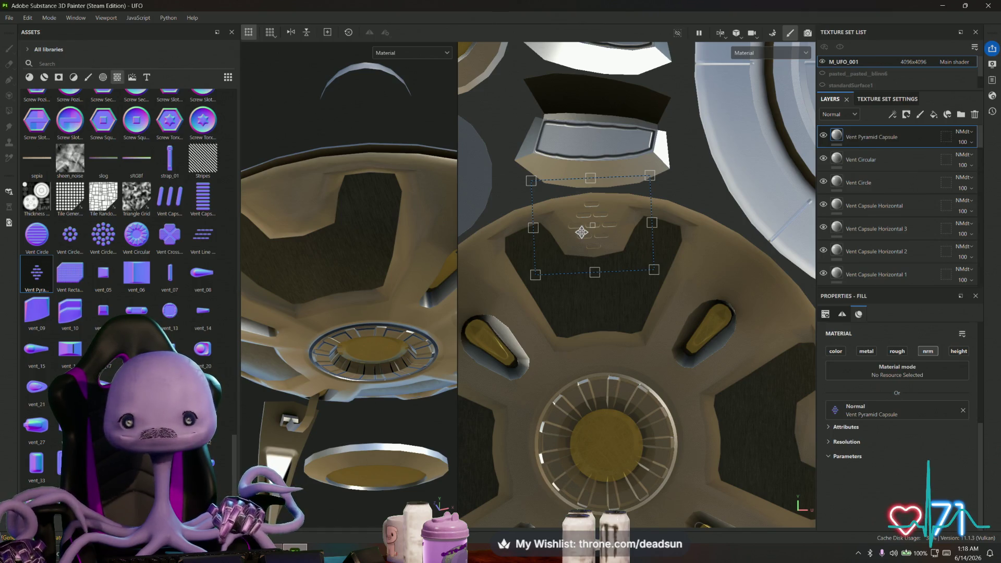
mouse_move(313, 292)
left_mouse_down("alt")
mouse_move(330, 309)
mouse_move(310, 279)
left_mouse_up("alt")
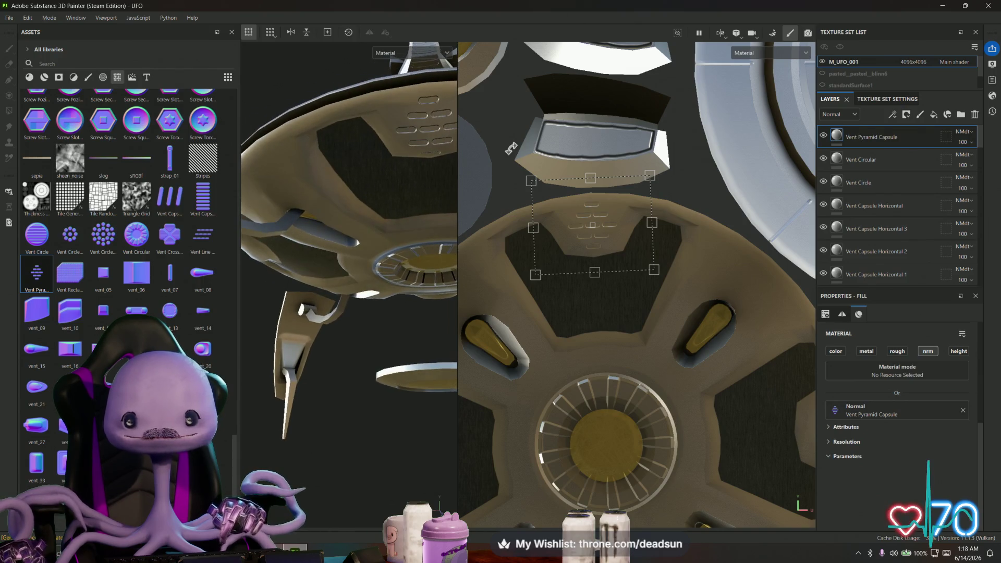
left_click_drag(527, 146, 520, 168)
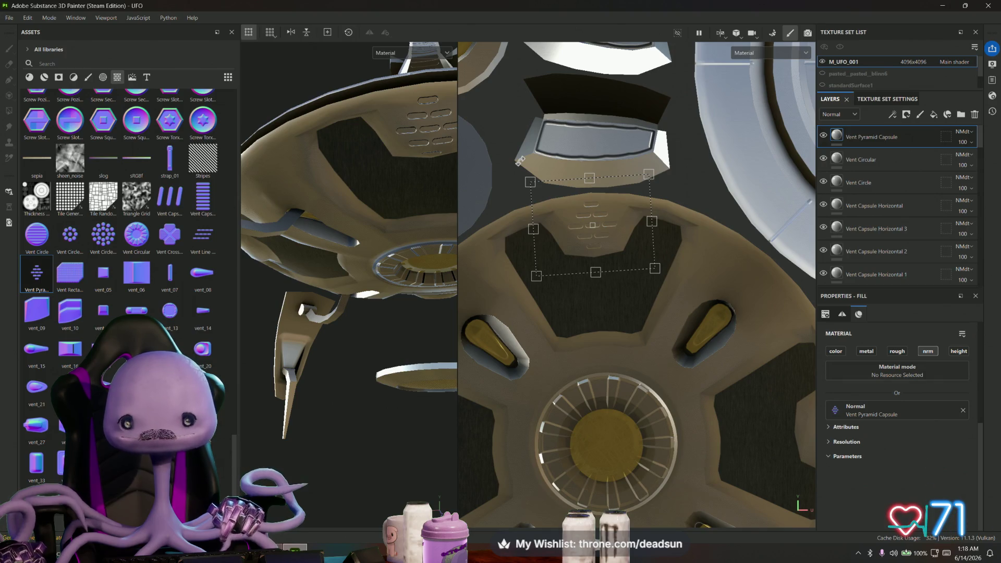
mouse_move(520, 162)
left_mouse_down()
mouse_move(537, 229)
mouse_move(510, 276)
mouse_move(494, 268)
left_mouse_up()
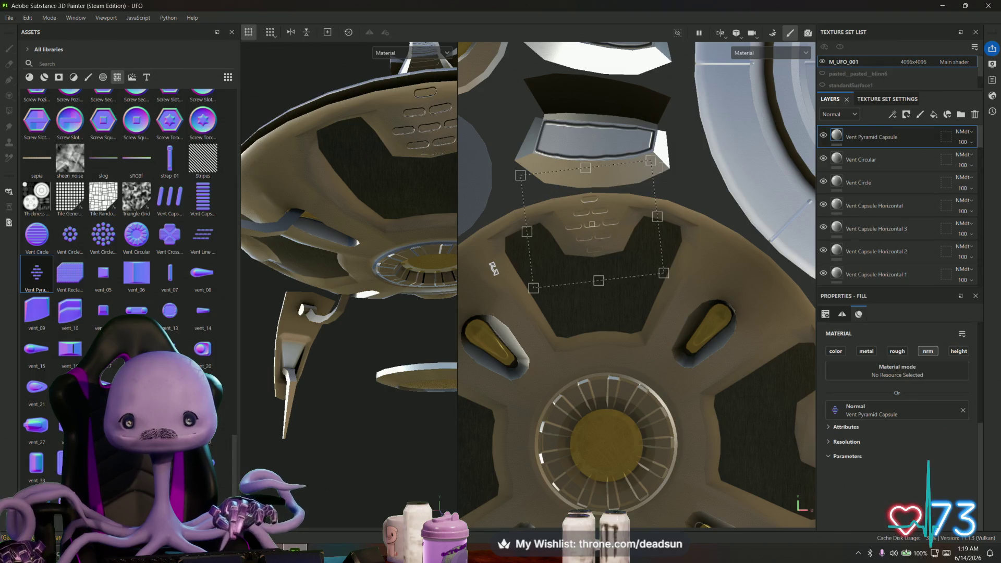
key("Delete")
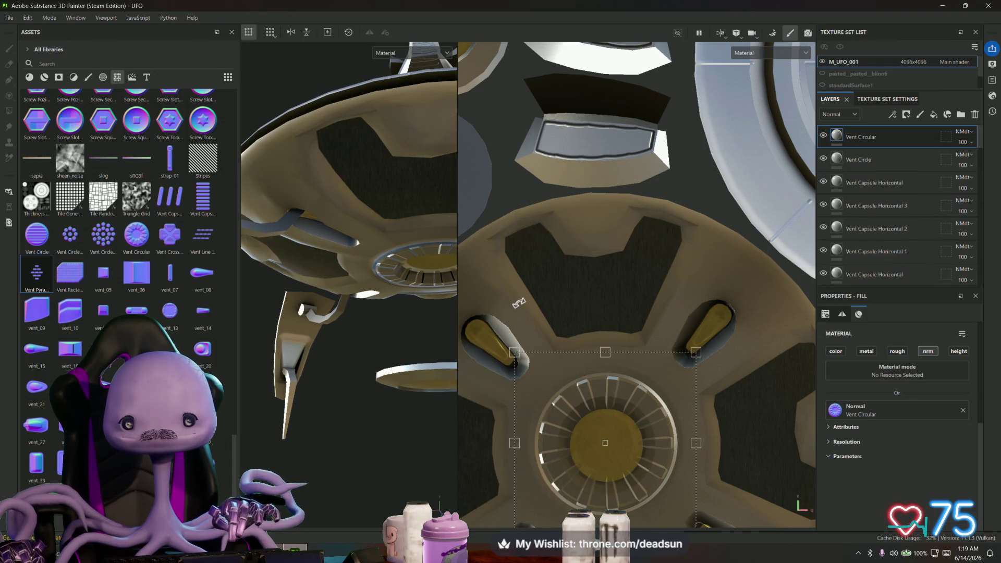
Re-add Vent Pyramid as a mask fill, shrink it, rotate about 11°, and shift it near the rim
left_click_drag(499, 323, 495, 330)
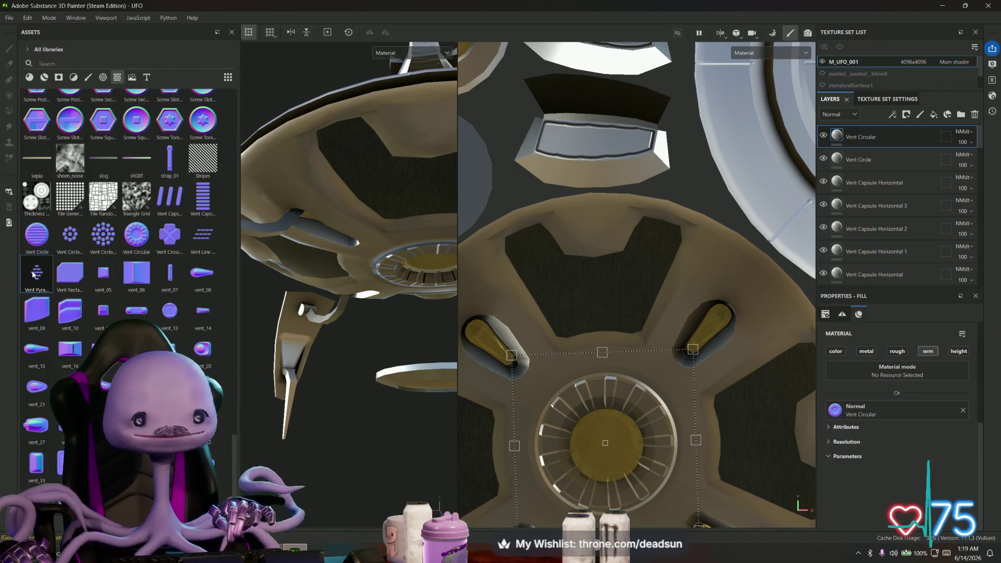
mouse_move(32, 275)
left_mouse_down()
mouse_move(588, 218)
mouse_move(624, 227)
left_mouse_up()
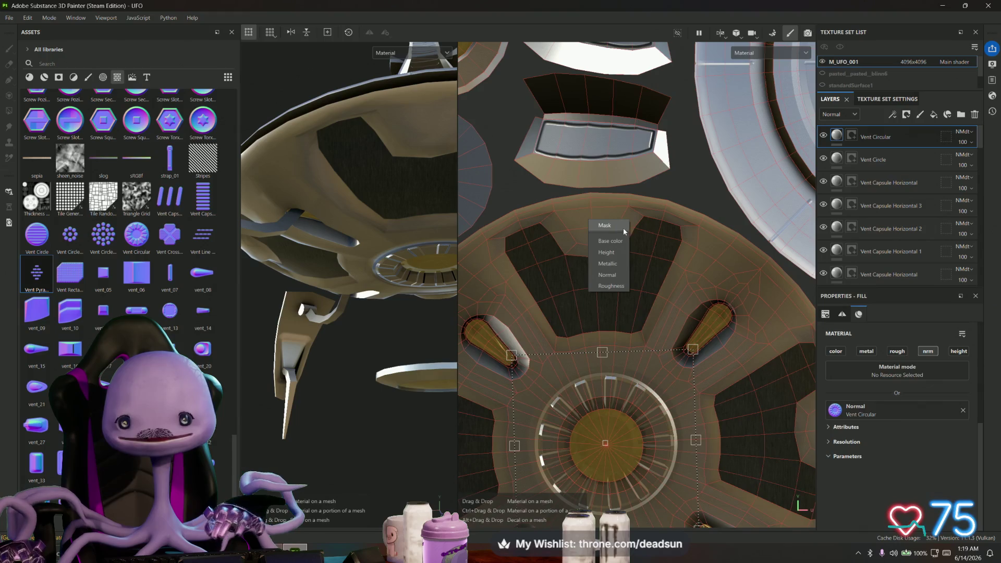
left_click(617, 225)
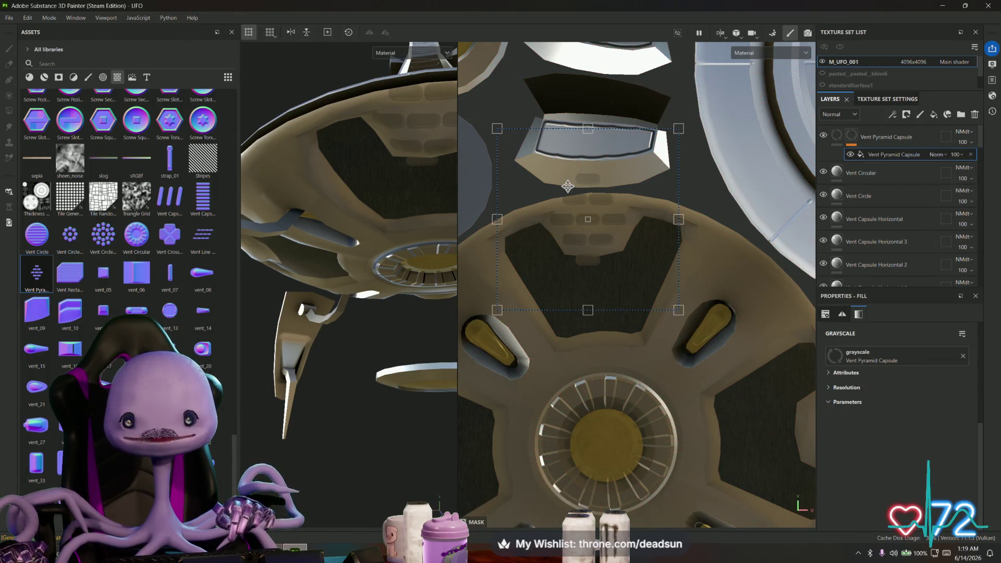
mouse_move(497, 131)
left_mouse_down()
mouse_move(594, 229)
mouse_move(582, 211)
left_mouse_up()
mouse_move(549, 173)
left_mouse_down()
mouse_move(540, 178)
mouse_move(551, 178)
left_mouse_up()
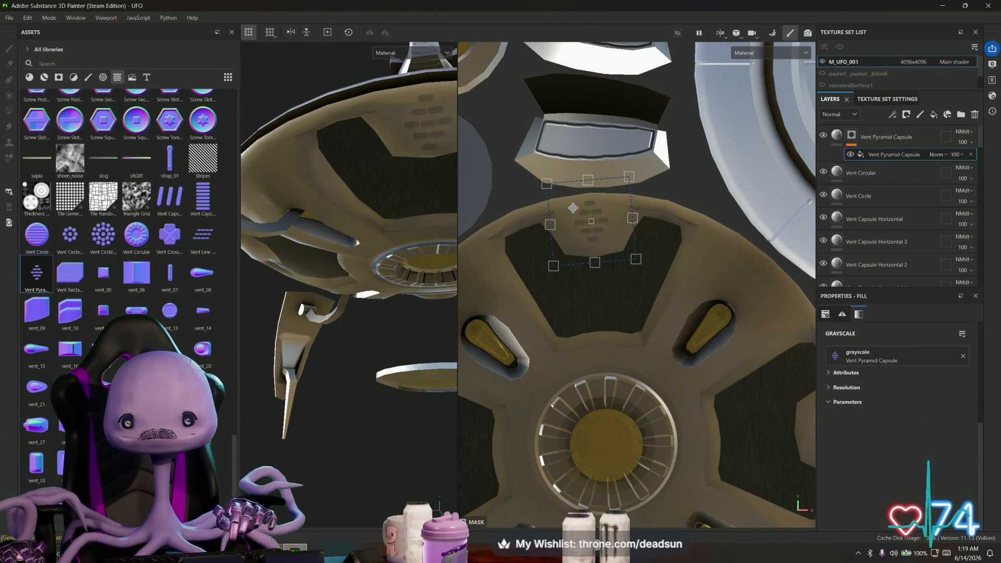
left_click_drag(576, 215, 573, 208)
left_click_drag(520, 165, 522, 163)
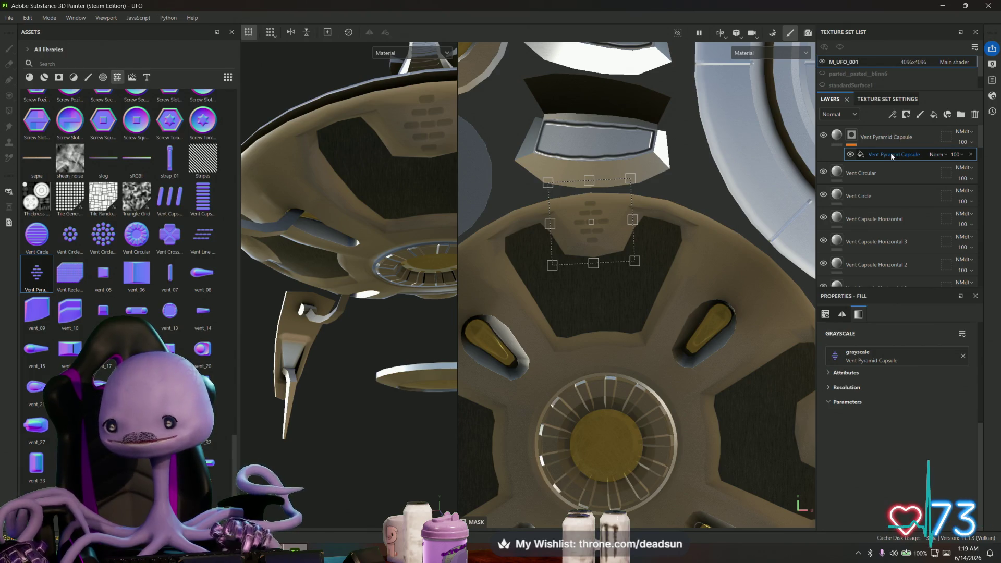
left_click(839, 136)
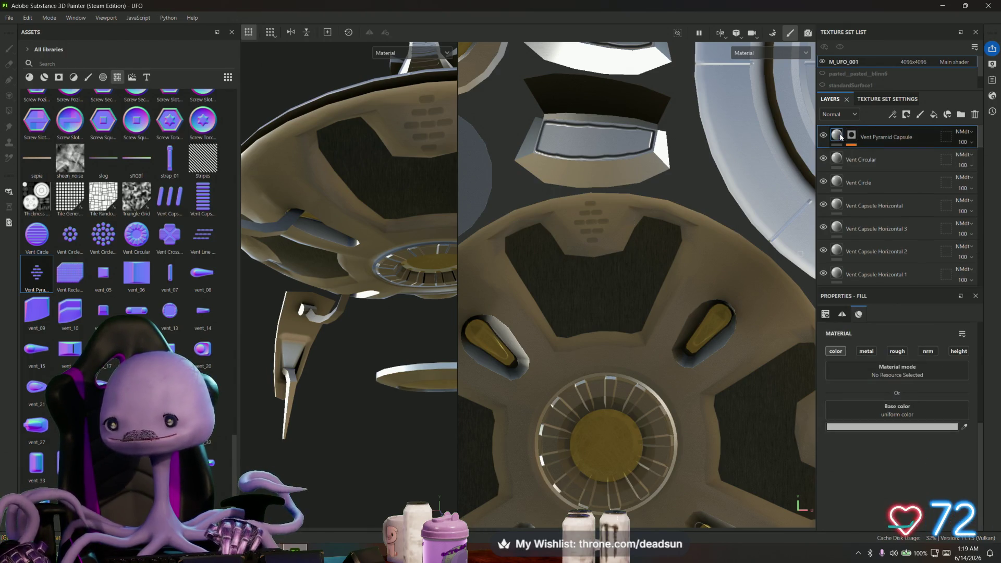
Enable height on the vent layer, set it to -0.3257, and make the base colour dark red
left_click(958, 351)
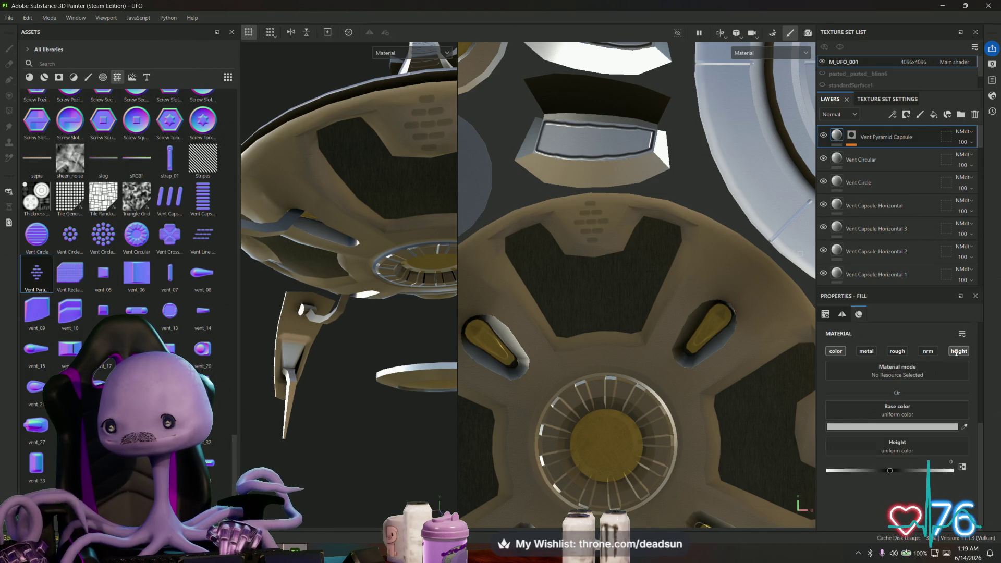
mouse_move(889, 471)
left_mouse_down()
mouse_move(840, 474)
mouse_move(869, 481)
left_mouse_up()
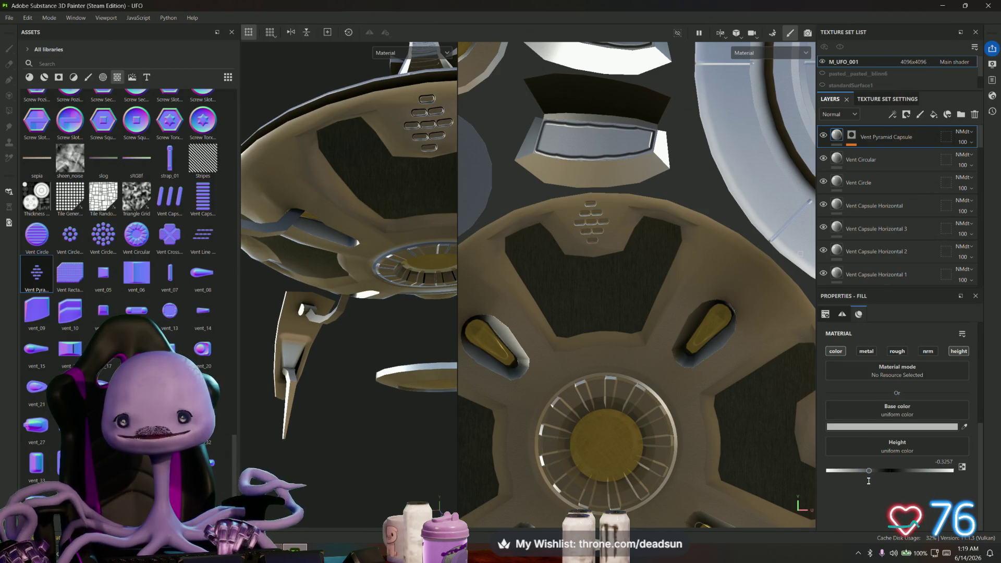
left_click(896, 425)
mouse_move(843, 342)
left_mouse_down()
mouse_move(856, 351)
mouse_move(864, 295)
mouse_move(838, 351)
left_mouse_up()
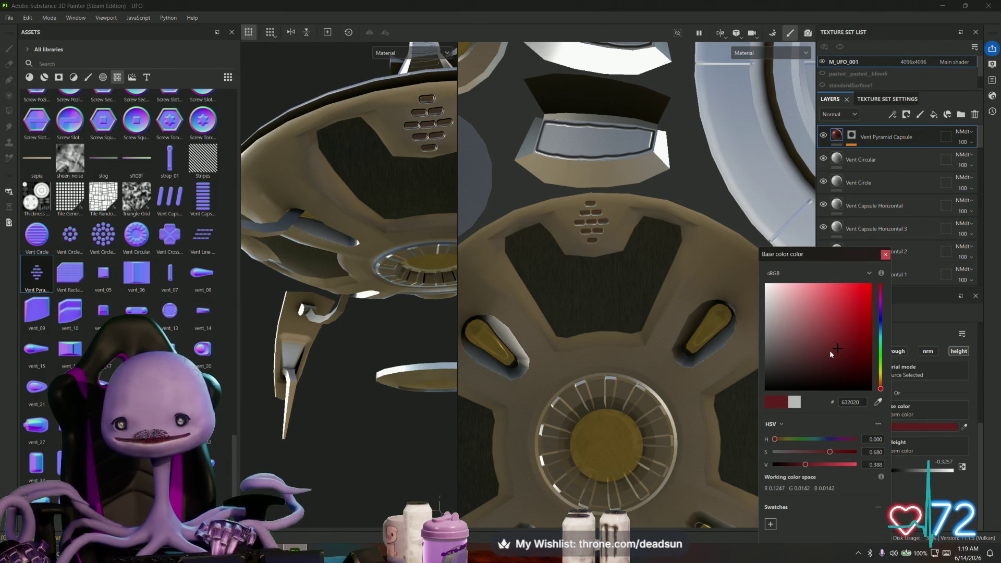
left_click(886, 255)
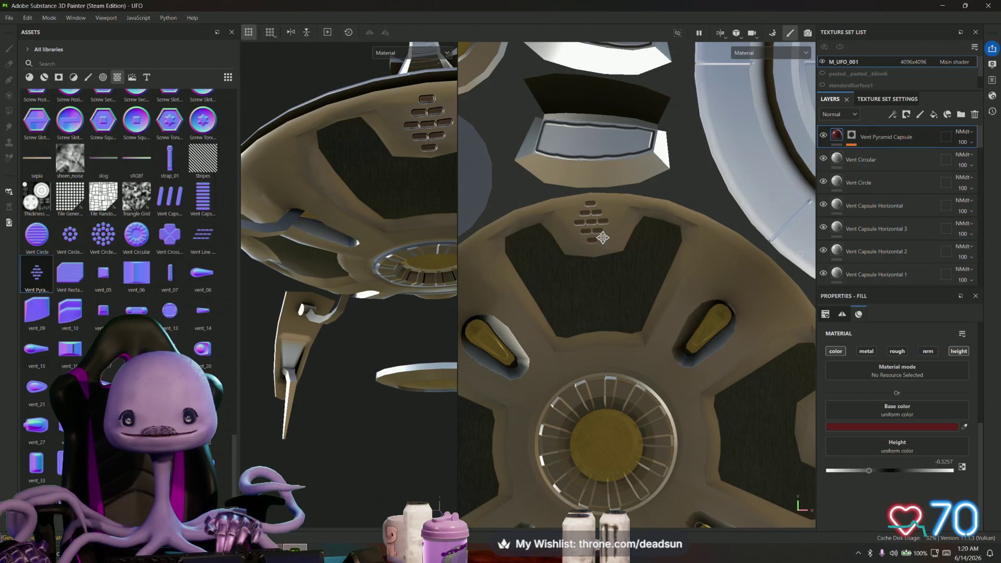
left_click_drag(608, 230, 694, 216, "alt")
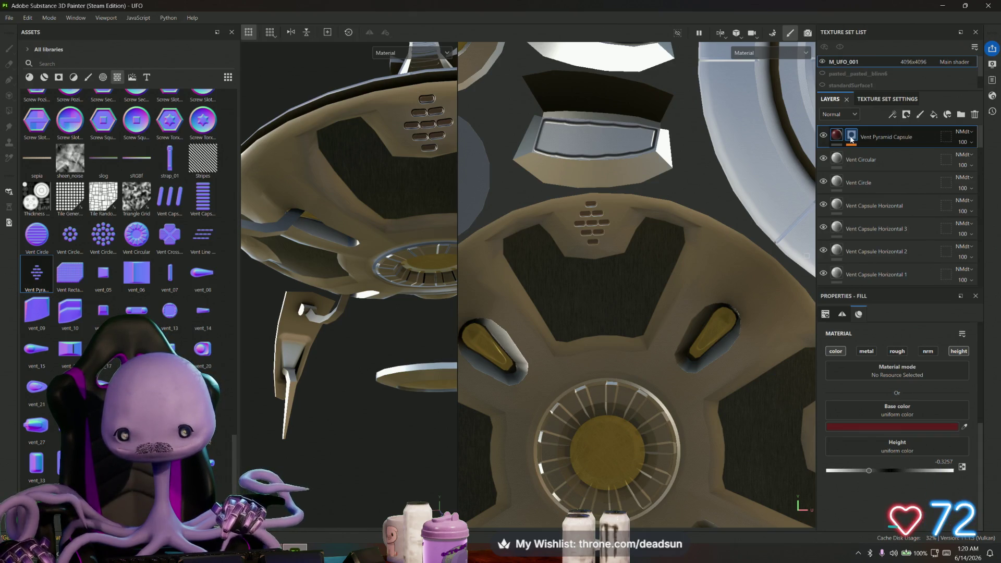
left_click(852, 138)
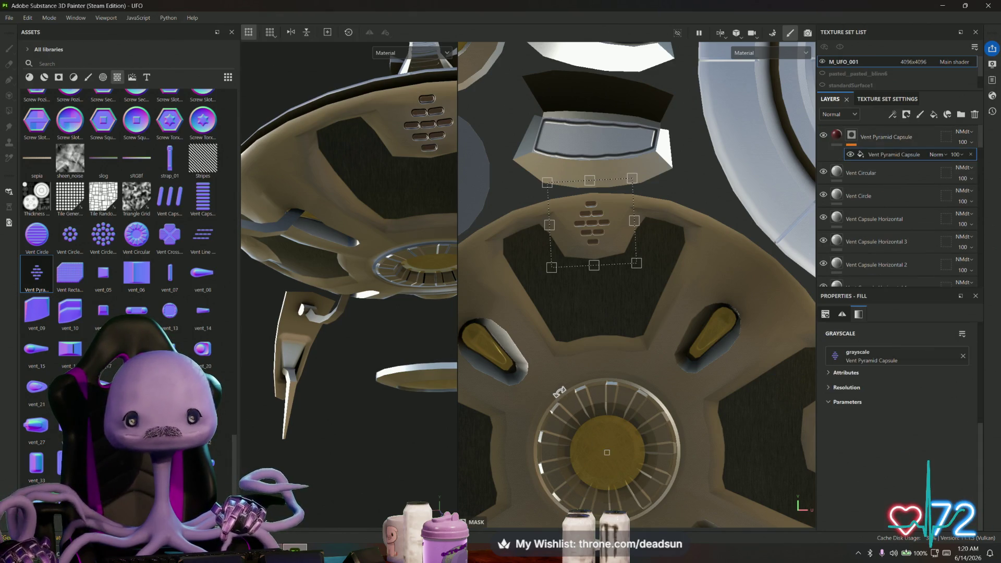
Try moving the vent stamp down-right, then undo the move
scroll(559, 391, "down", 3)
mouse_move(396, 353)
left_mouse_down("alt")
mouse_move(377, 355)
mouse_move(361, 390)
left_mouse_up("alt")
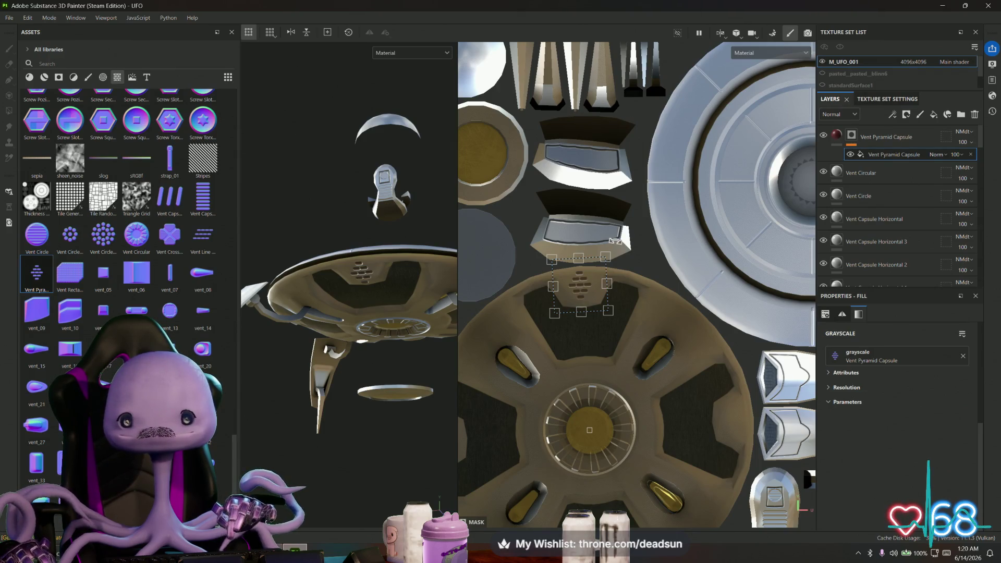
left_click_drag(646, 245, 722, 319)
key("ctrl+z")
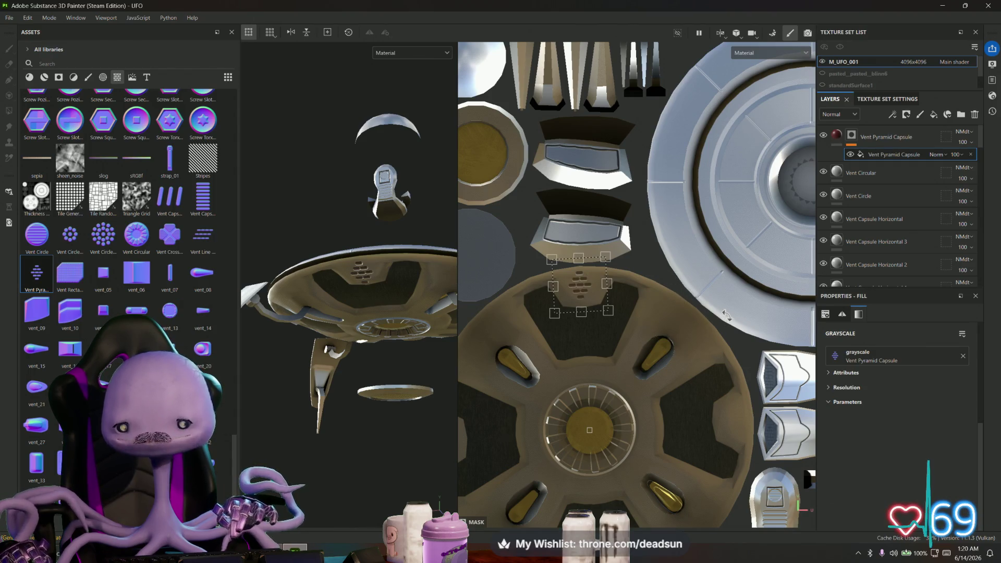
Duplicate the Vent Pyramid Capsule layer and rotate the copy's vents onto the right-side panel
left_click(878, 136)
right_click(879, 136)
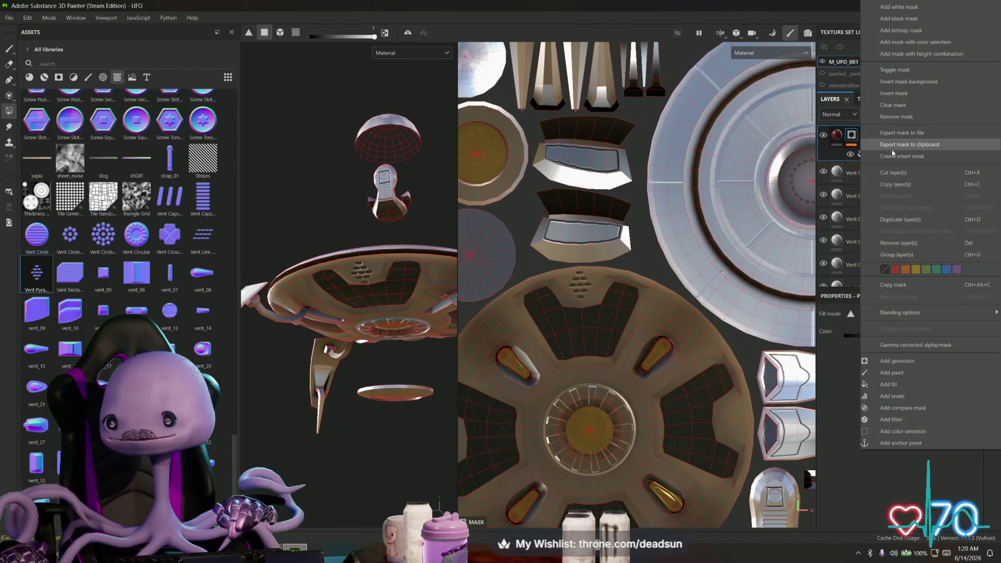
left_click(897, 219)
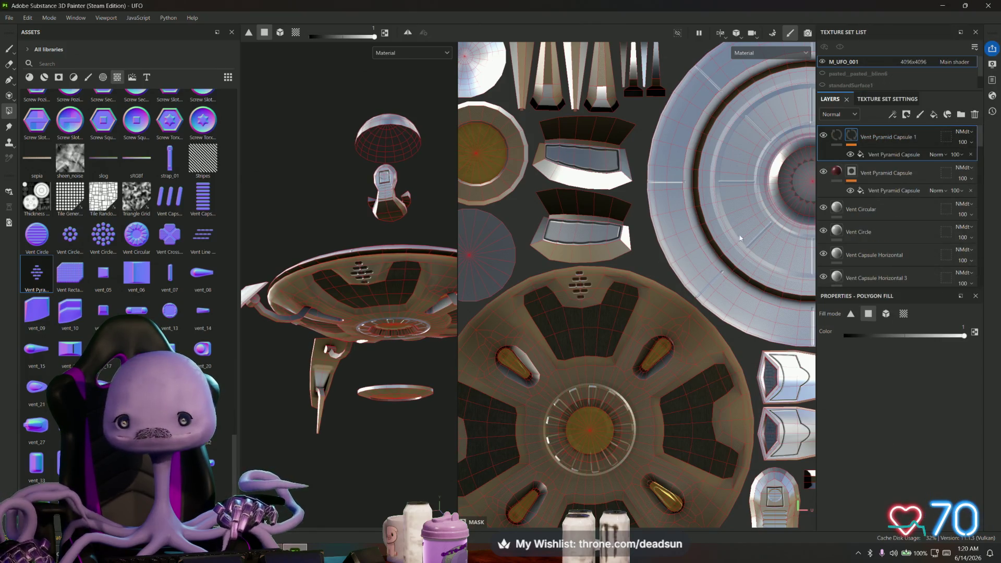
left_click(882, 153)
left_click_drag(755, 387, 755, 461)
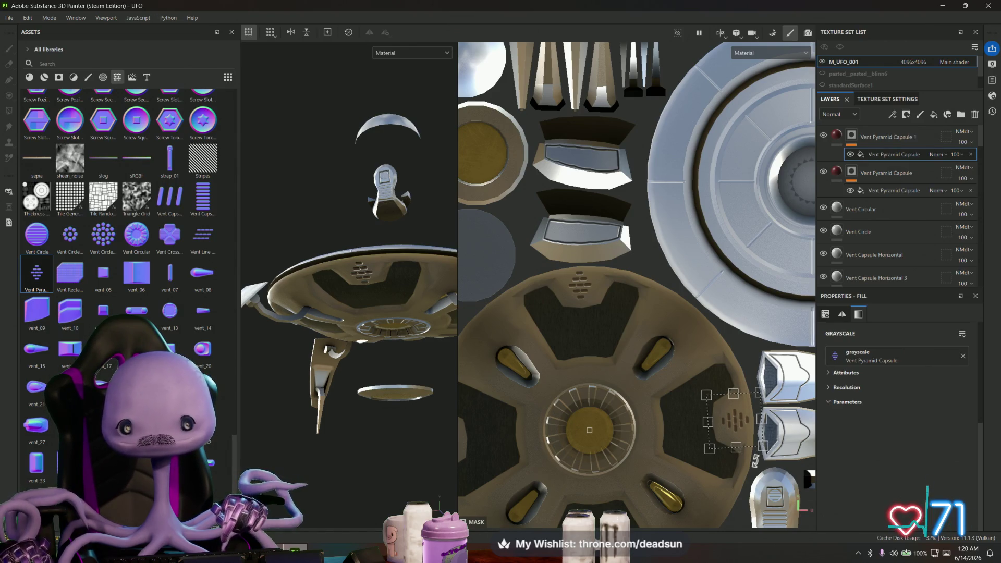
mouse_move(334, 360)
left_mouse_down("alt")
mouse_move(269, 354)
mouse_move(382, 396)
left_mouse_up("alt")
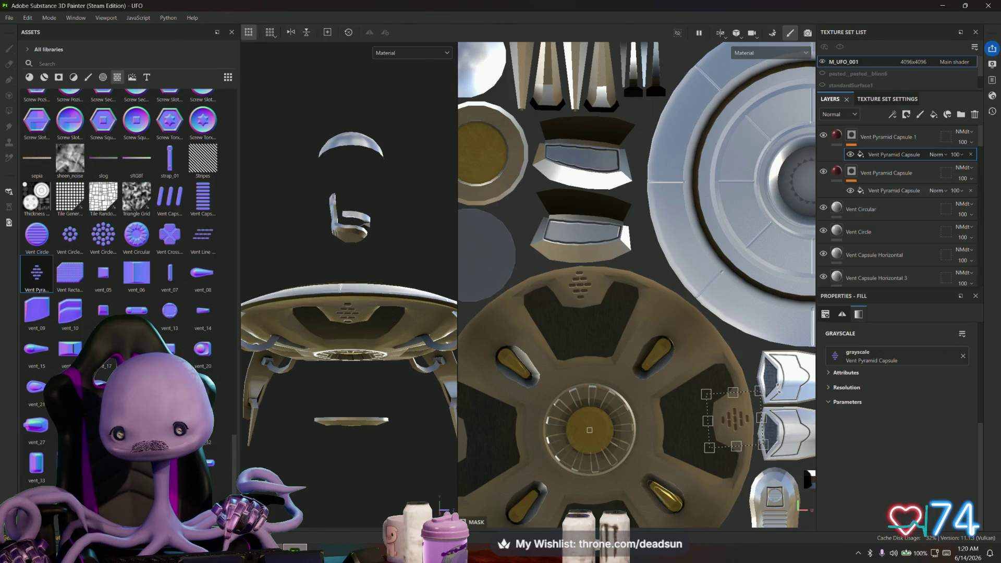
Duplicate Vent Pyramid Capsule 1 and move the copy's vents down-left onto another panel
right_click(876, 132)
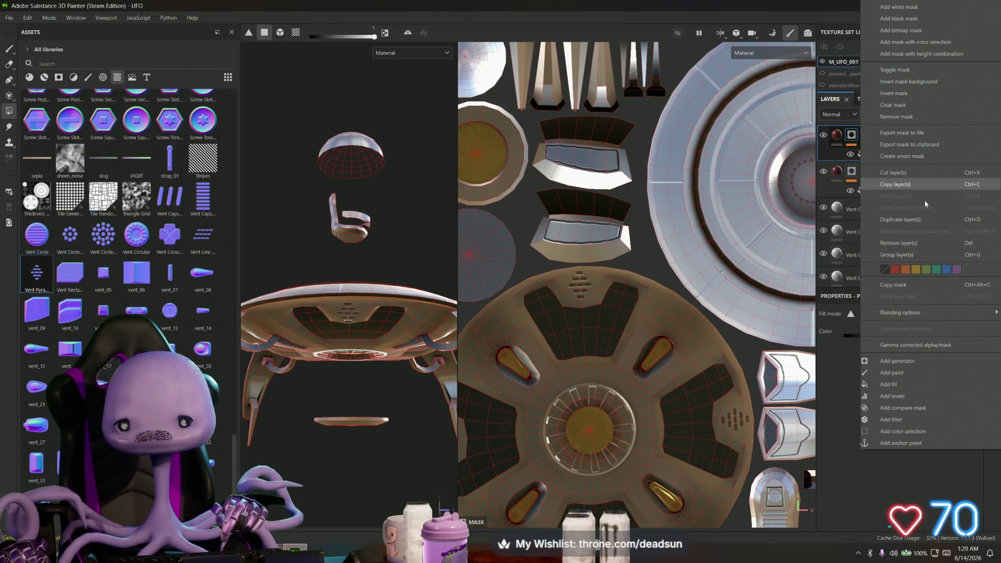
left_click(925, 219)
left_click(882, 155)
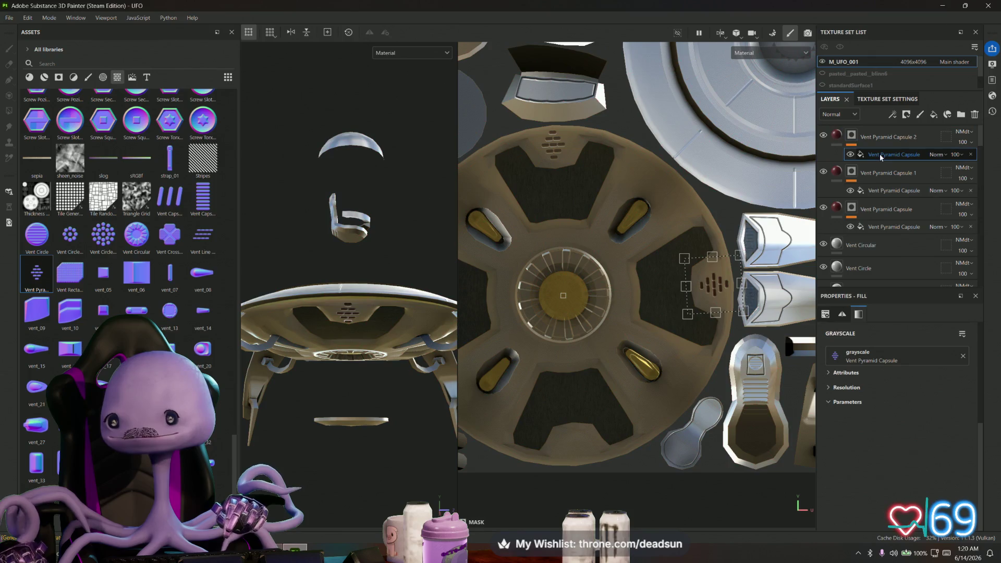
mouse_move(701, 289)
left_mouse_down()
mouse_move(689, 334)
mouse_move(704, 407)
mouse_move(595, 443)
left_mouse_up()
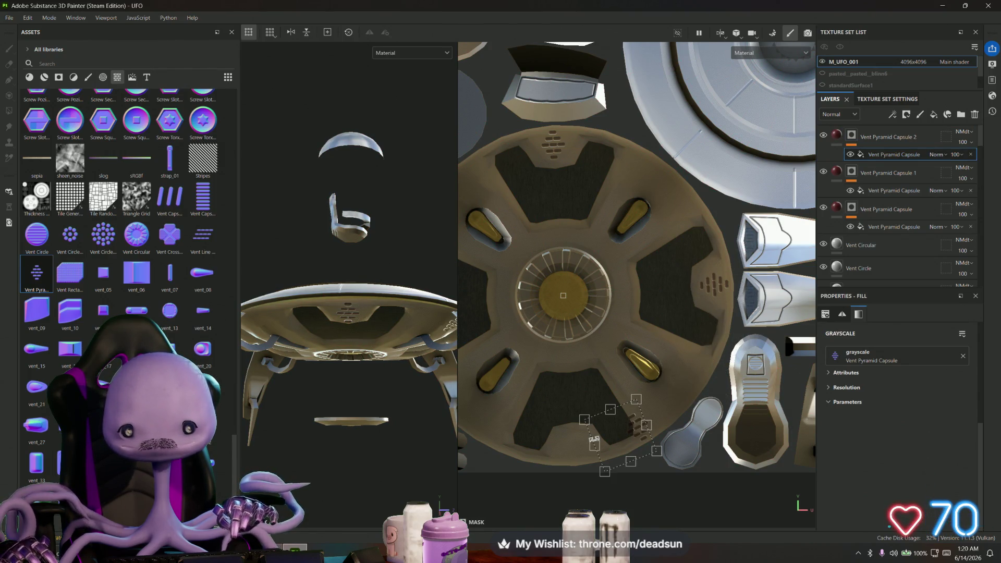
left_click_drag(620, 435, 575, 446)
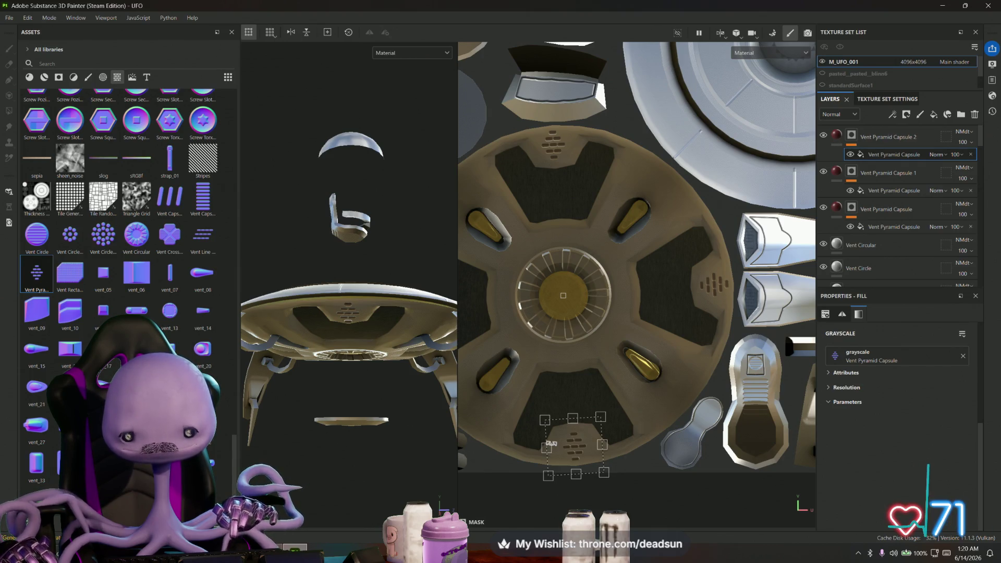
middle_click_drag(709, 401, 763, 375)
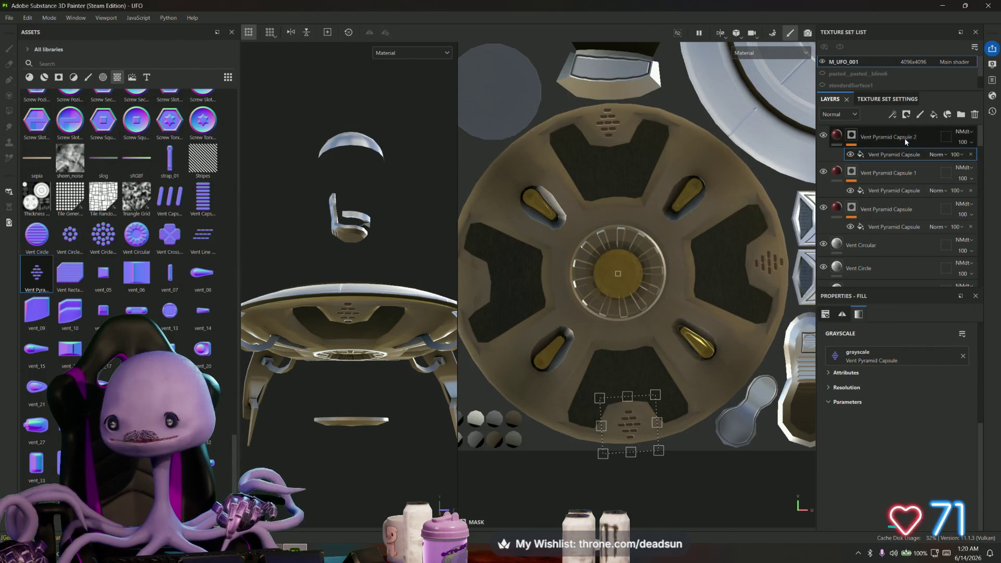
Duplicate the top vent layer again and rotate its decal around to the hub's left panel
left_click(852, 135)
right_click(860, 136)
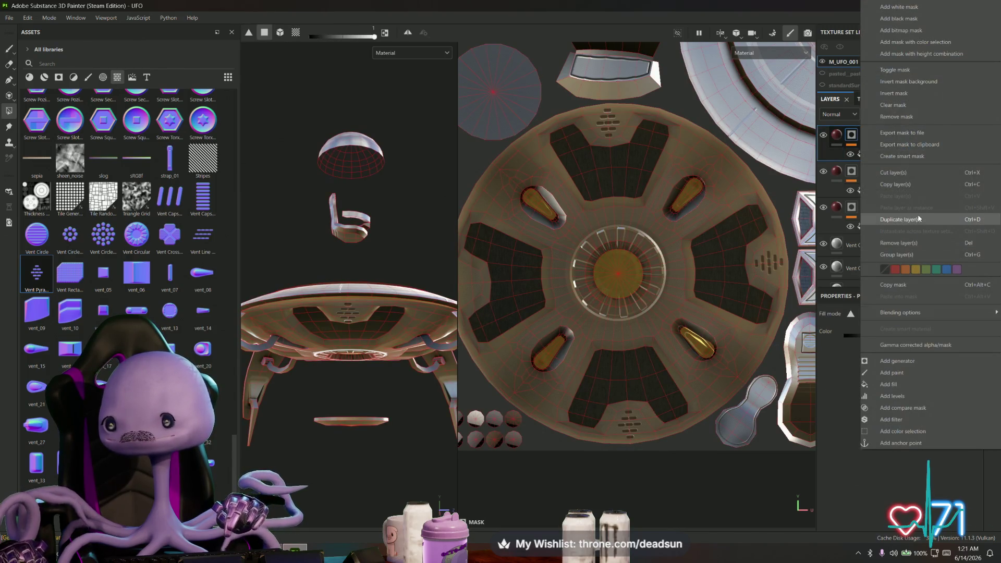
left_click(896, 220)
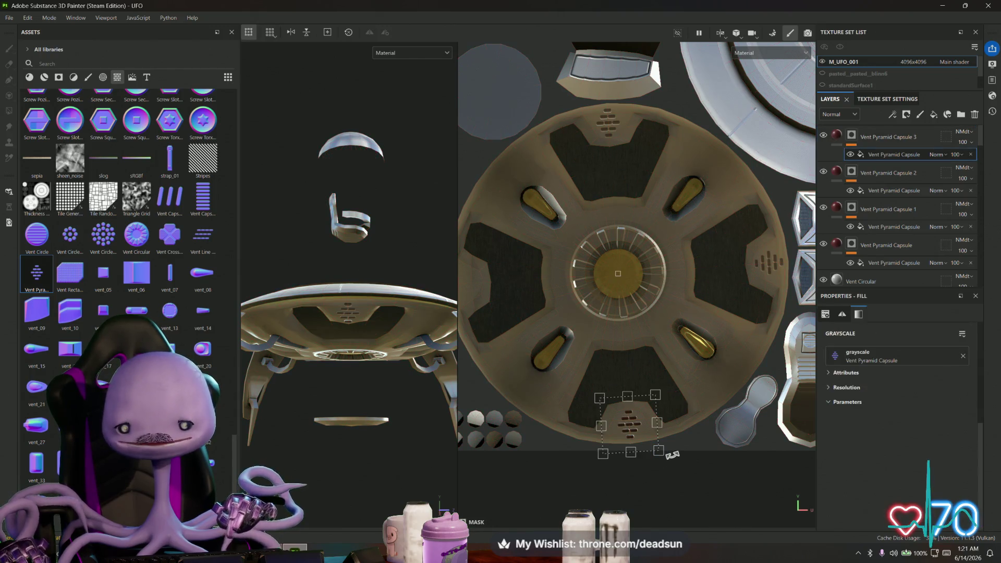
mouse_move(672, 455)
left_mouse_down()
mouse_move(464, 375)
mouse_move(457, 325)
mouse_move(376, 292)
mouse_move(316, 250)
mouse_move(318, 360)
left_mouse_up()
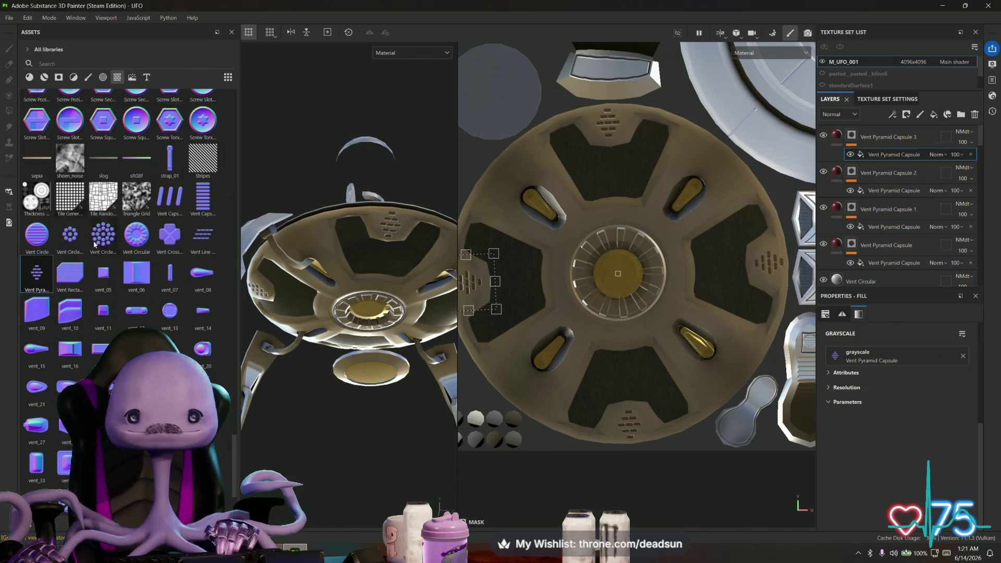
Try a normal-only vent_38 decal on the hub, rotate it about 30°, then discard it
scroll(95, 244, "down", 3)
mouse_move(161, 316)
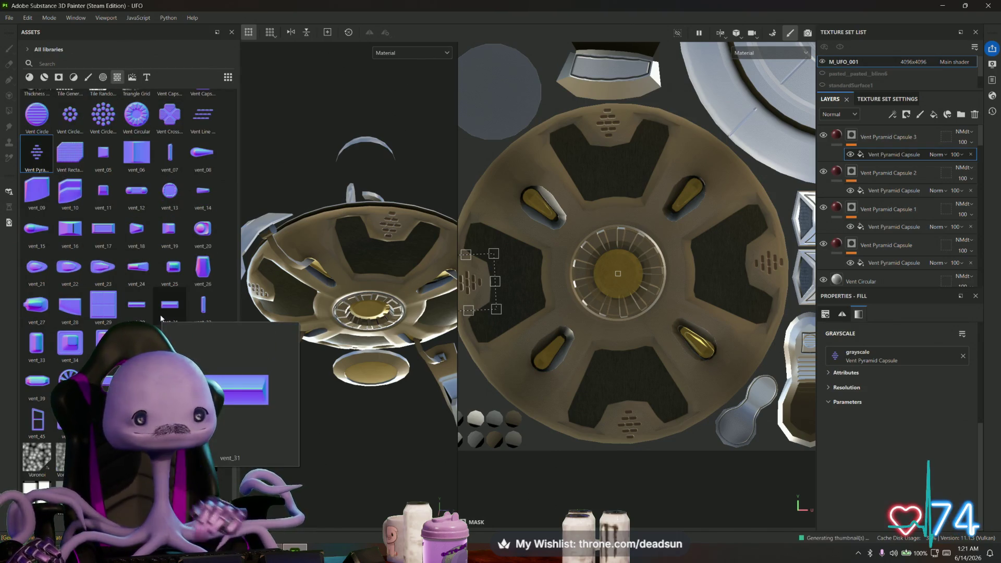
mouse_move(209, 315)
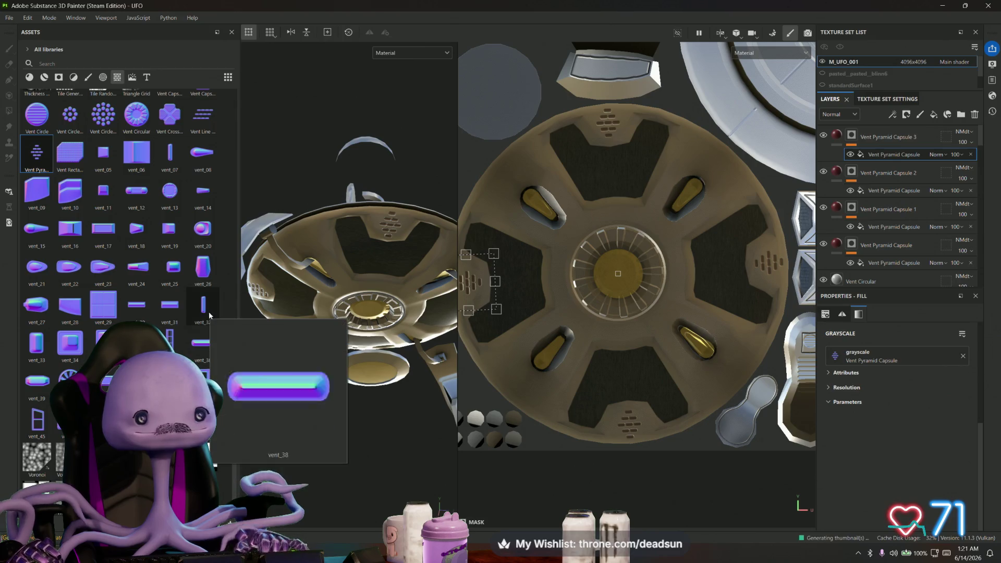
mouse_move(205, 343)
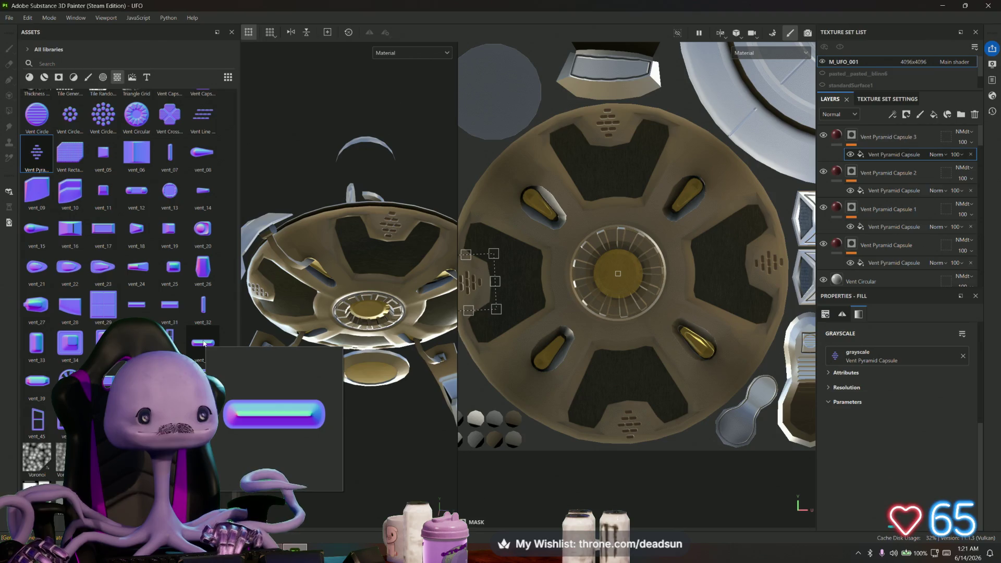
mouse_move(201, 347)
left_mouse_down()
mouse_move(375, 199)
mouse_move(524, 225)
left_mouse_up()
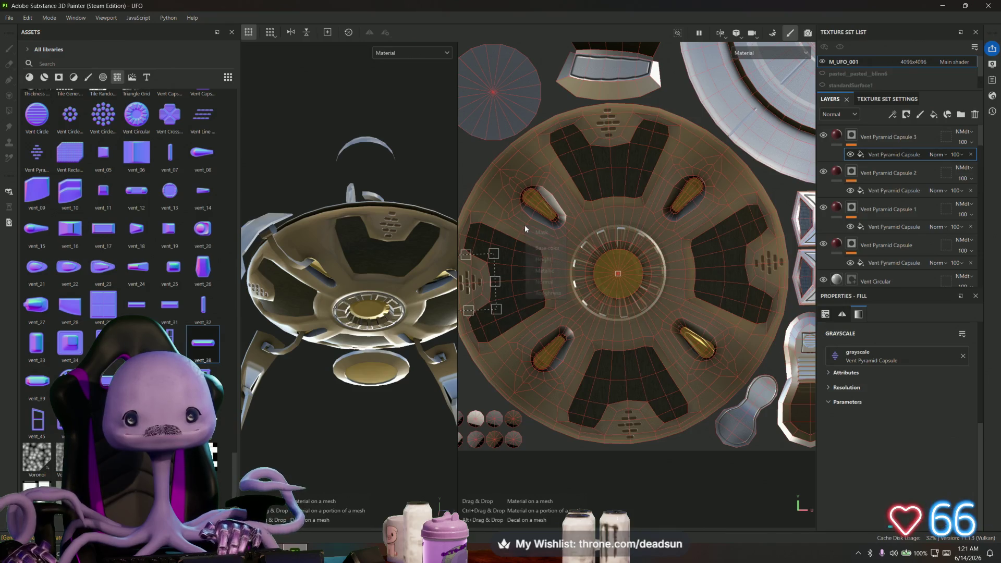
left_click(545, 286)
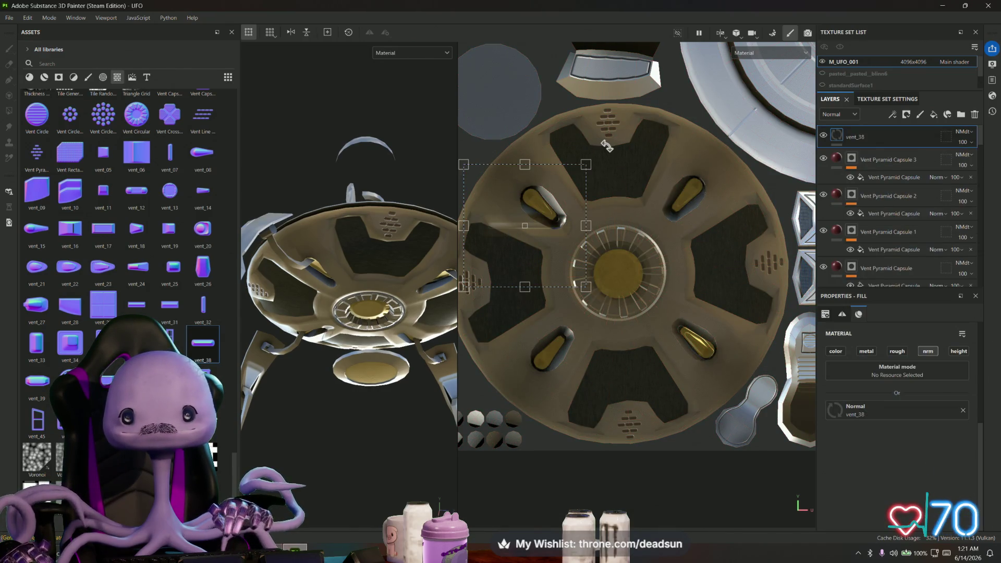
left_click_drag(607, 146, 634, 194)
left_click_drag(344, 234, 336, 196, "alt")
key("Delete")
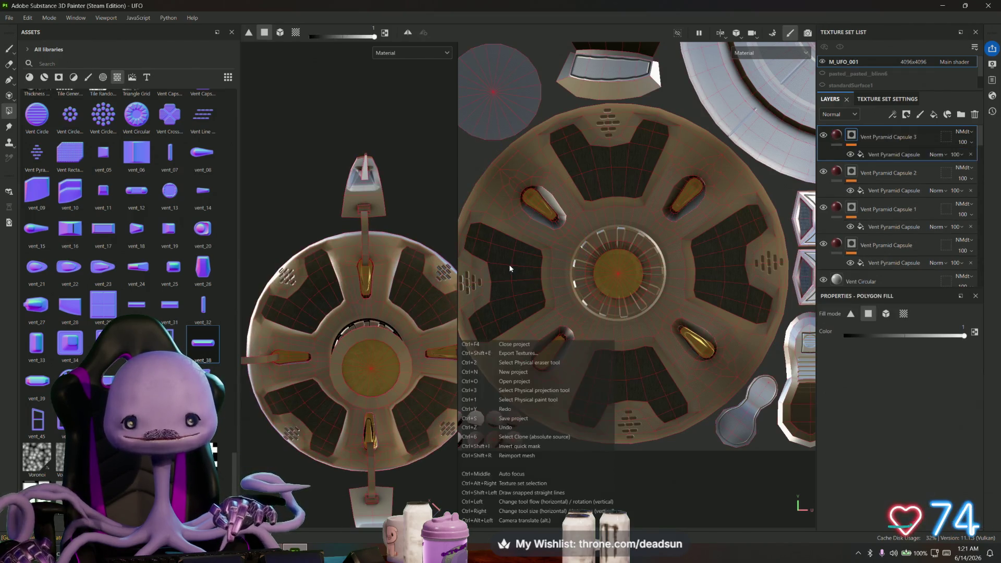
Switch to polygon fill selection and orbit the saucer to a side view
key("4")
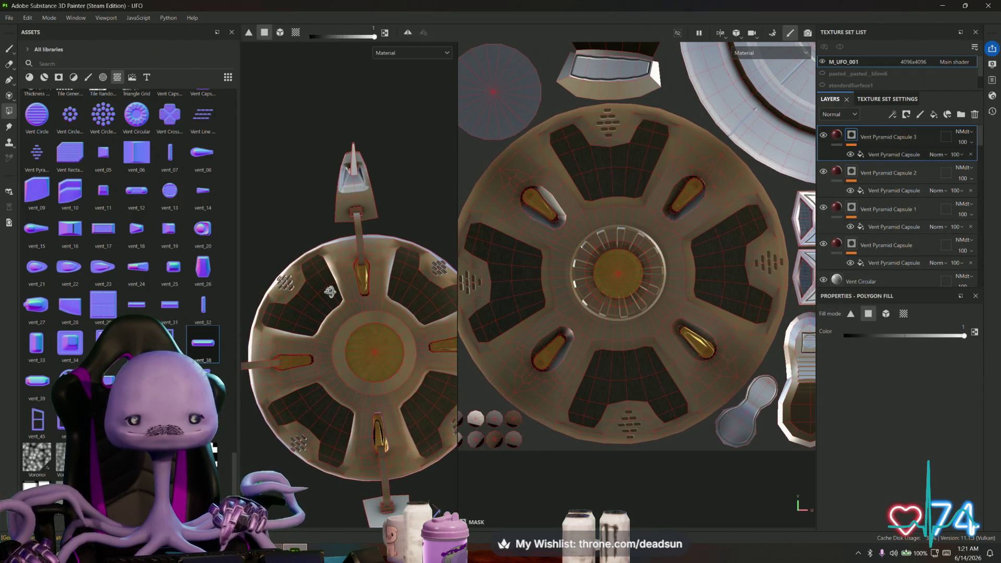
left_click_drag(331, 292, 358, 487, "alt")
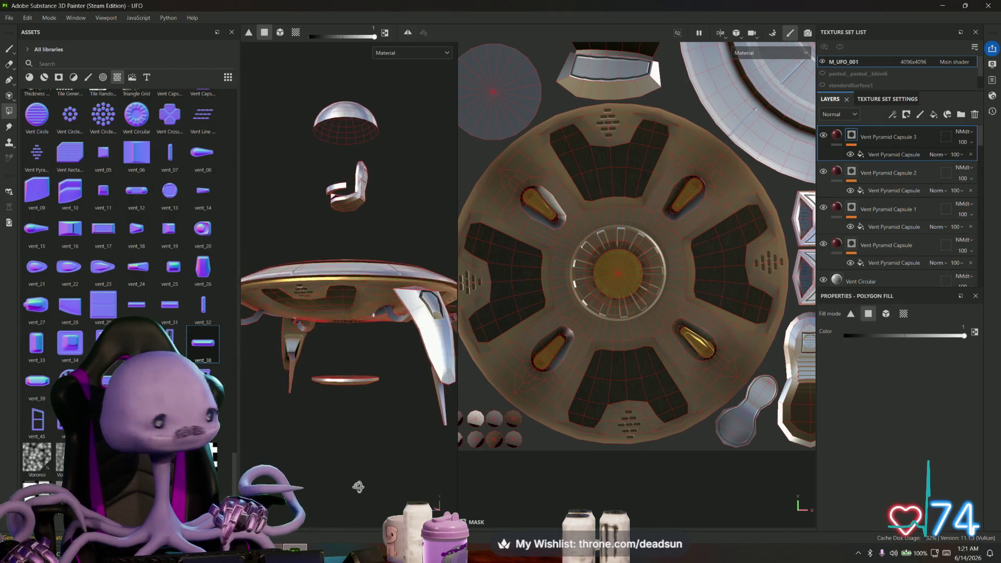
scroll(328, 448, "up", 3)
Orbit around the saucer to the keyhole-shaped panel and frame it with F
left_click_drag(327, 448, 360, 444, "alt")
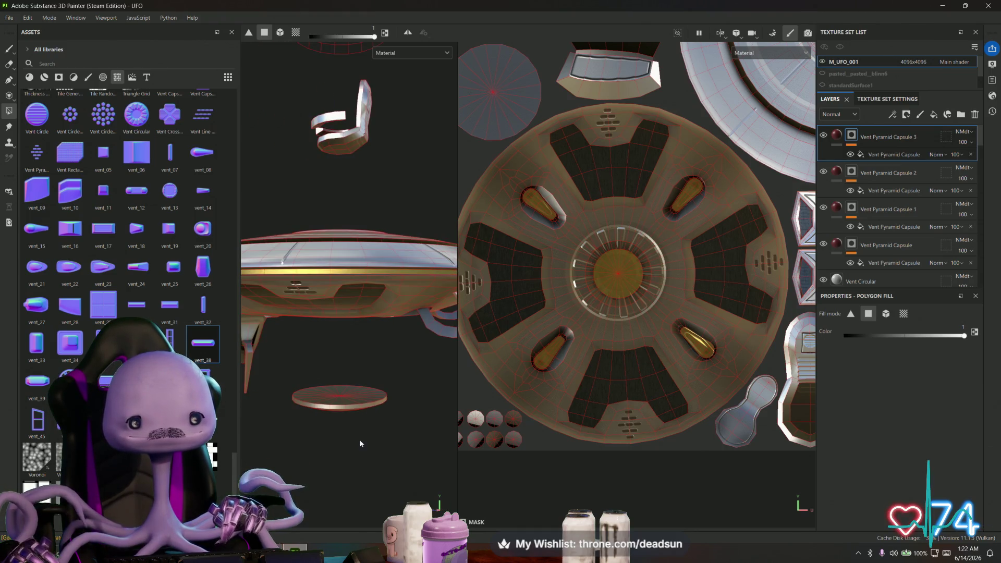
mouse_move(360, 443)
left_mouse_down("alt")
mouse_move(434, 343)
mouse_move(412, 412)
mouse_move(361, 502)
left_mouse_up("alt")
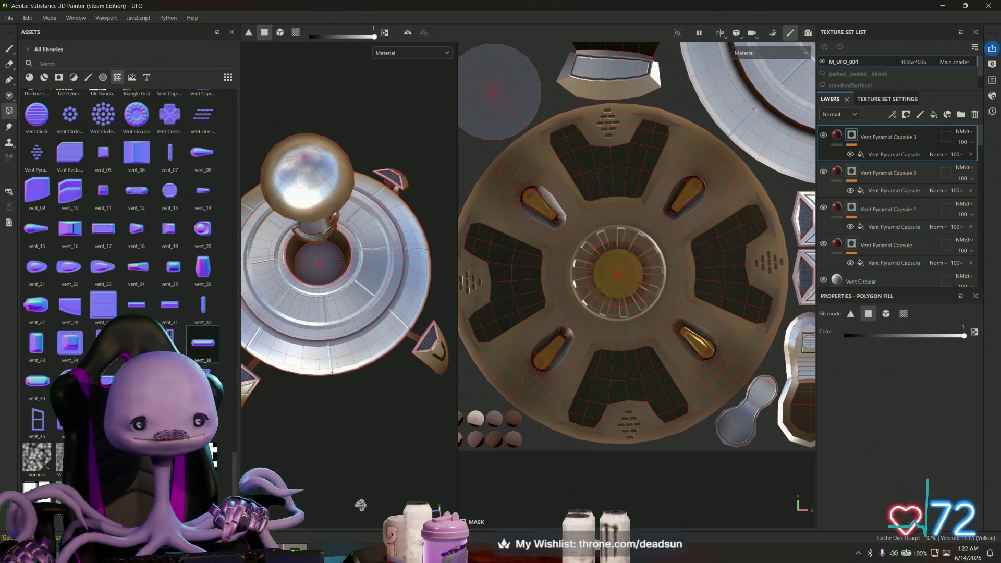
left_click_drag(360, 505, 370, 404, "alt")
scroll(357, 402, "up", 3)
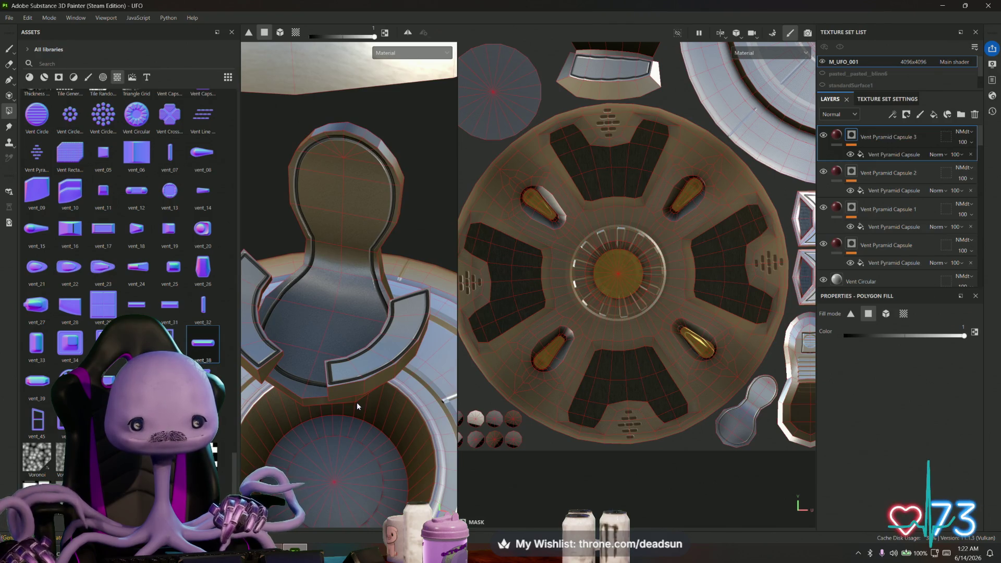
left_click_drag(356, 402, 516, 380, "alt")
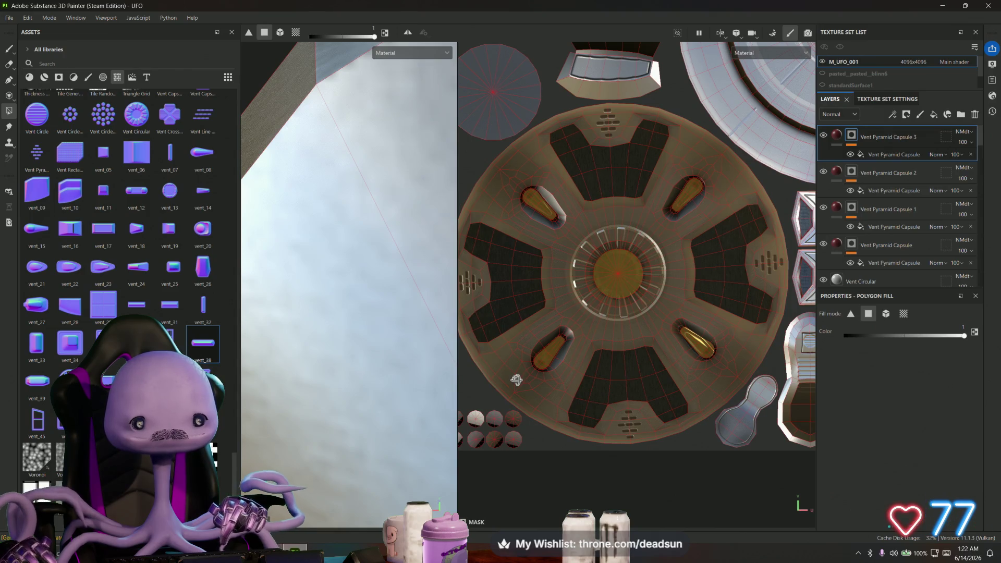
key("f")
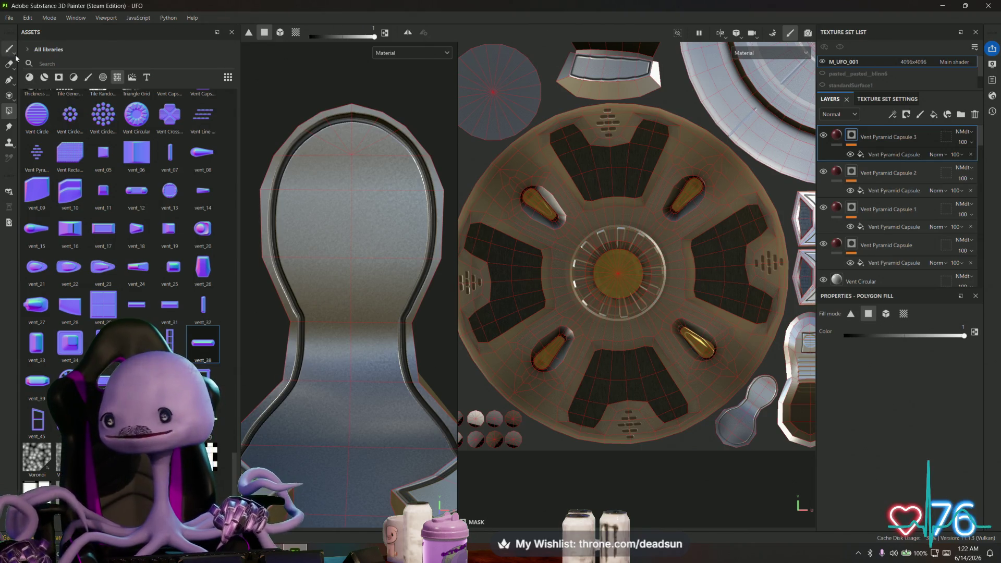
Try a Paint Along Path layer, undo it, and add a new fill layer
left_click(9, 80)
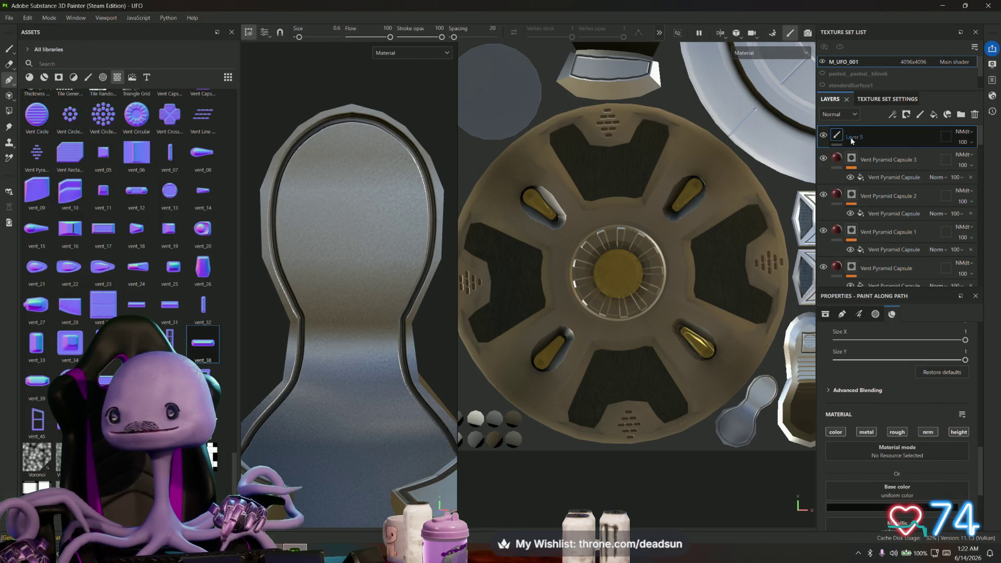
key("ctrl+z")
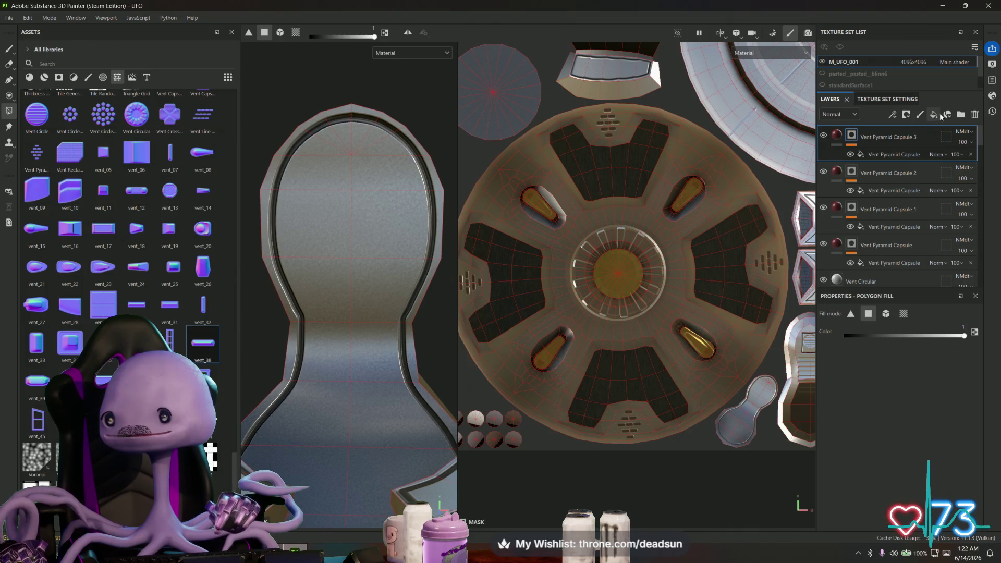
left_click(935, 115)
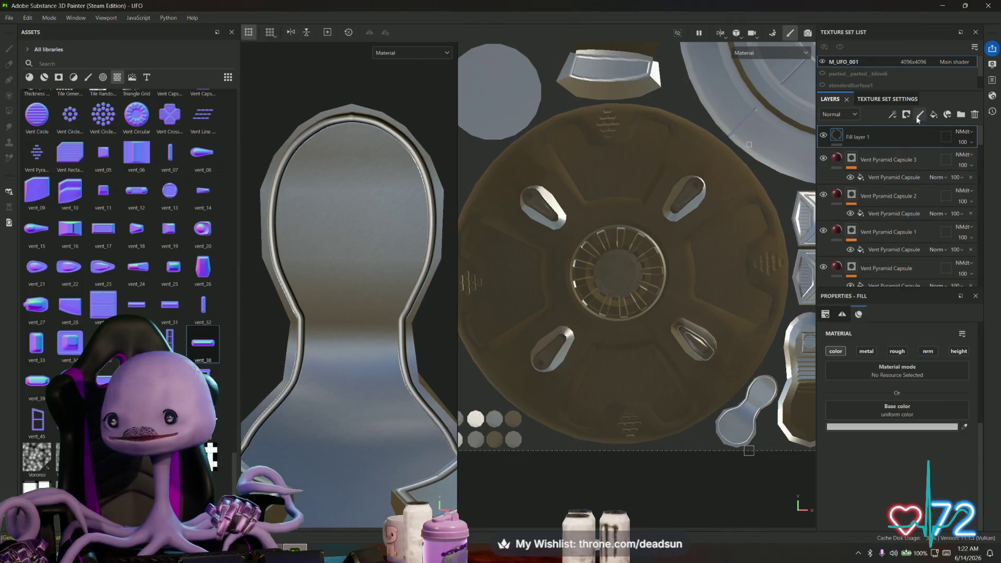
Apply Fabric Nylon to the whole model, shrink its projection for a finer weave, and add a mask
left_click(29, 77)
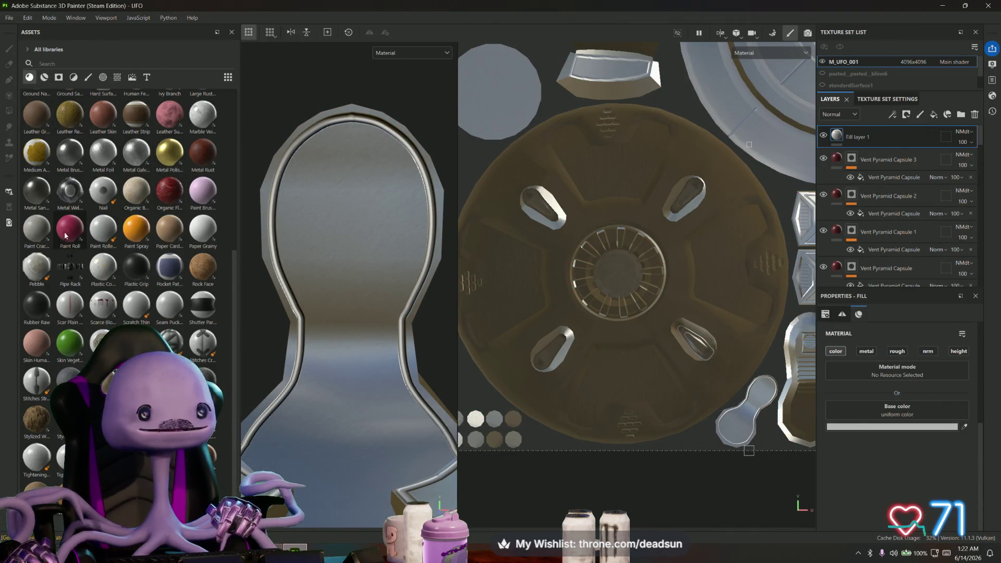
mouse_move(70, 234)
left_mouse_down()
mouse_move(342, 235)
mouse_move(70, 225)
left_mouse_up()
scroll(130, 231, "up", 5)
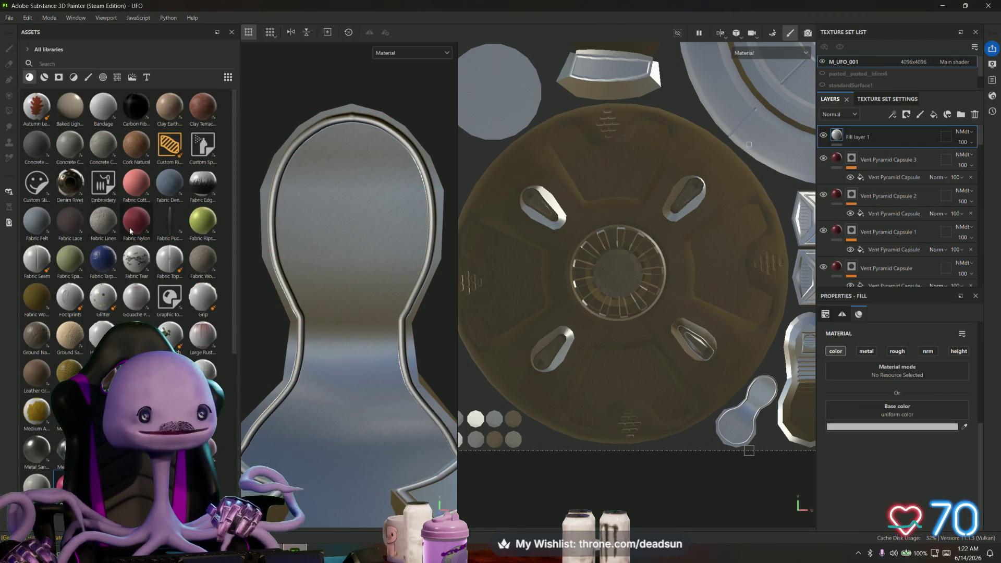
mouse_move(137, 225)
left_mouse_down()
mouse_move(346, 235)
mouse_move(339, 229)
left_mouse_up()
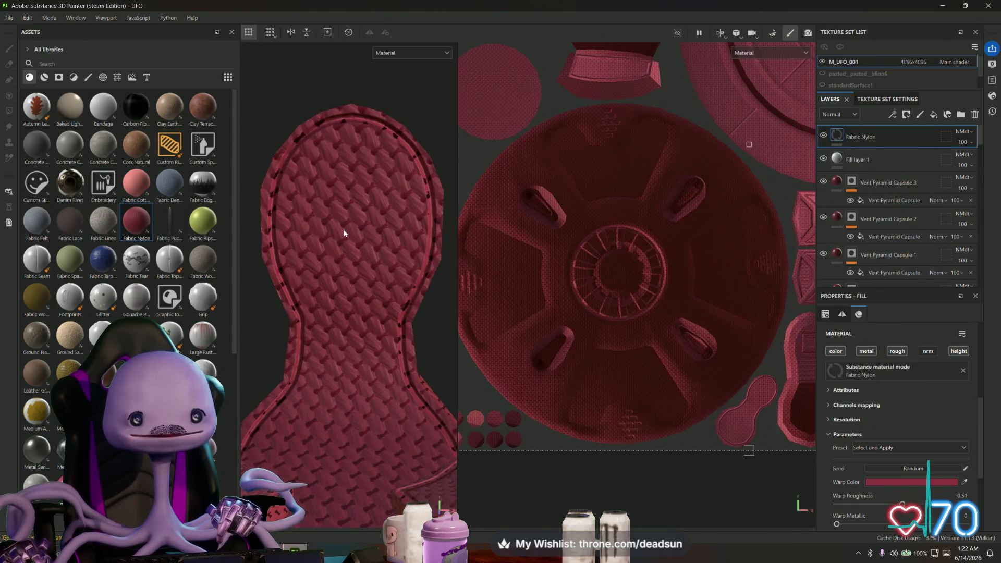
scroll(597, 280, "down", 5)
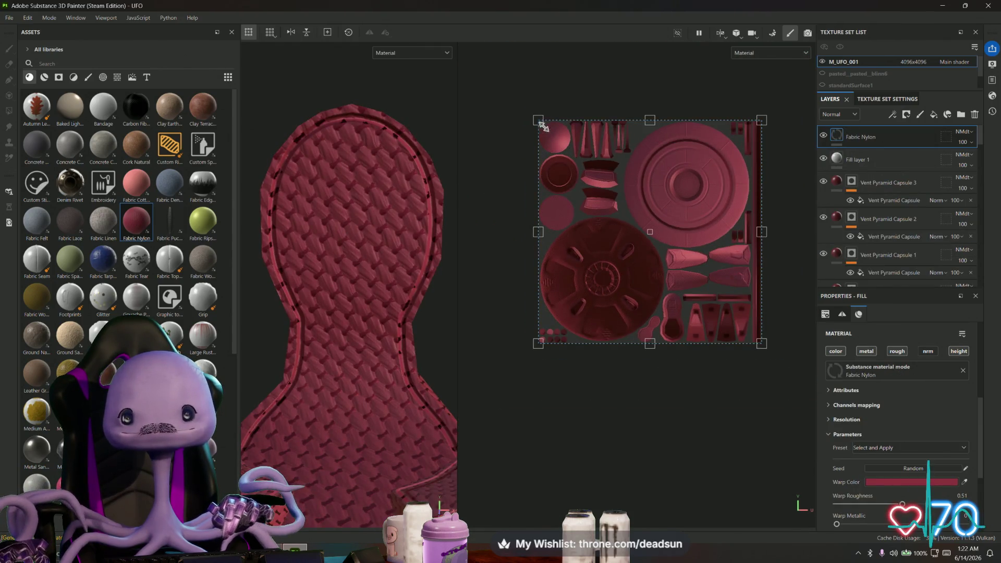
mouse_move(542, 126)
left_mouse_down()
mouse_move(675, 257)
mouse_move(636, 245)
mouse_move(629, 279)
mouse_move(652, 307)
mouse_move(648, 298)
left_mouse_up()
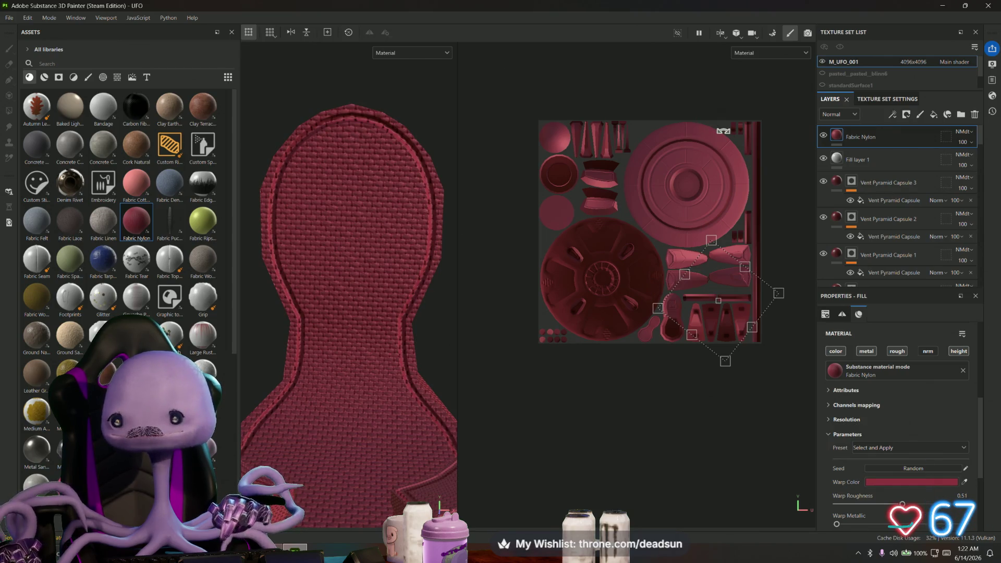
right_click(886, 136)
left_click(897, 26)
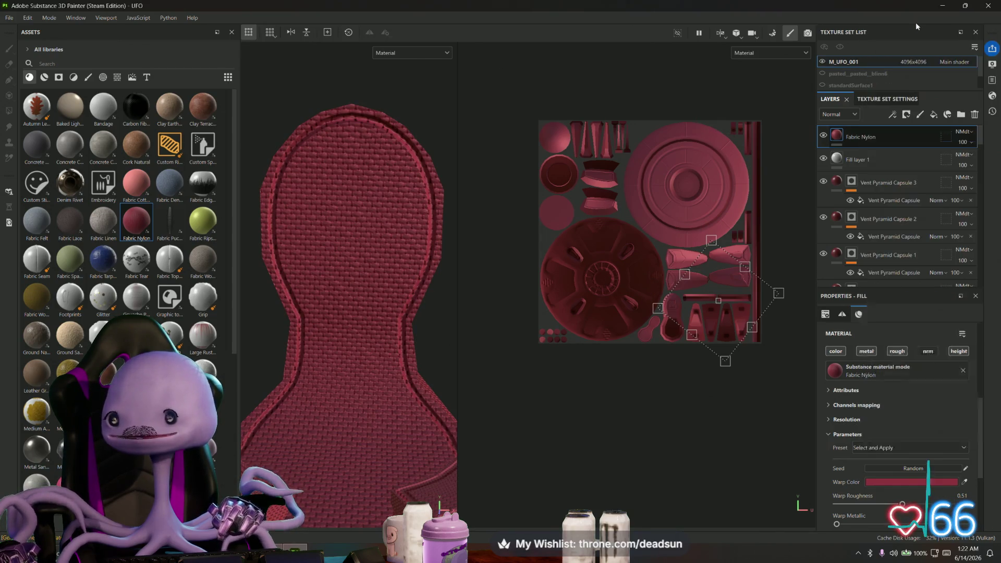
Pick the Basic Hard paint brush and reduce its size to 1.16
scroll(313, 141, "up", 3)
scroll(315, 156, "up", 2)
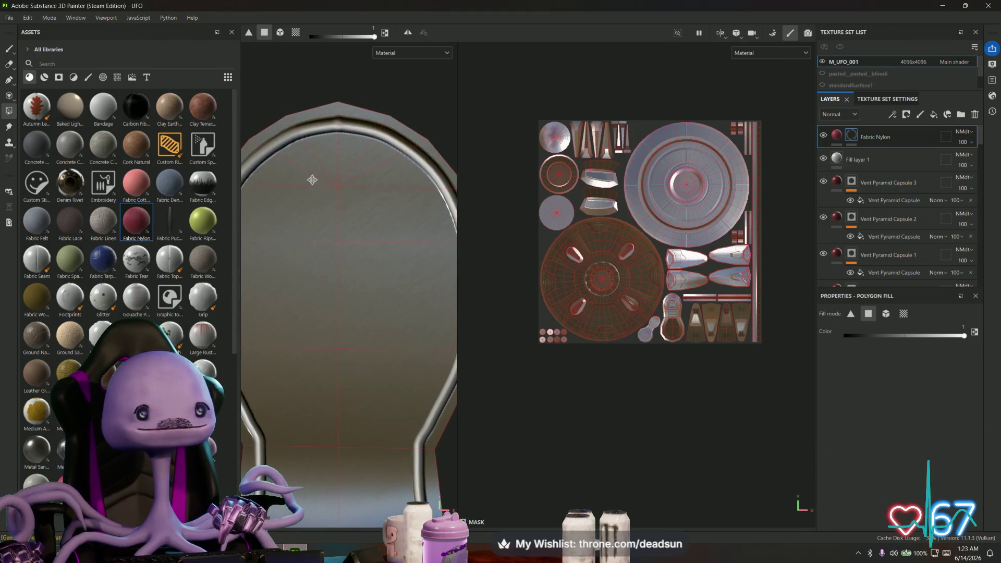
key("1")
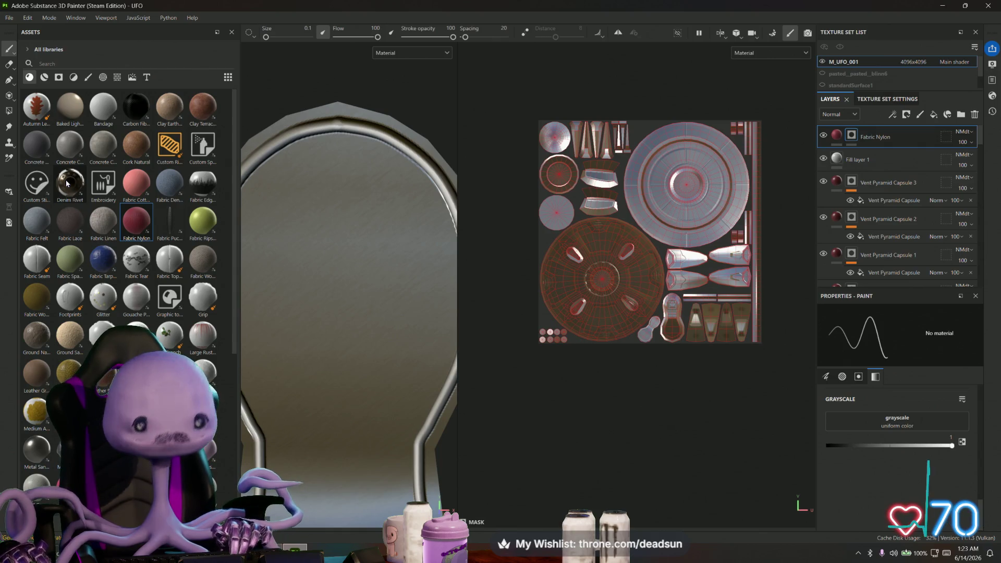
left_click(88, 77)
left_click(37, 184)
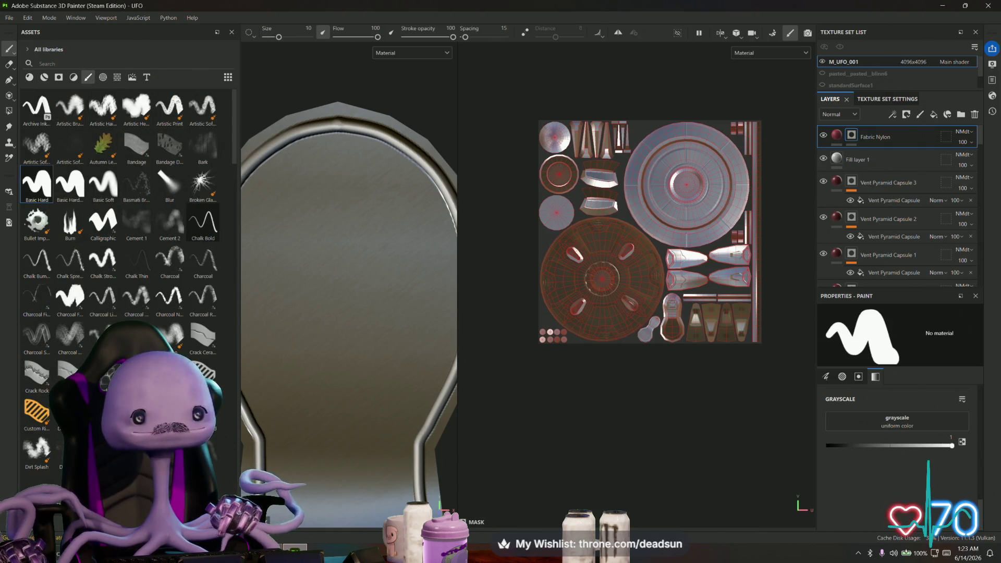
left_click_drag(282, 38, 269, 38)
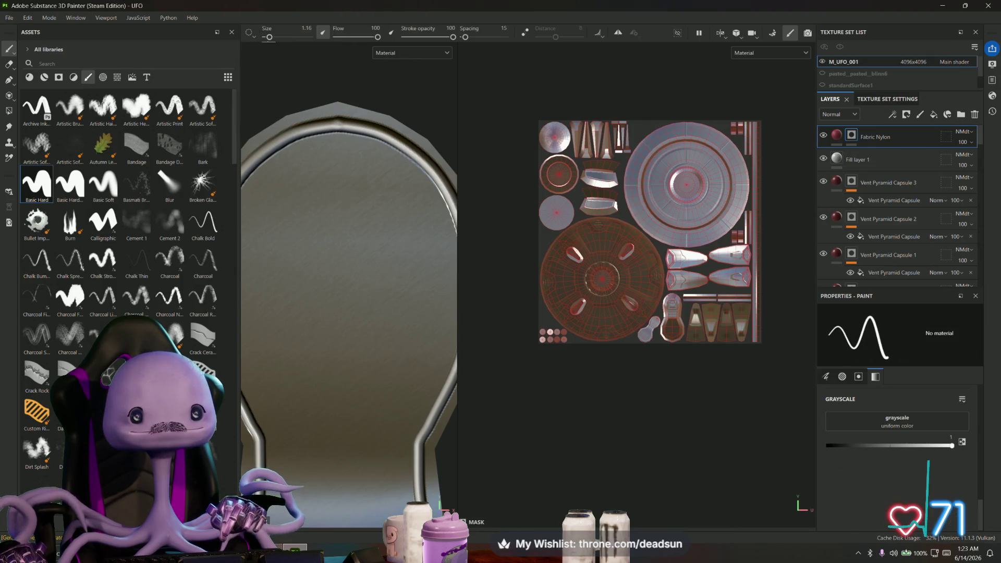
Paint red Fabric Nylon along the panel's upper rim and down its left lobe
left_click(339, 145)
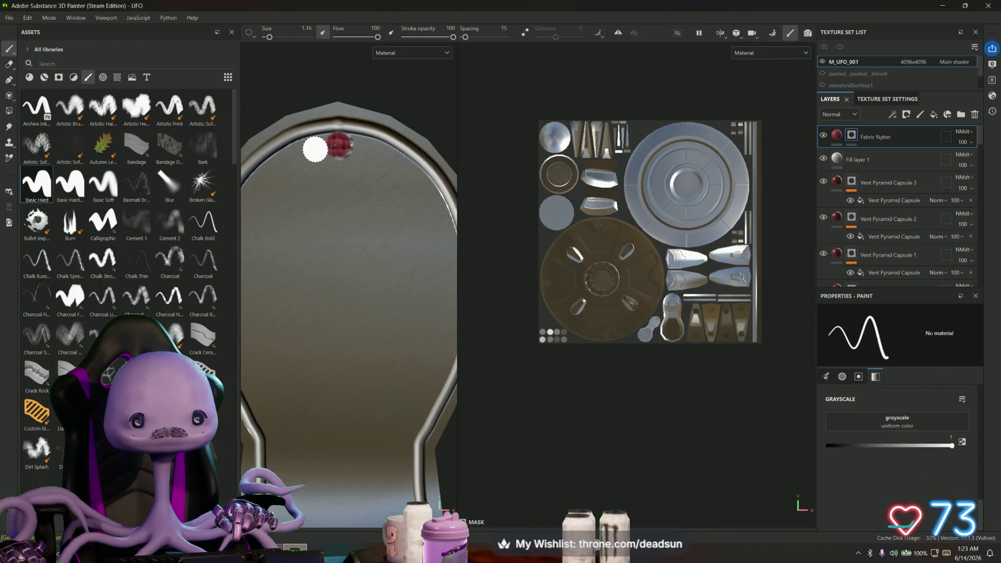
mouse_move(312, 148)
left_mouse_down()
mouse_move(304, 152)
mouse_move(328, 143)
mouse_move(281, 166)
mouse_move(333, 156)
mouse_move(380, 179)
mouse_move(335, 183)
mouse_move(355, 207)
left_mouse_up()
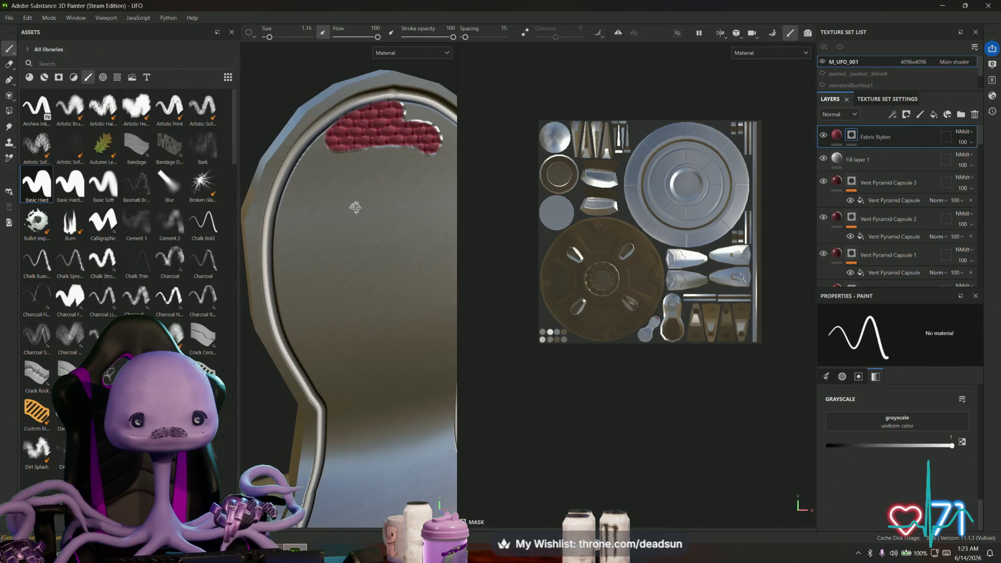
left_click_drag(355, 207, 311, 165, "alt")
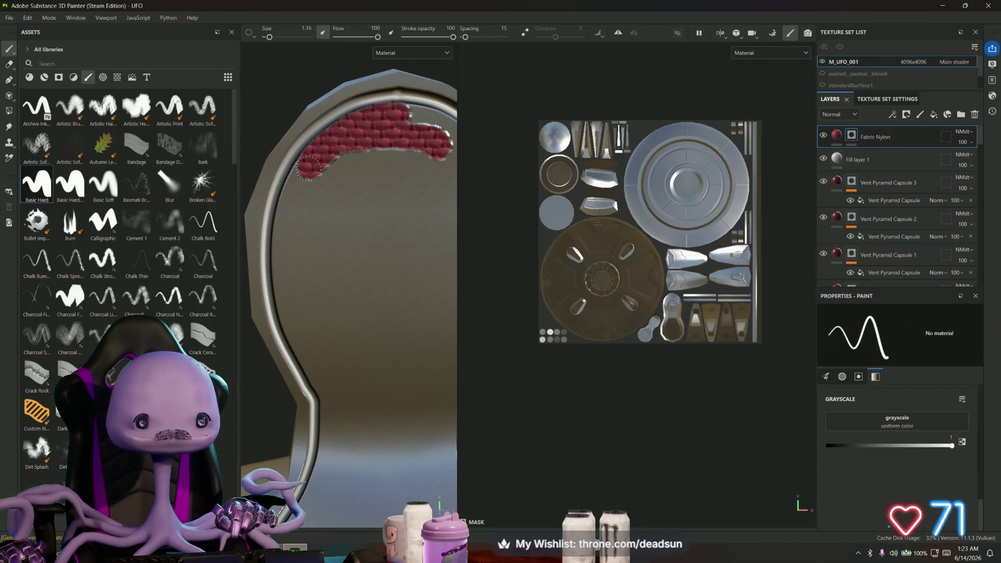
left_click_drag(309, 168, 376, 154)
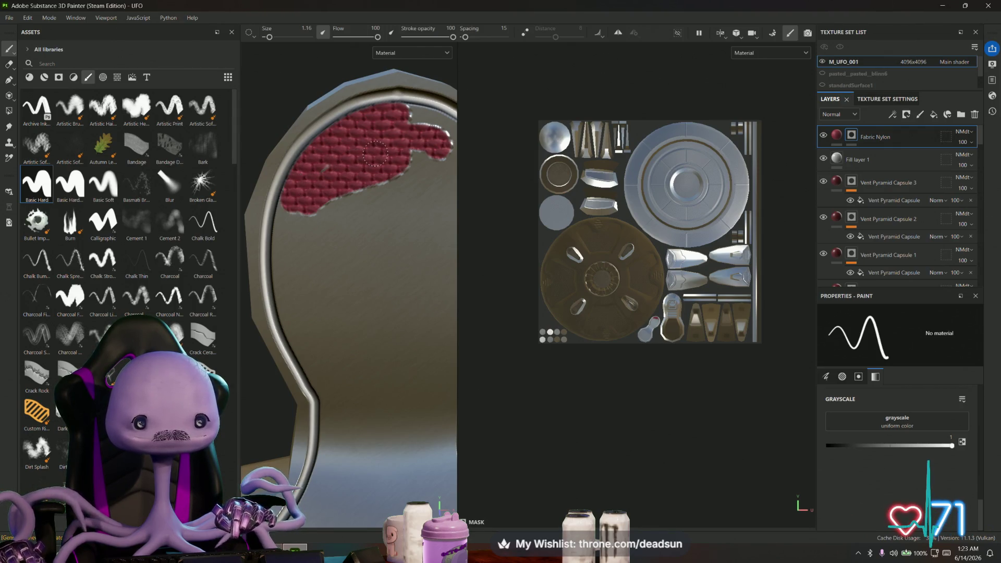
mouse_move(324, 219)
left_mouse_down("alt")
mouse_move(366, 238)
mouse_move(282, 196)
mouse_move(276, 249)
left_mouse_up("alt")
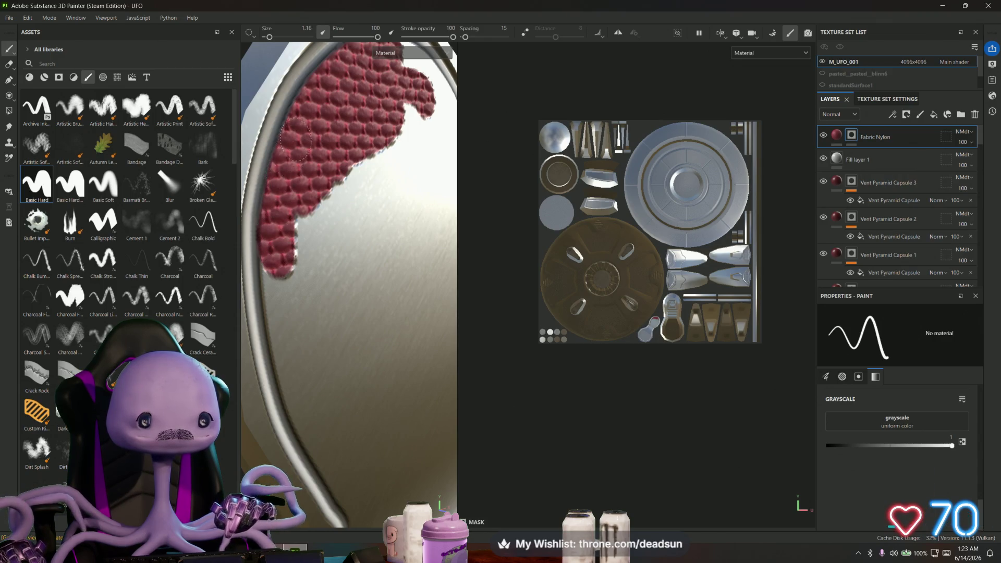
mouse_move(297, 135)
left_mouse_down("alt")
mouse_move(313, 156)
mouse_move(317, 233)
mouse_move(311, 126)
left_mouse_up("alt")
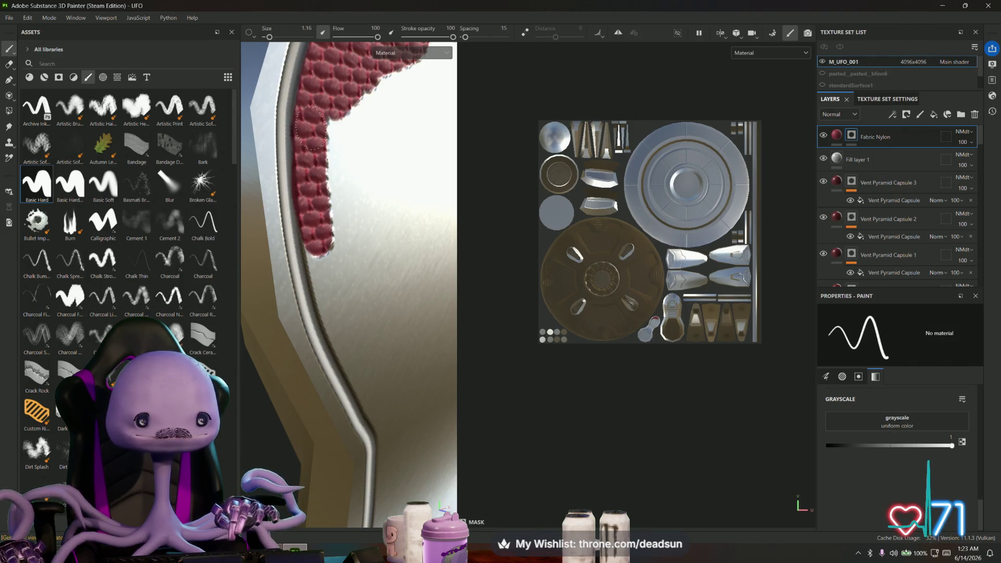
mouse_move(311, 127)
left_mouse_down()
mouse_move(324, 256)
mouse_move(378, 104)
mouse_move(369, 235)
left_mouse_up()
middle_click_drag(368, 235, 358, 127, "alt")
mouse_move(358, 127)
left_mouse_down()
mouse_move(333, 139)
mouse_move(313, 89)
mouse_move(308, 112)
mouse_move(352, 230)
mouse_move(350, 93)
mouse_move(323, 57)
left_mouse_up()
scroll(626, 316, "up", 5)
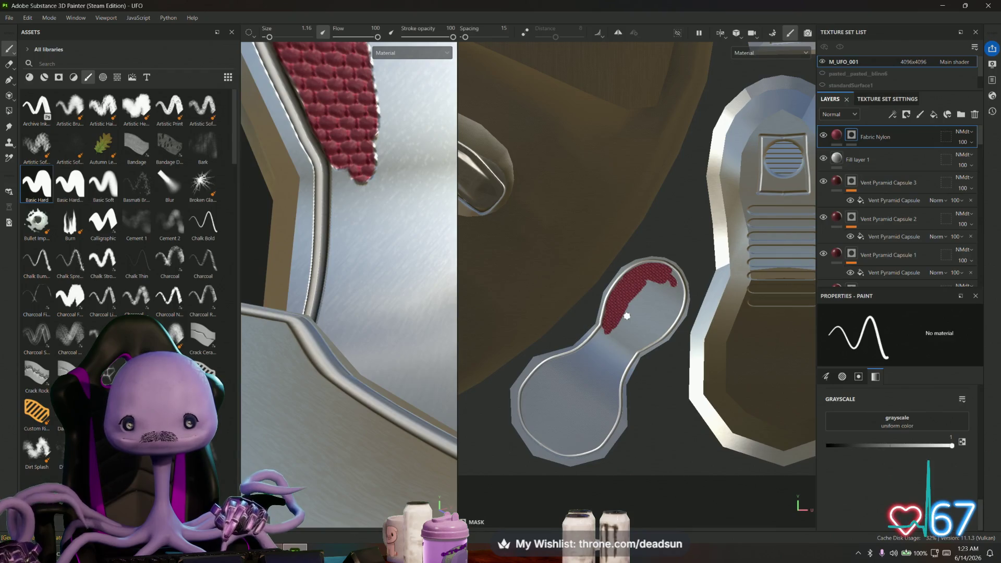
Paint long Fabric Nylon strokes down-left along the curved inner rim, filling the gaps
scroll(627, 316, "up", 5)
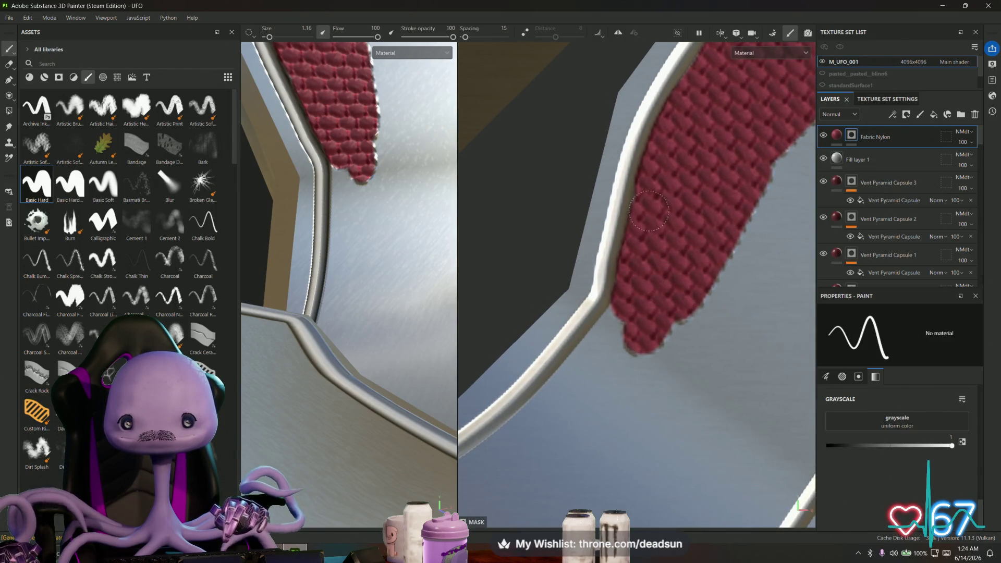
mouse_move(650, 211)
left_mouse_down("alt")
mouse_move(689, 242)
mouse_move(710, 206)
left_mouse_up("alt")
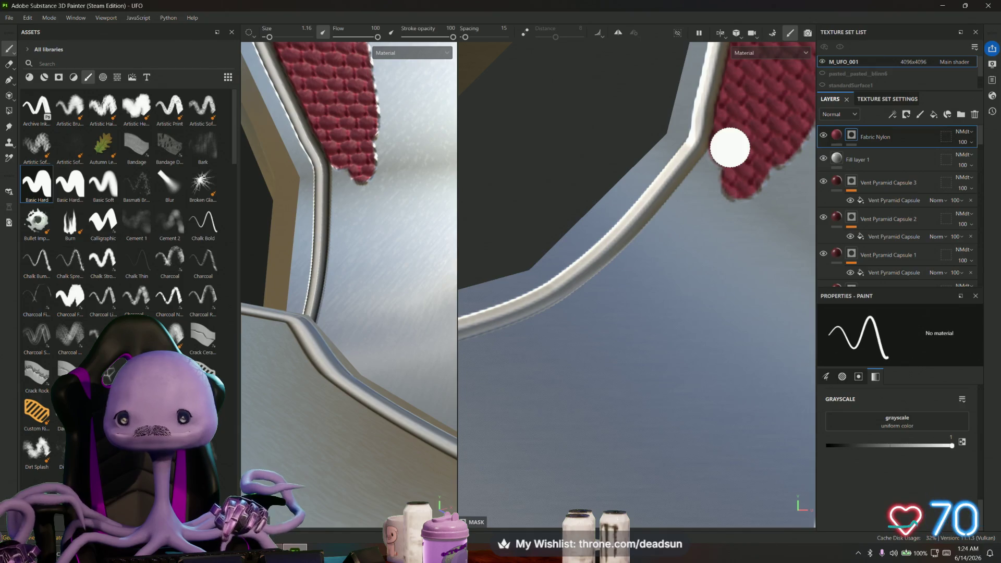
mouse_move(730, 147)
left_mouse_down()
mouse_move(685, 211)
mouse_move(579, 316)
mouse_move(668, 240)
mouse_move(550, 383)
mouse_move(801, 165)
left_mouse_up()
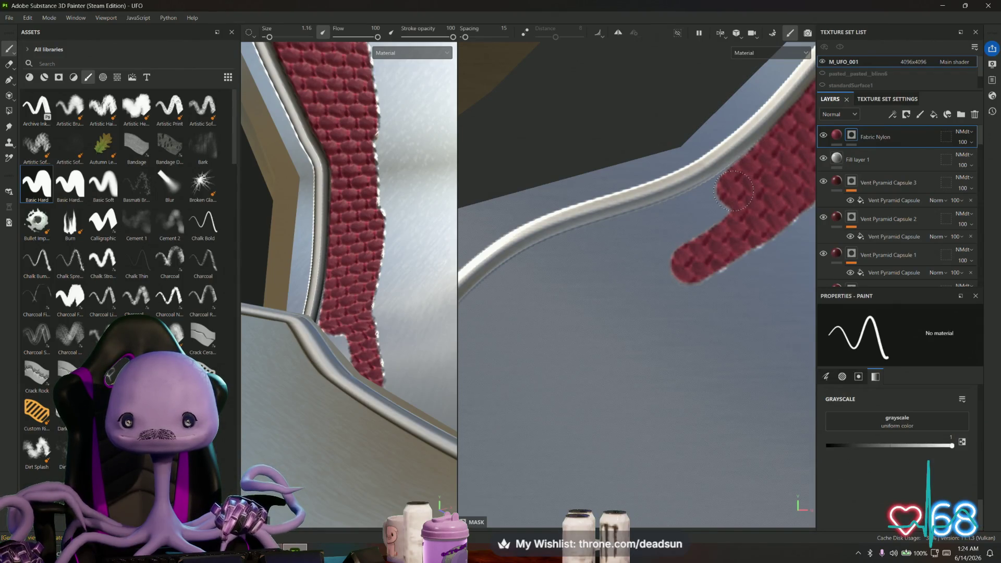
left_click_drag(734, 190, 519, 315)
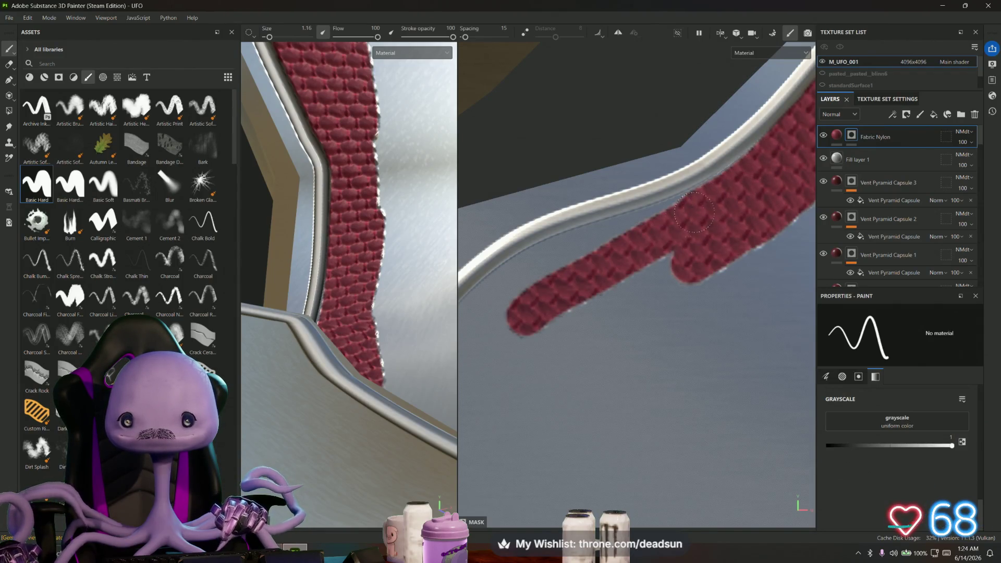
mouse_move(685, 216)
left_mouse_down()
mouse_move(579, 238)
mouse_move(508, 282)
mouse_move(478, 327)
left_mouse_up()
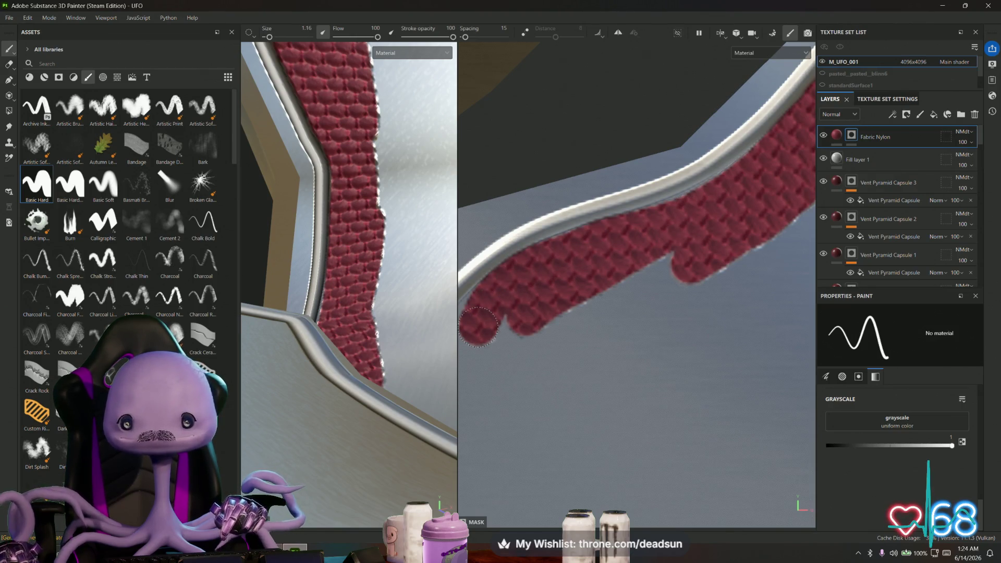
left_click_drag(479, 327, 556, 261)
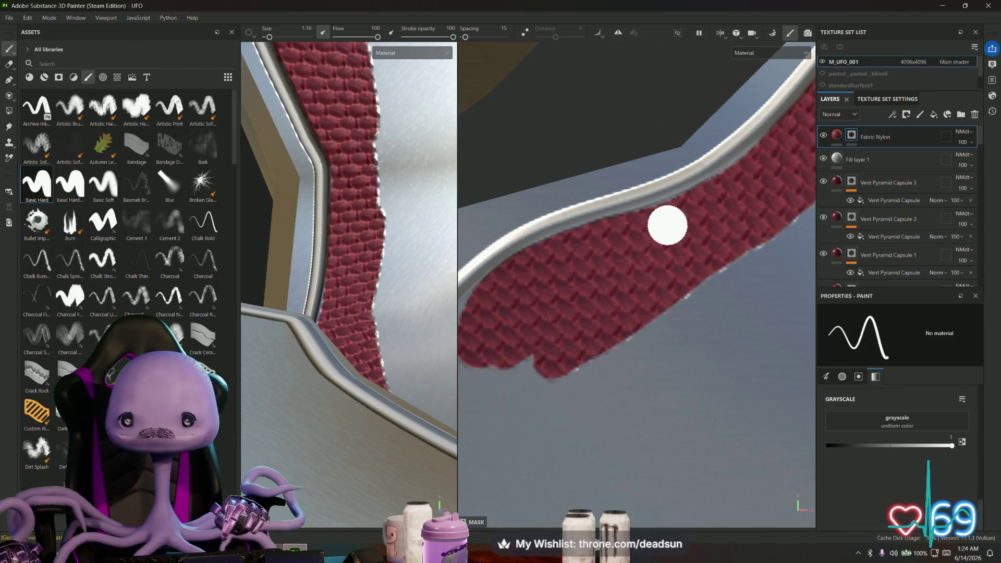
Continue painting fabric strokes up and down the rail, orbiting between strokes
mouse_move(652, 251)
left_mouse_down("alt")
mouse_move(630, 268)
mouse_move(690, 226)
mouse_move(565, 302)
left_mouse_up("alt")
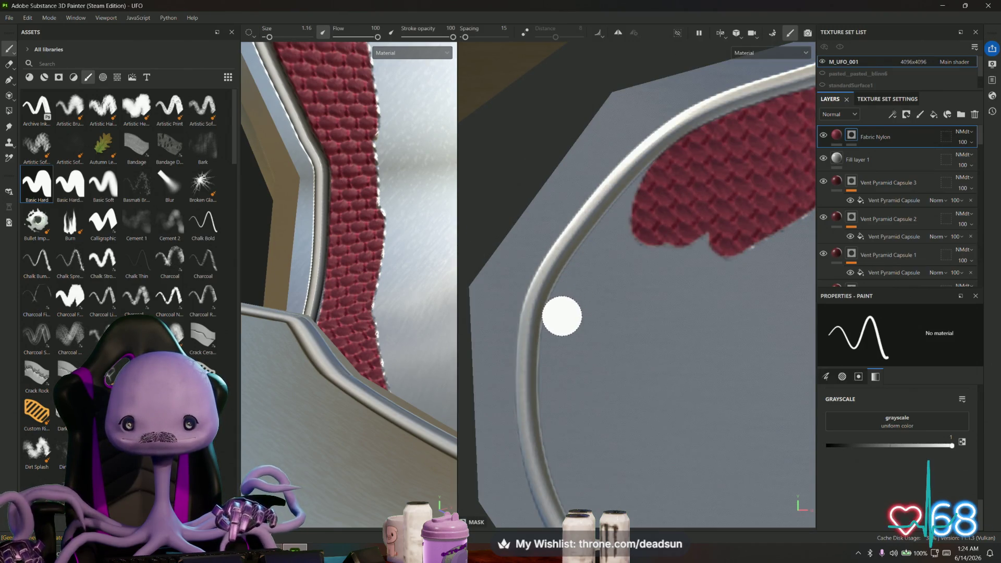
left_click_drag(562, 316, 639, 198)
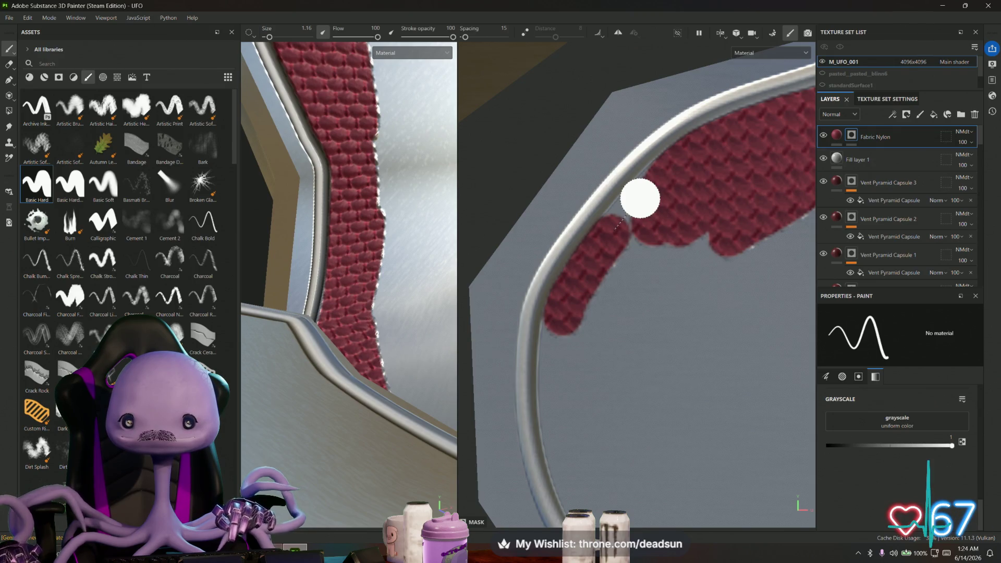
mouse_move(693, 215)
left_mouse_down("alt")
mouse_move(615, 202)
mouse_move(625, 196)
mouse_move(623, 256)
left_mouse_up("alt")
mouse_move(624, 204)
left_mouse_down("alt")
mouse_move(616, 170)
mouse_move(623, 245)
left_mouse_up("alt")
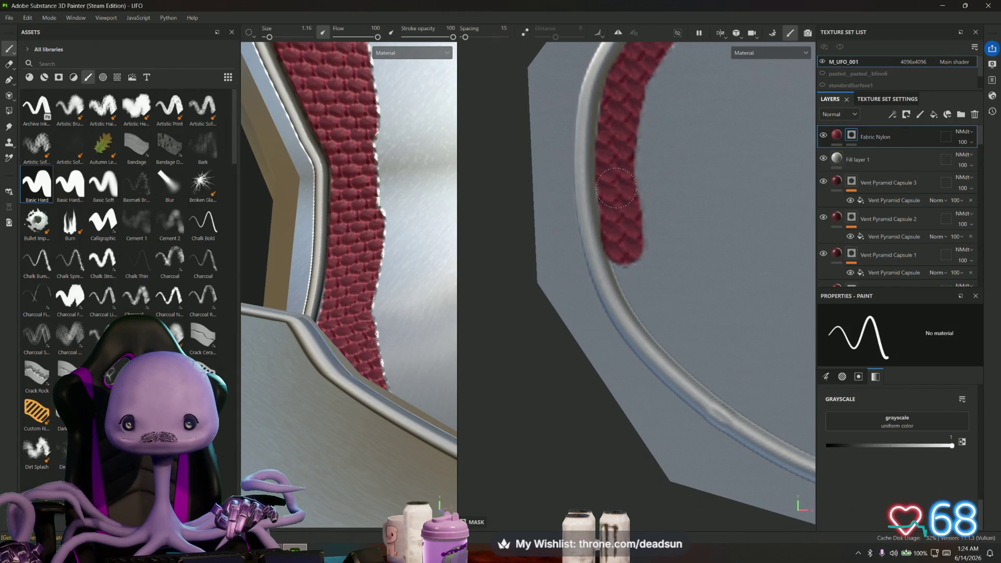
left_click_drag(620, 148, 616, 132)
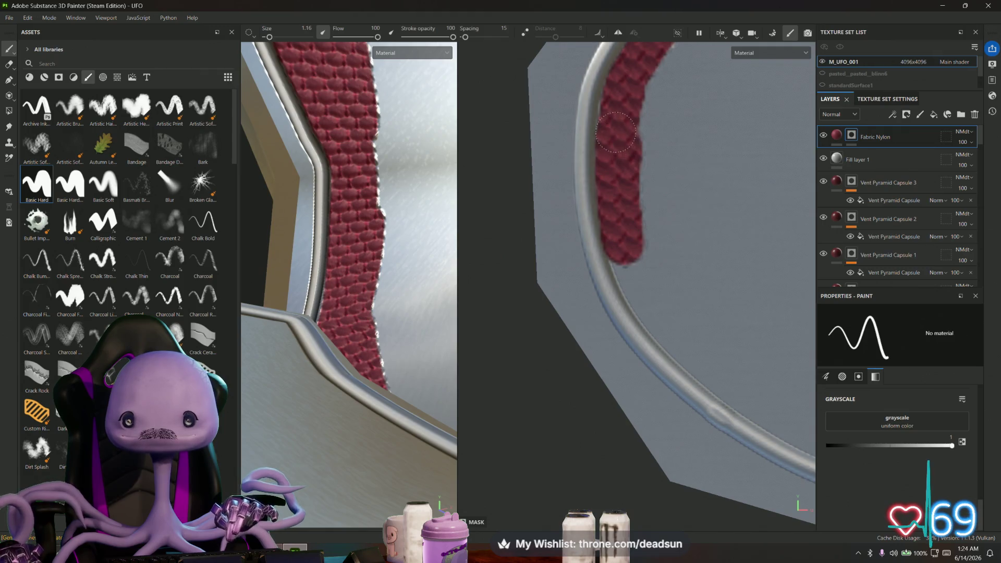
left_click_drag(655, 235, 606, 186, "alt")
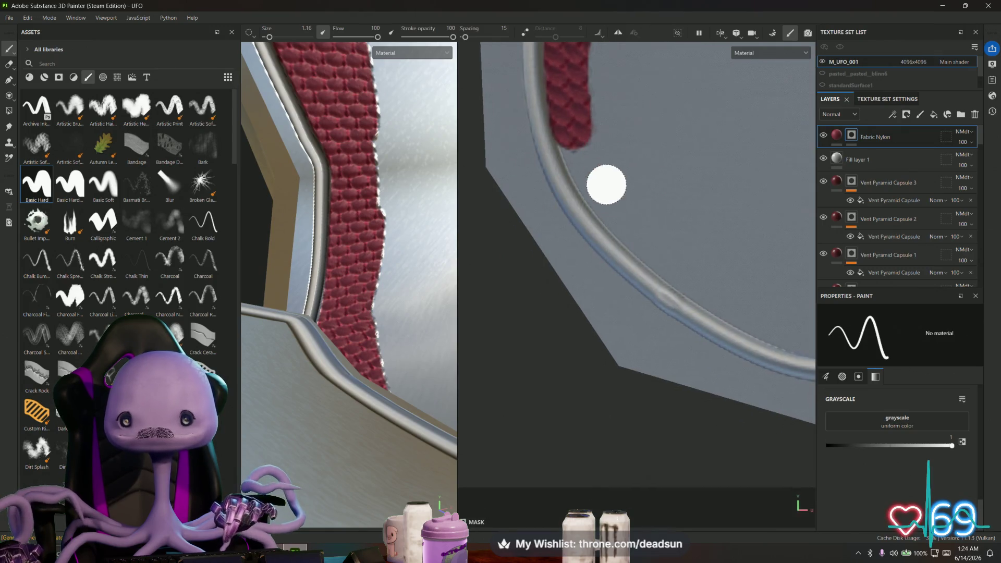
Paint the first straight red fabric strokes along the inside of the metal rim
left_click(687, 272)
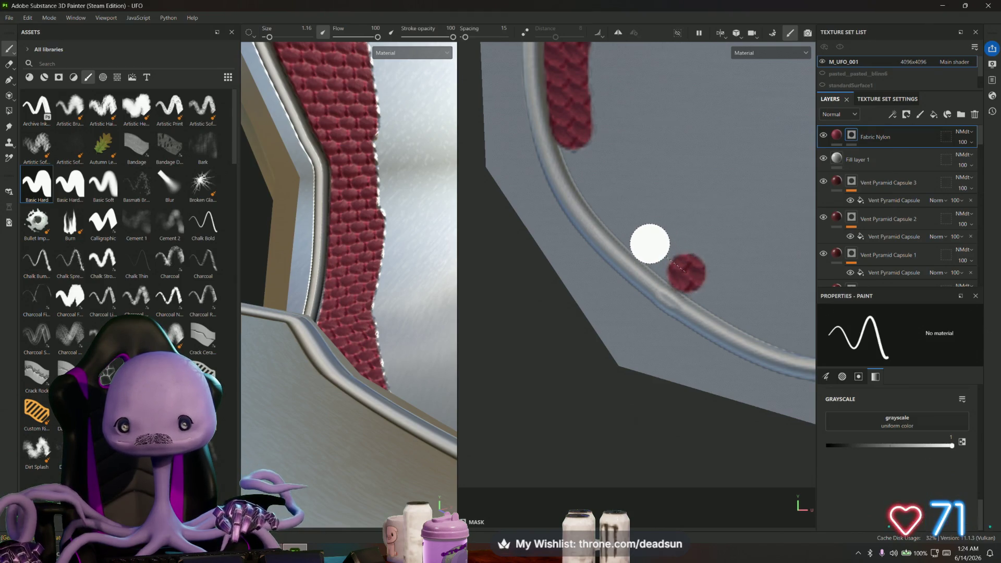
left_click(621, 217, "shift")
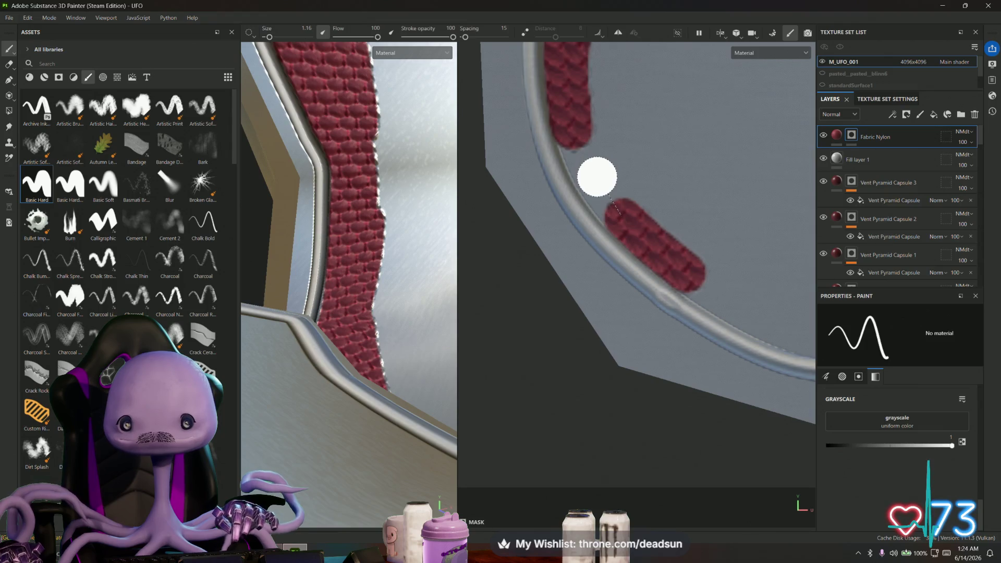
left_click(584, 166, "shift")
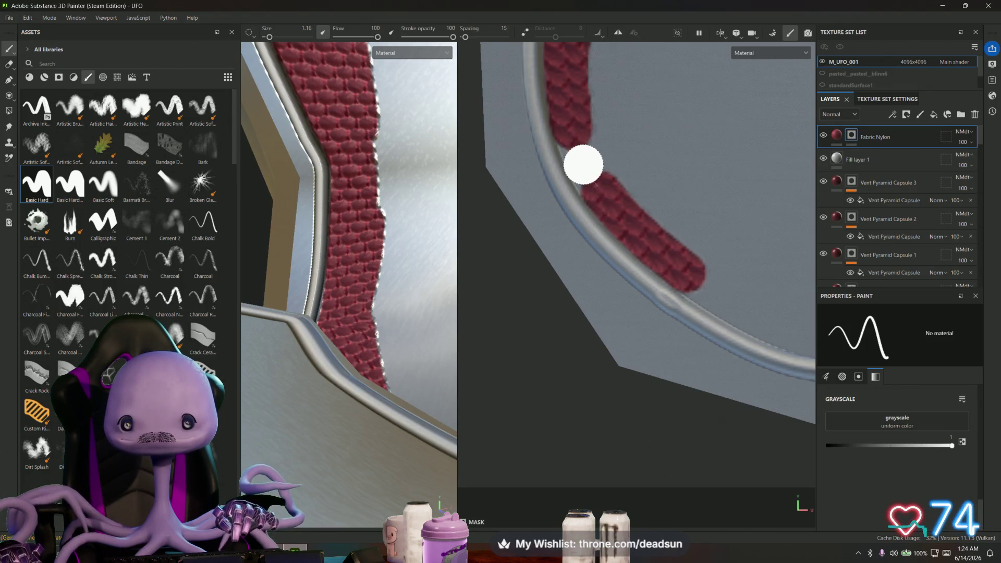
left_click_drag(583, 165, 571, 135)
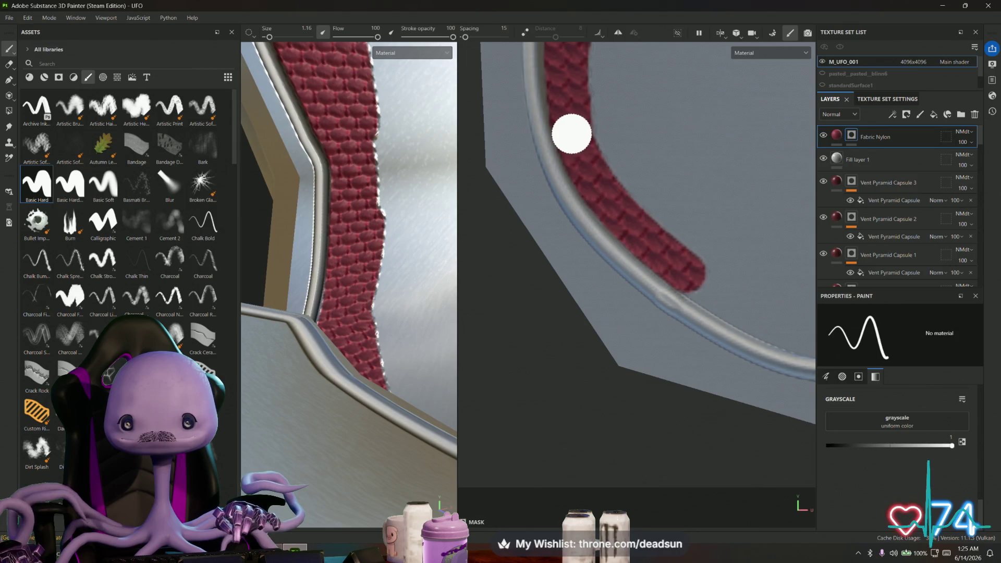
scroll(557, 295, "down", 3)
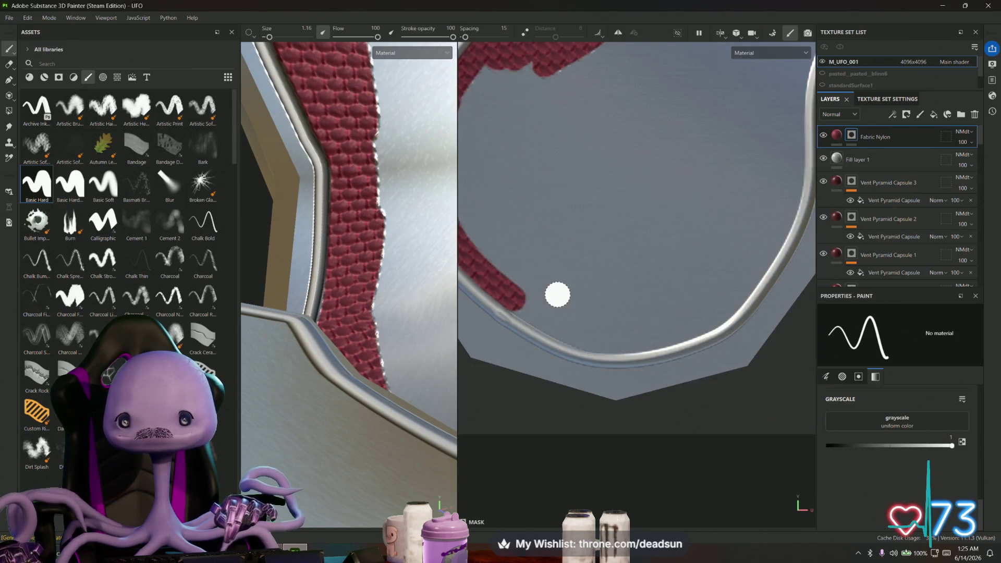
scroll(557, 295, "up", 3)
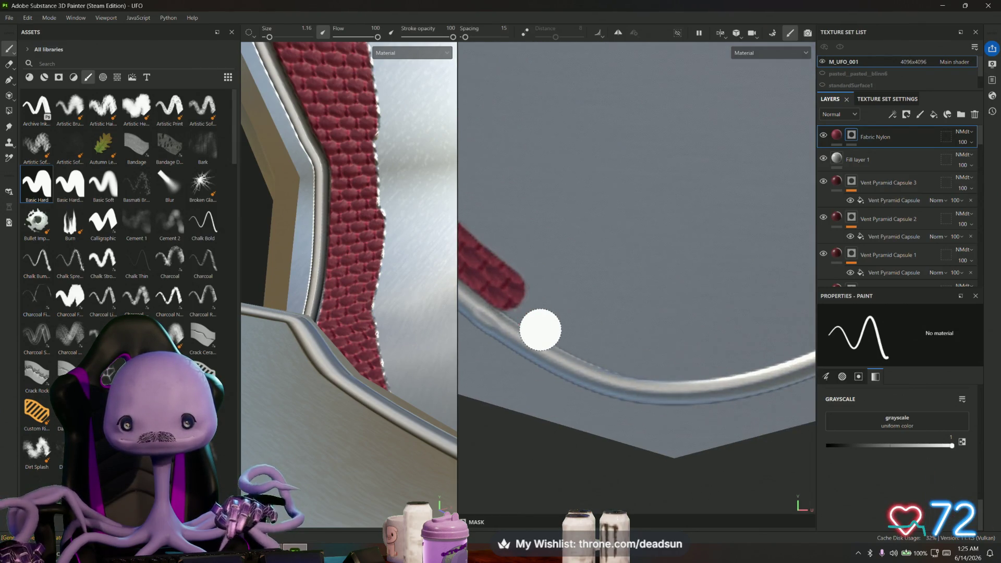
middle_click_drag(540, 329, 492, 240)
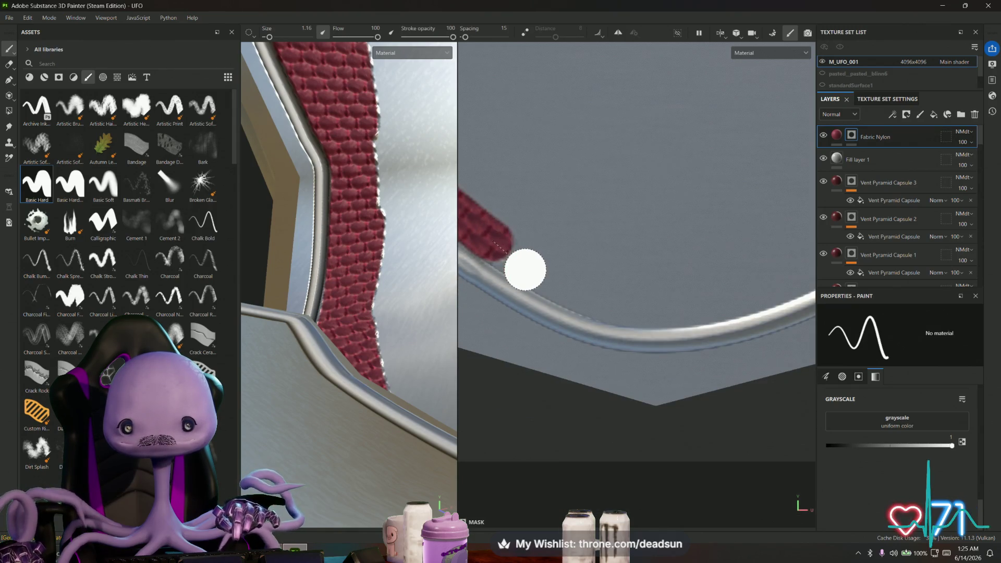
left_click(544, 272, "shift")
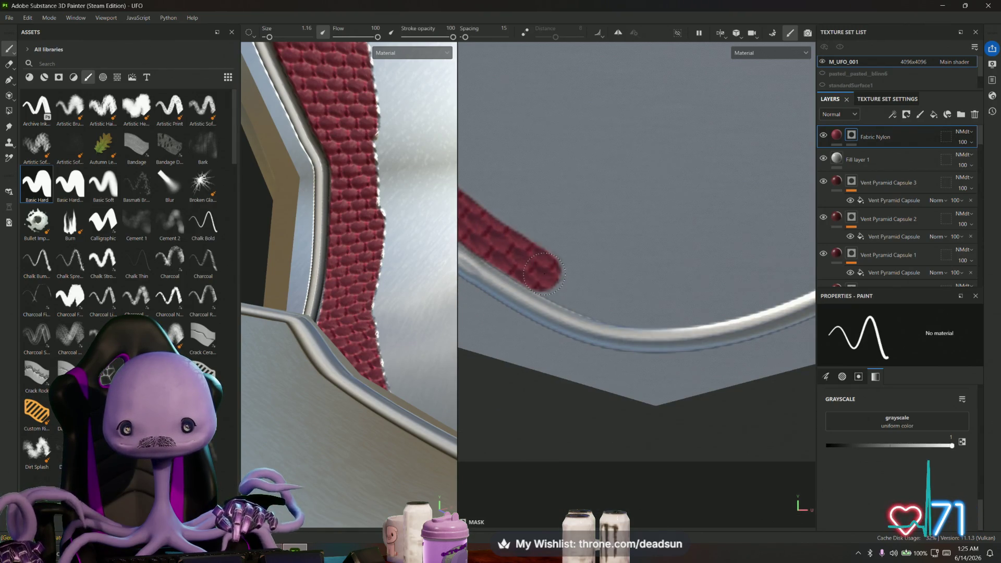
left_click(587, 295, "shift")
mouse_move(614, 305)
left_mouse_down()
mouse_move(673, 311)
mouse_move(813, 274)
mouse_move(794, 280)
mouse_move(805, 264)
mouse_move(633, 331)
mouse_move(604, 353)
left_mouse_up()
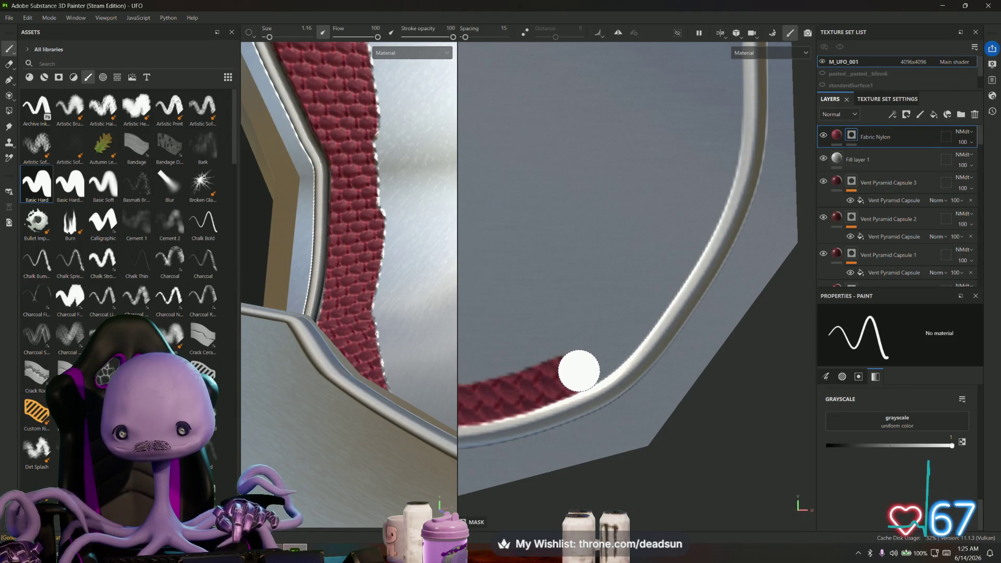
Use Shift-click line strokes to extend the red fabric further up the rim
key("shift")
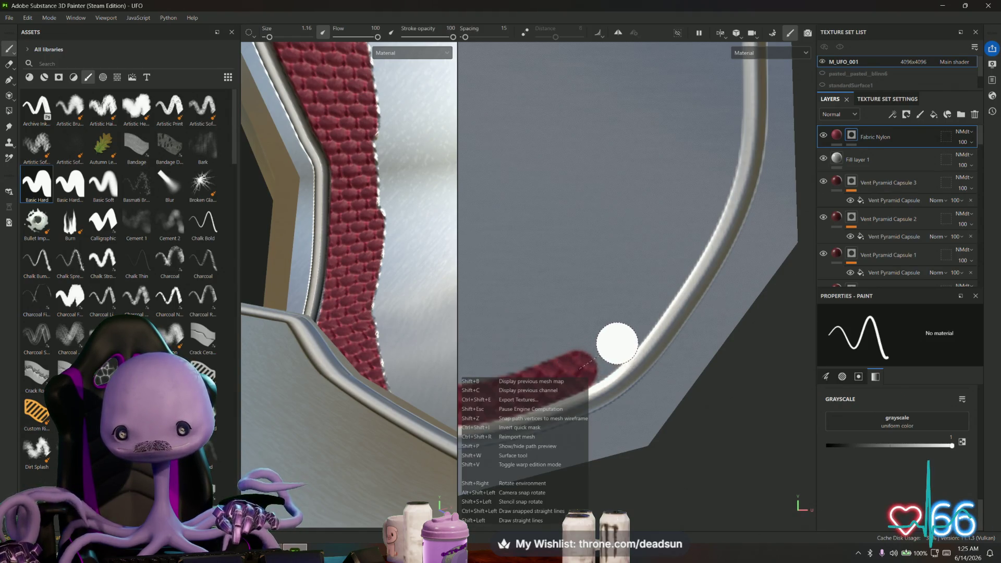
left_click_drag(611, 349, 636, 317, "shift")
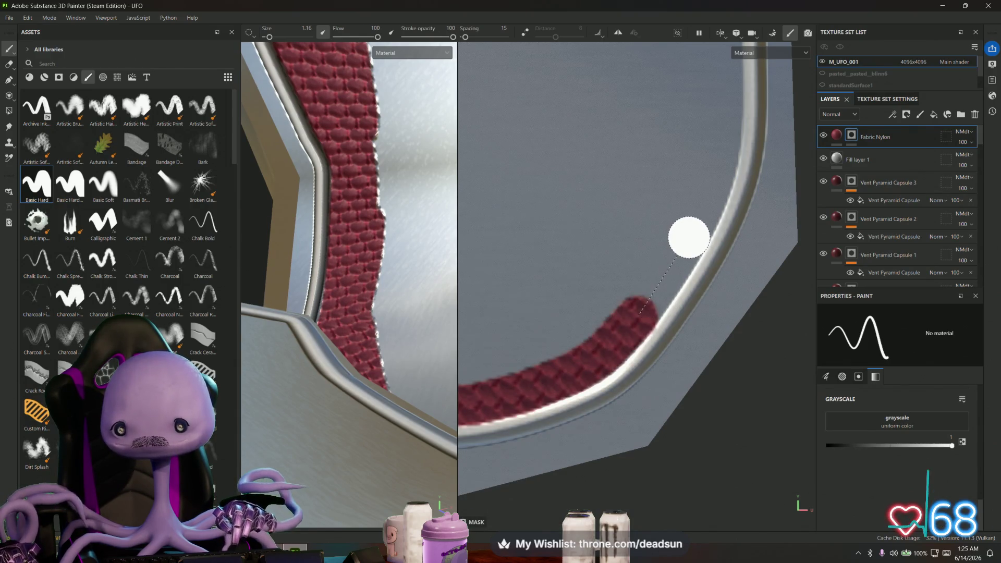
left_click(688, 235, "shift")
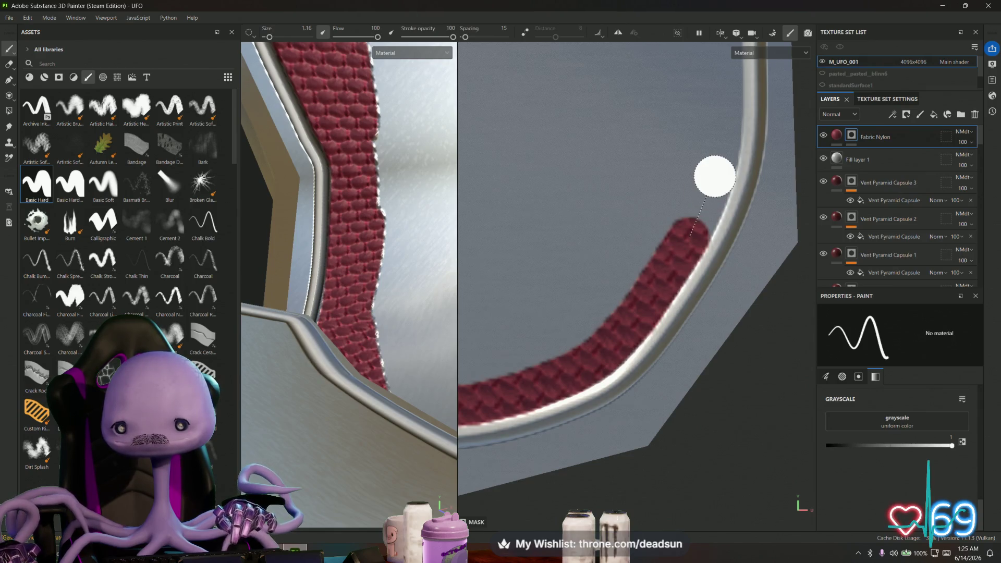
scroll(715, 174, "down", 2)
middle_click_drag(687, 197, 666, 238)
scroll(666, 237, "up", 5)
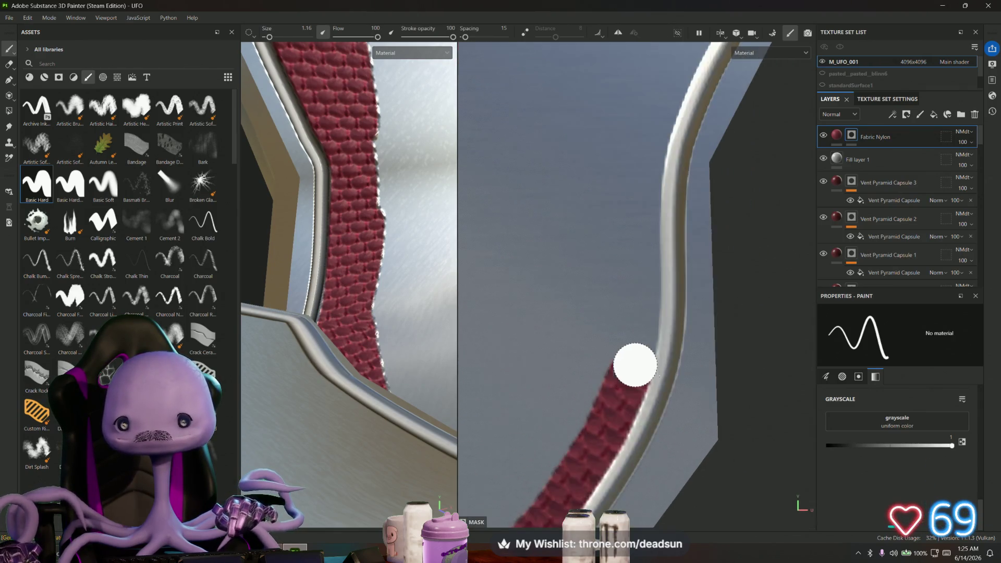
left_click_drag(631, 357, 641, 284)
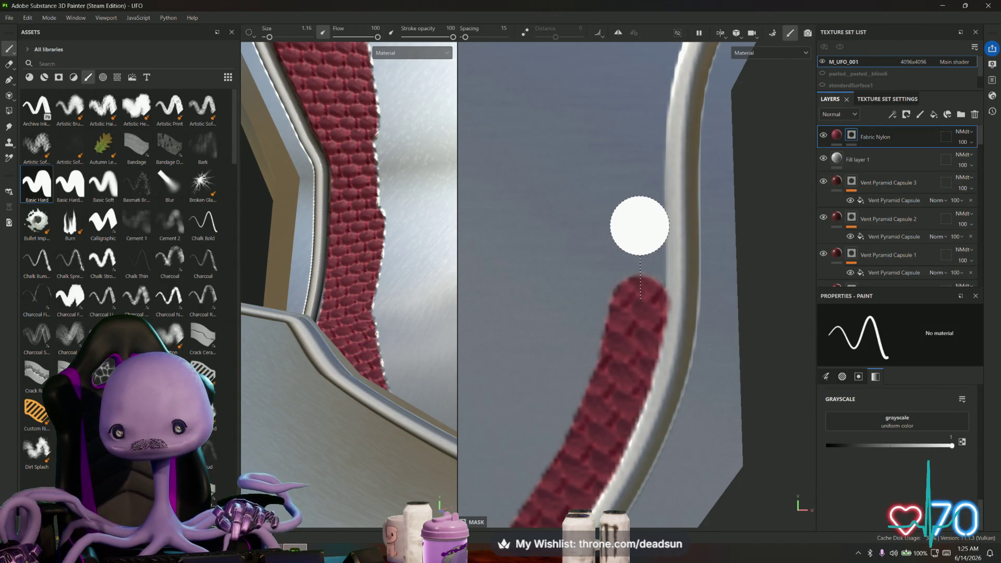
left_click(639, 225, "shift")
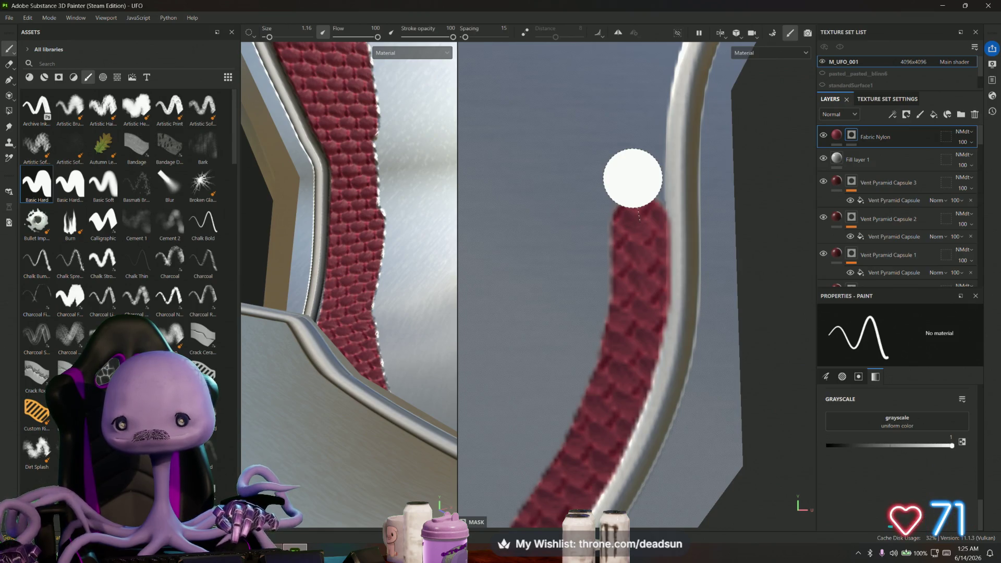
middle_click_drag(633, 178, 591, 230)
left_click_drag(592, 230, 668, 104)
middle_click_drag(667, 104, 539, 353)
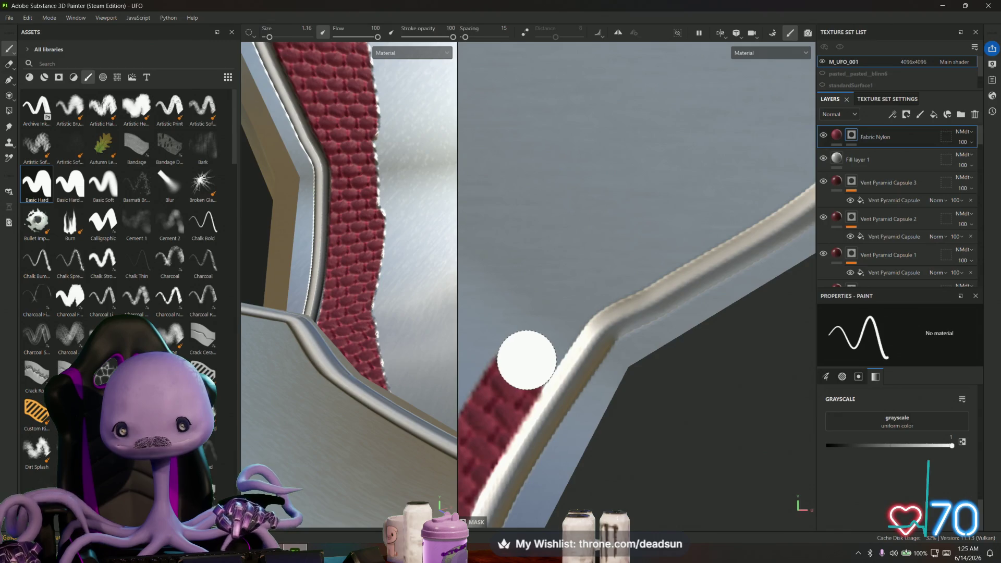
Start a new fabric section and continue it up-right around the rim's curve
left_click(526, 359)
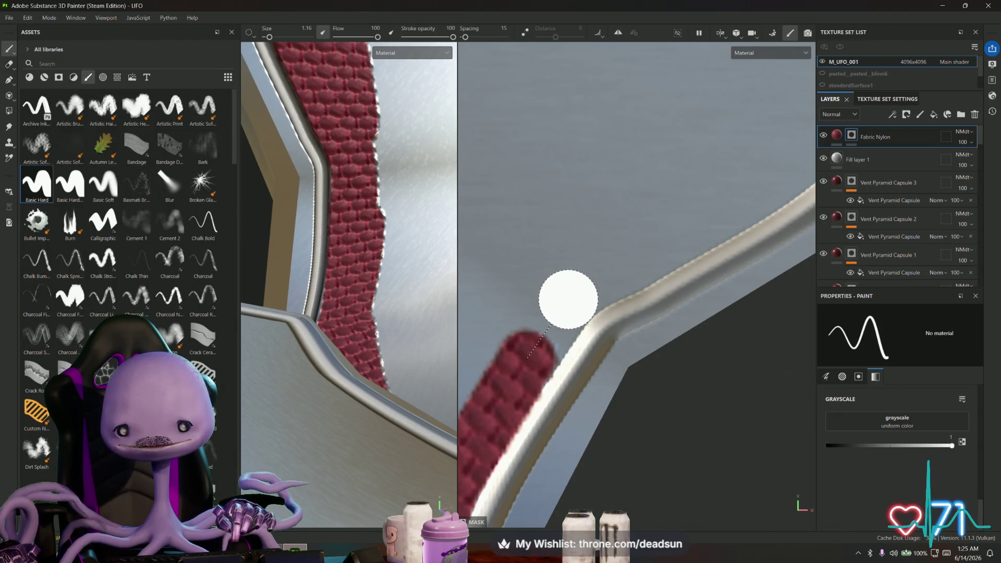
left_click(567, 298, "shift")
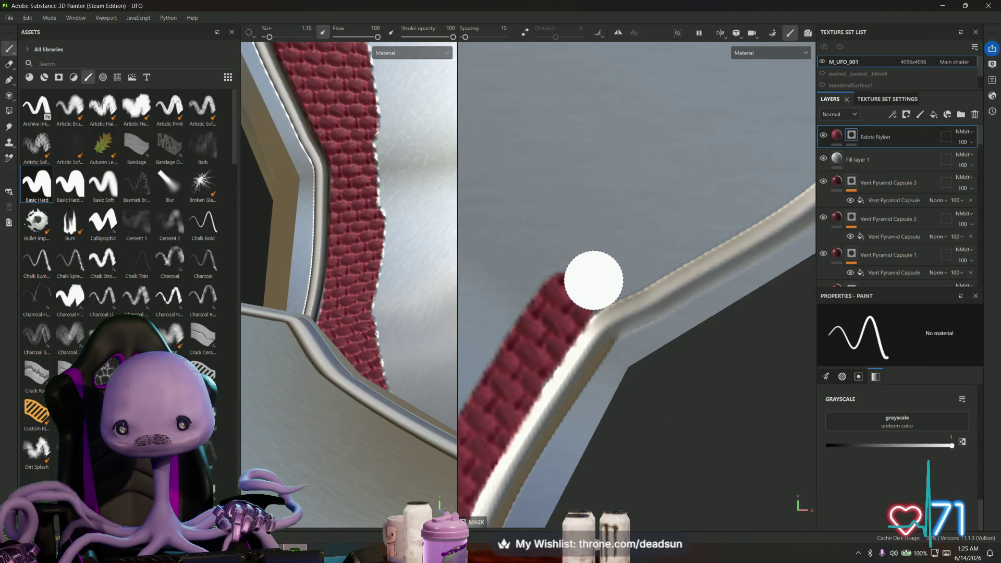
left_click(618, 270, "shift")
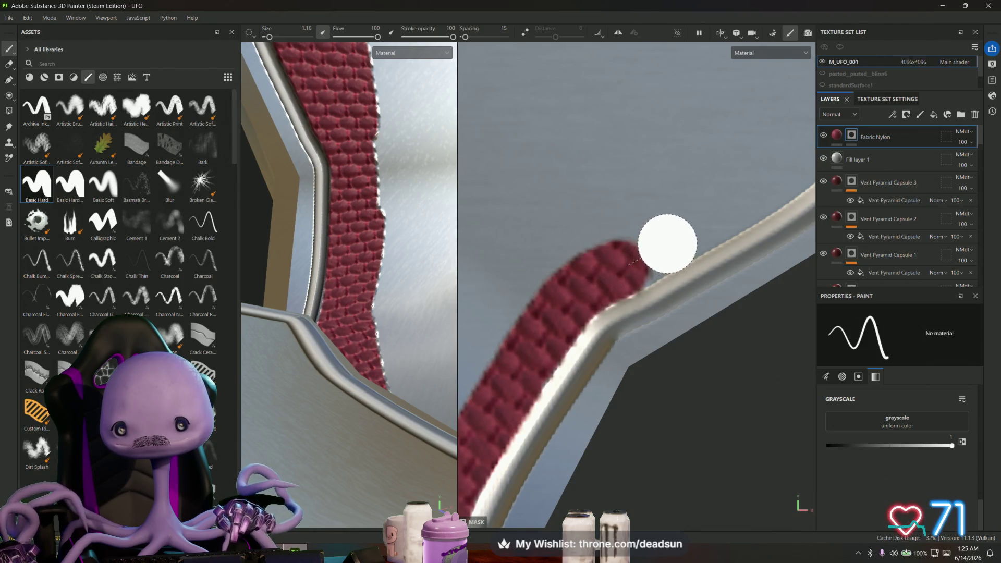
left_click(668, 243, "shift")
mouse_move(669, 243)
left_mouse_down("alt")
mouse_move(704, 235)
mouse_move(522, 362)
left_mouse_up("alt")
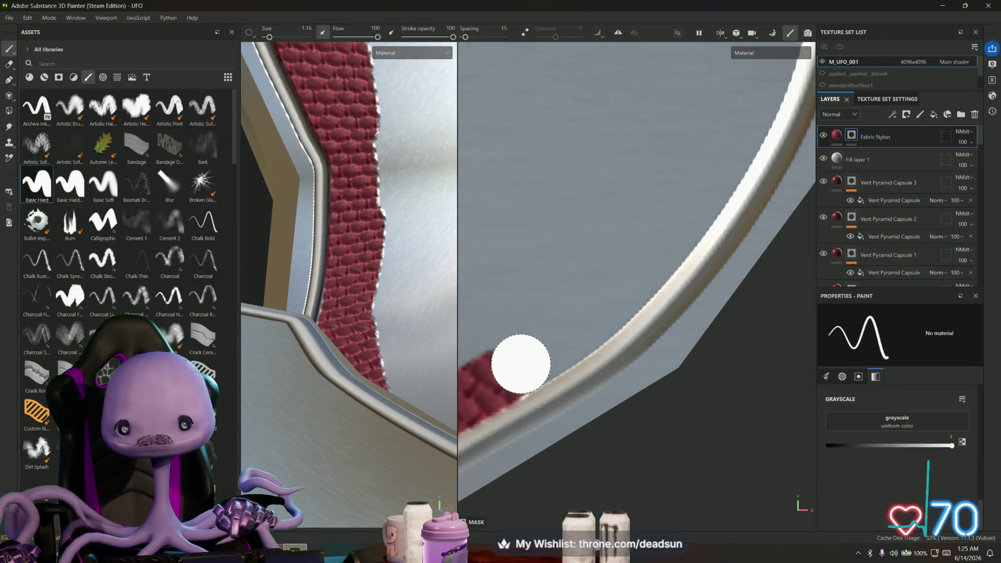
left_click(566, 340, "shift")
left_click(592, 321, "shift")
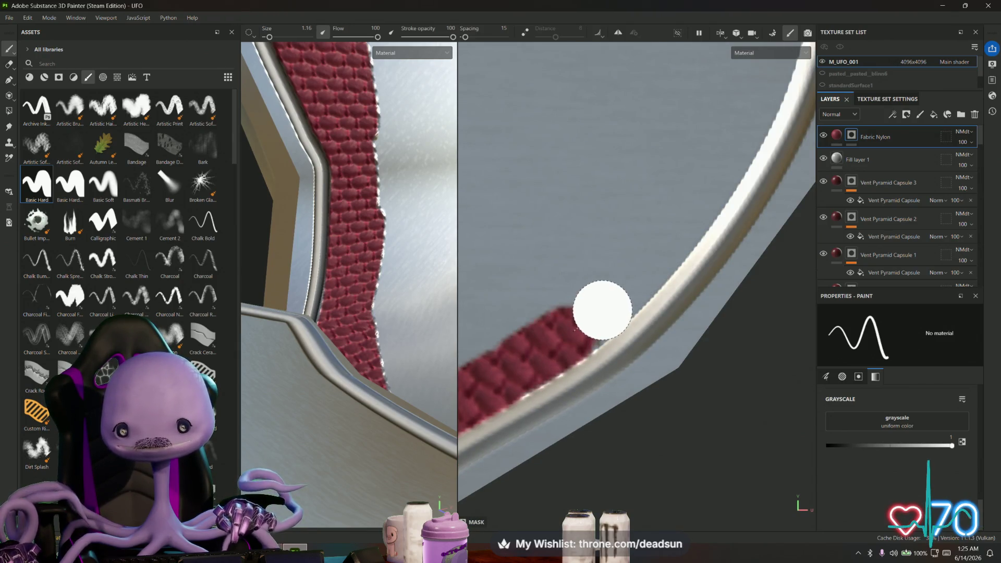
left_click(608, 303, "shift")
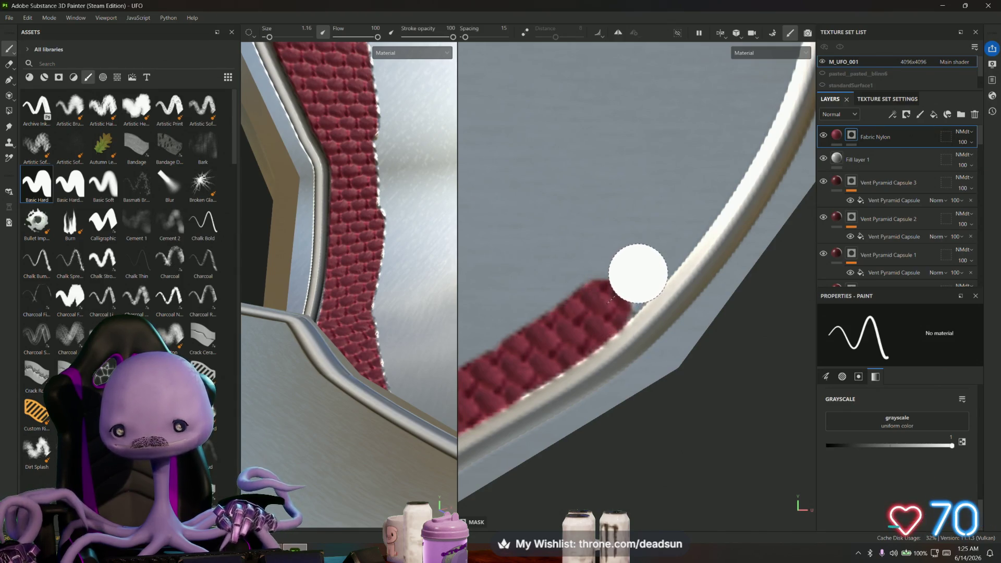
left_click(641, 266, "shift")
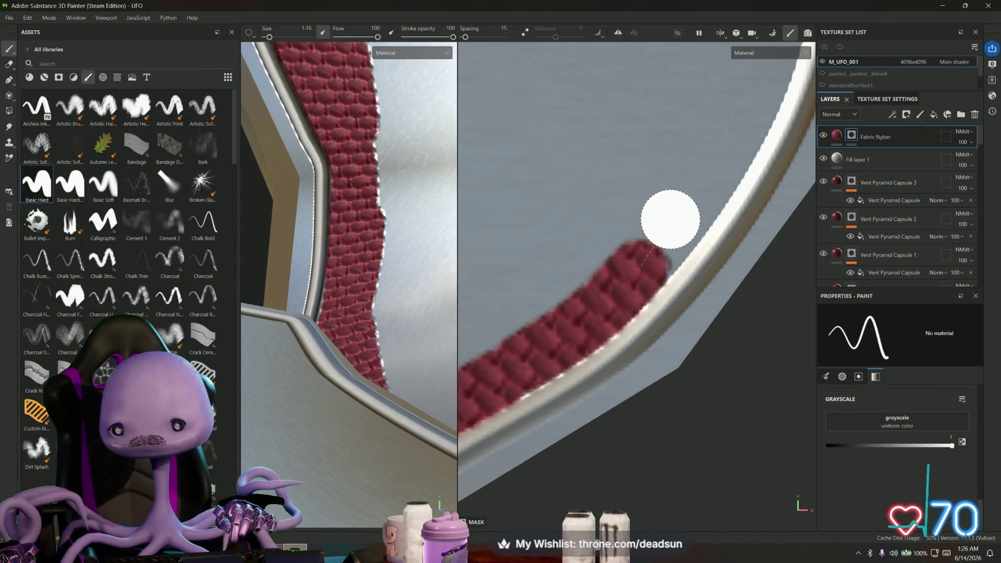
left_click(681, 218, "shift")
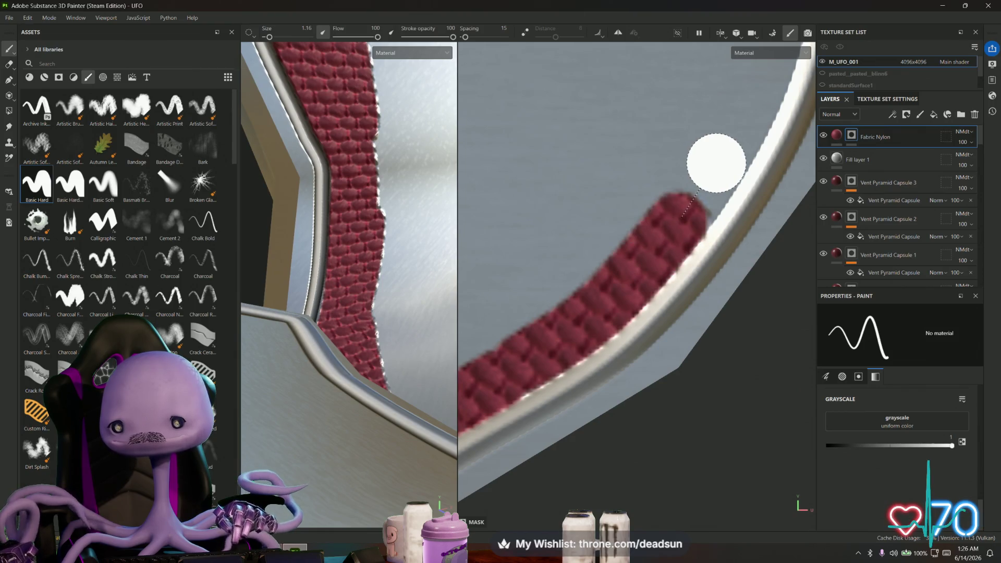
mouse_move(724, 157)
left_mouse_down("alt")
mouse_move(695, 217)
mouse_move(577, 386)
left_mouse_up("alt")
Carry the red fabric band up the rim and fill the gap at its top
left_click(572, 373)
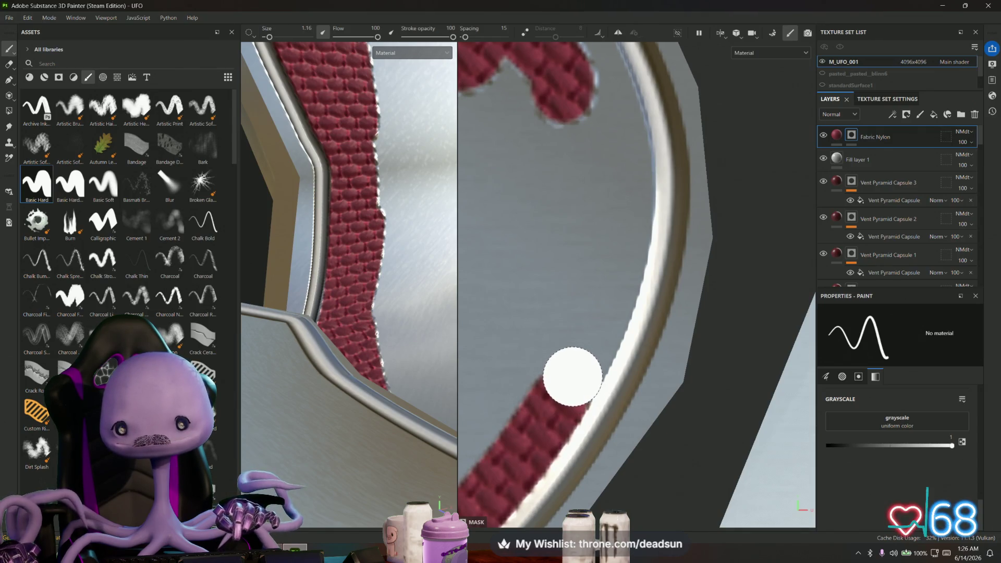
left_click(601, 322, "shift")
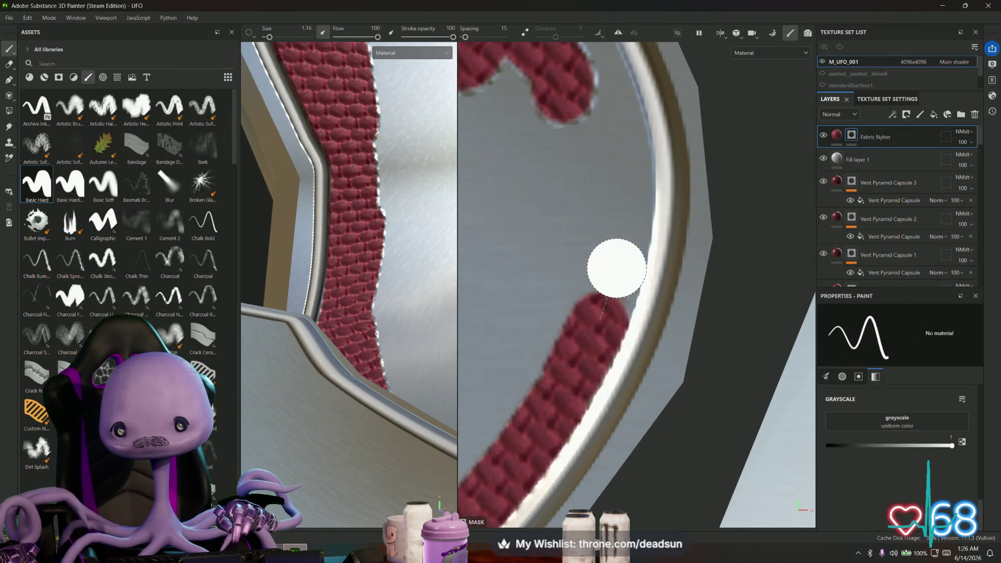
left_click(619, 260, "shift")
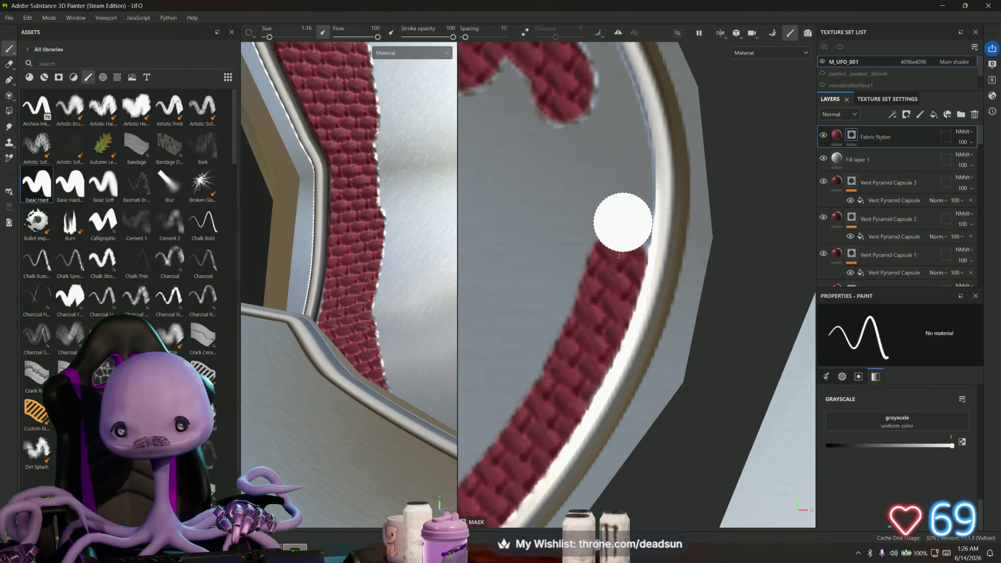
left_click(624, 222, "shift")
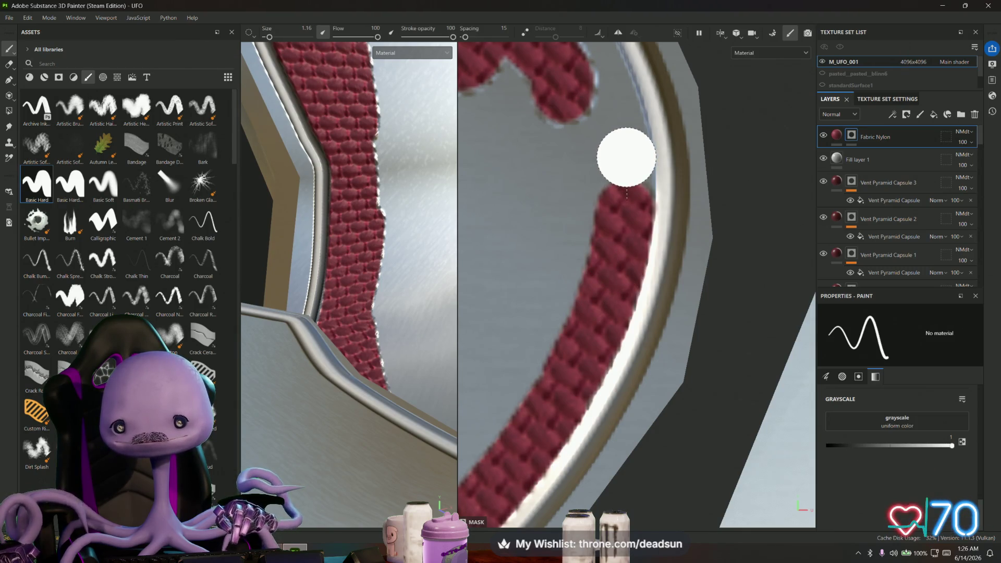
left_click(626, 157, "shift")
left_click(619, 117, "shift")
middle_click_drag(619, 117, 624, 432)
left_click(594, 315)
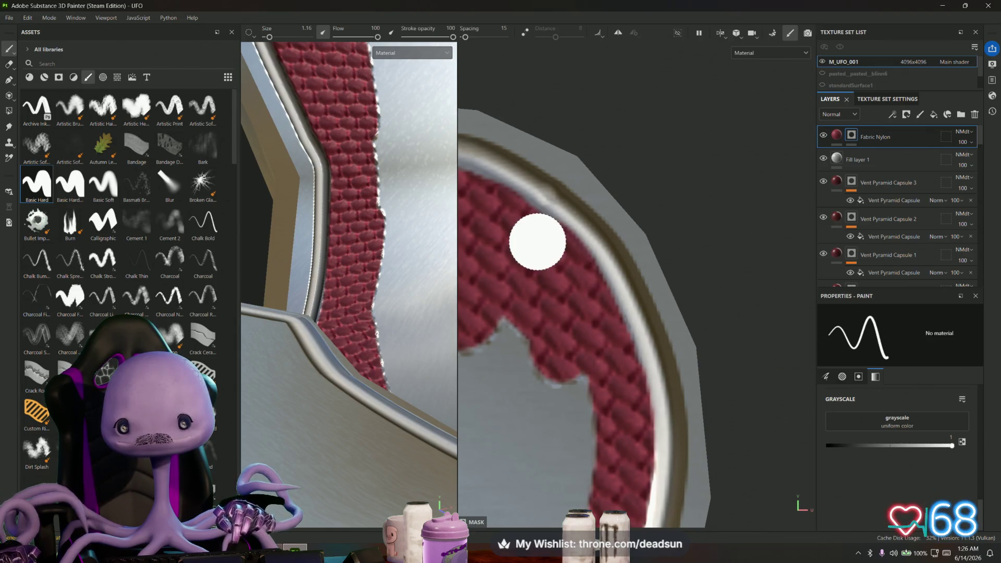
Brush red fabric over most of the grey area inside the panel
scroll(538, 242, "down", 5)
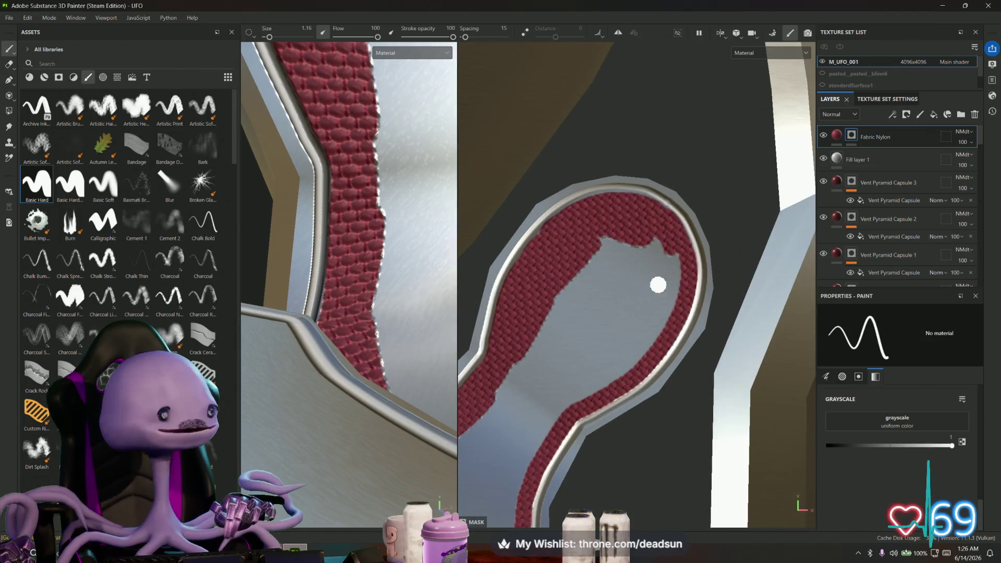
mouse_move(606, 243)
left_mouse_down()
mouse_move(553, 329)
mouse_move(650, 237)
mouse_move(656, 245)
left_mouse_up()
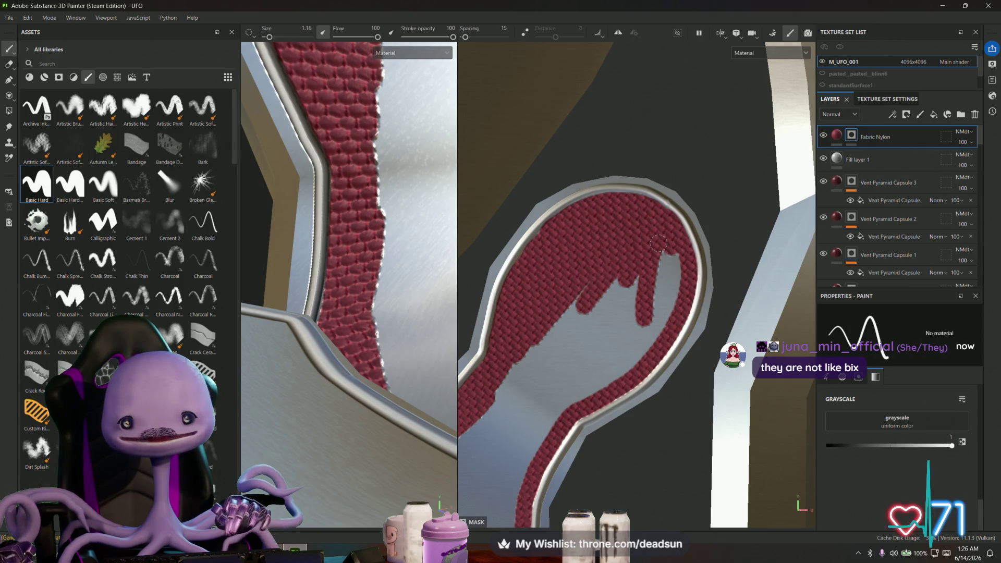
scroll(658, 243, "up", 5)
mouse_move(485, 410)
left_mouse_down("alt")
mouse_move(607, 259)
mouse_move(568, 365)
mouse_move(624, 302)
mouse_move(555, 404)
mouse_move(560, 415)
mouse_move(508, 438)
left_mouse_up("alt")
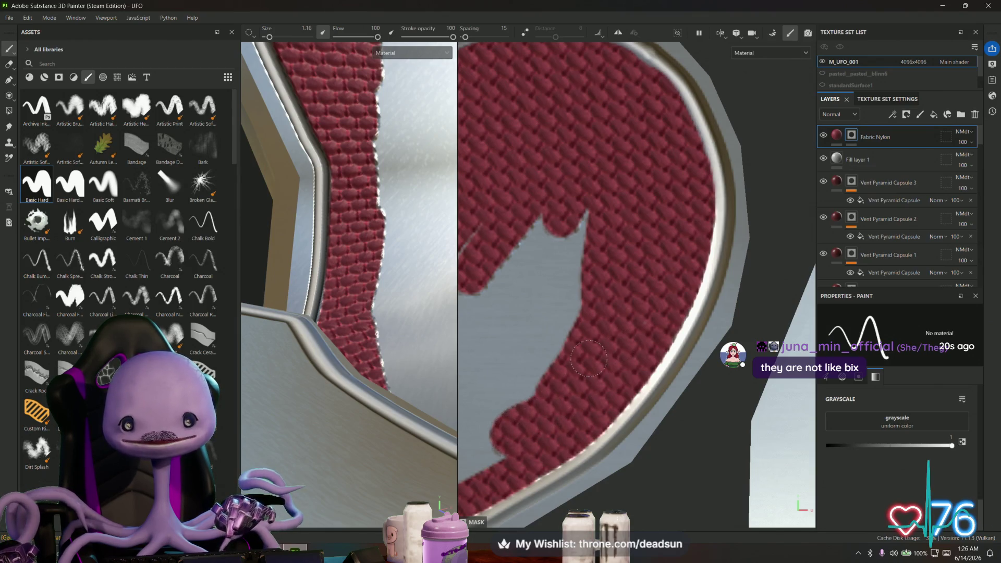
mouse_move(589, 358)
left_mouse_down("alt")
mouse_move(501, 251)
mouse_move(490, 292)
mouse_move(465, 303)
left_mouse_up("alt")
mouse_move(624, 204)
left_mouse_down()
mouse_move(673, 235)
mouse_move(746, 195)
mouse_move(646, 273)
mouse_move(678, 151)
mouse_move(568, 69)
mouse_move(591, 95)
mouse_move(579, 219)
mouse_move(500, 198)
mouse_move(526, 245)
left_mouse_up()
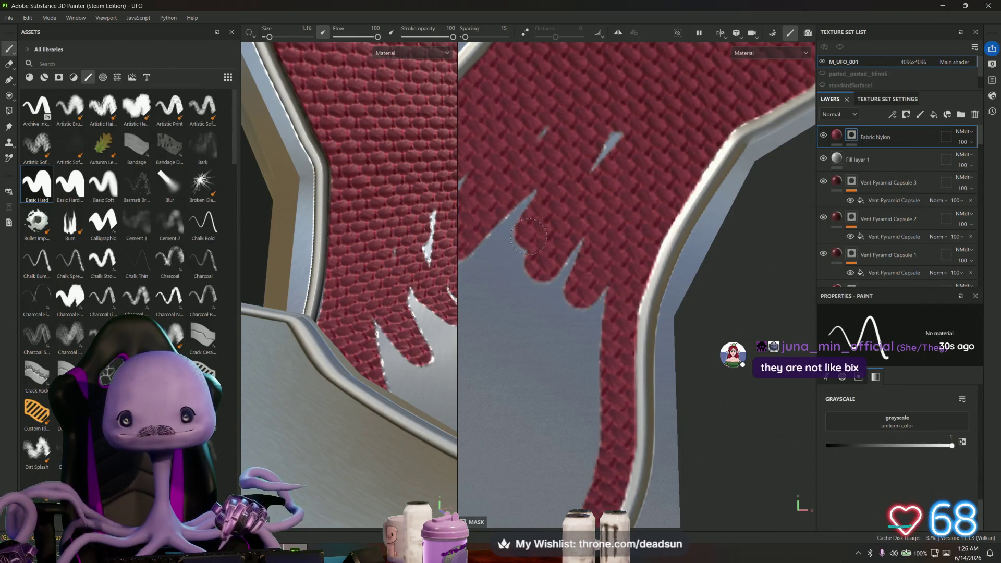
Zoom in and paint fabric into the grey notch's edges and fingers
scroll(624, 229, "down", 3)
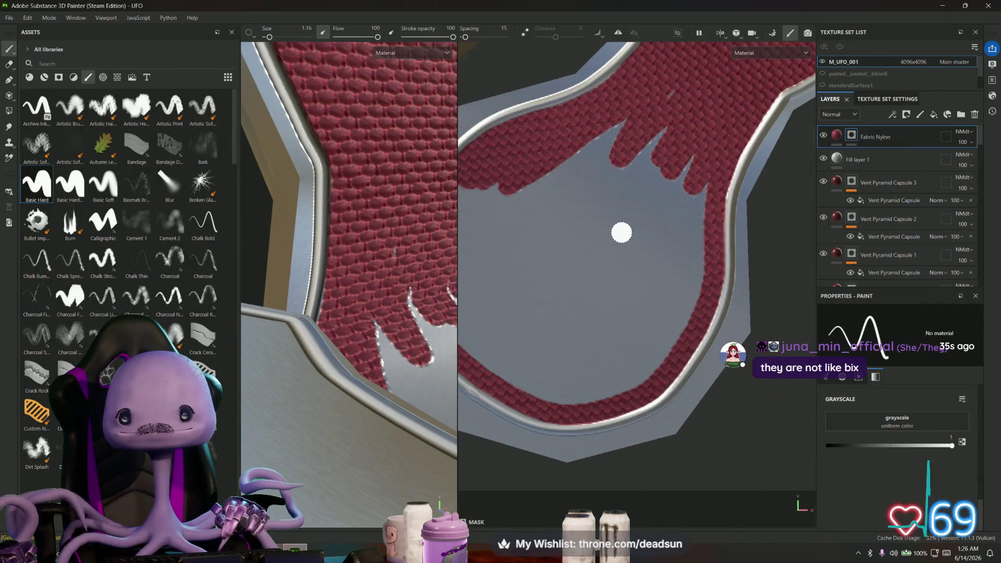
scroll(622, 233, "down", 2)
left_click_drag(571, 177, 563, 224)
mouse_move(615, 172)
left_mouse_down()
mouse_move(621, 245)
mouse_move(648, 190)
mouse_move(665, 258)
mouse_move(650, 303)
mouse_move(655, 296)
mouse_move(601, 336)
left_mouse_up()
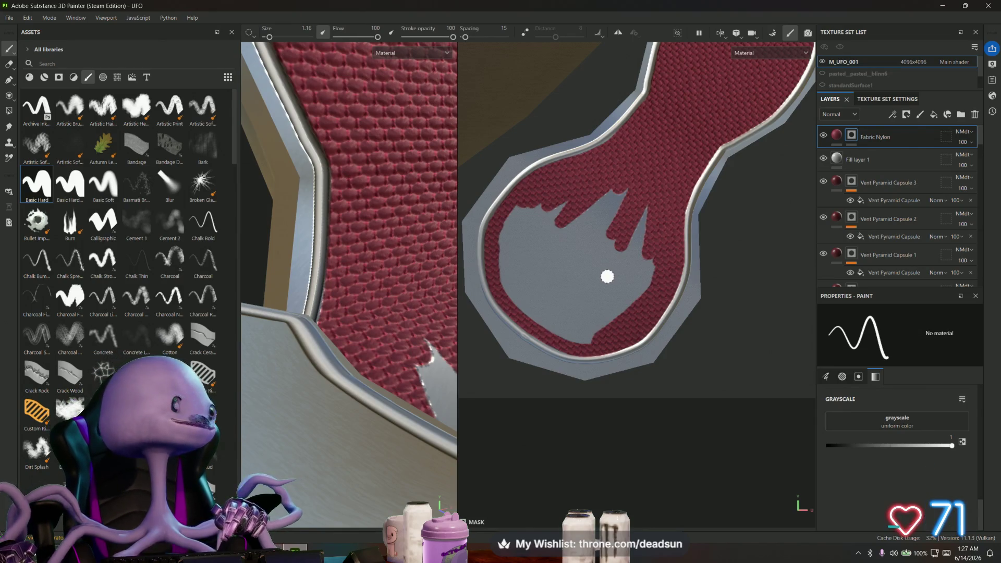
scroll(600, 272, "up", 1)
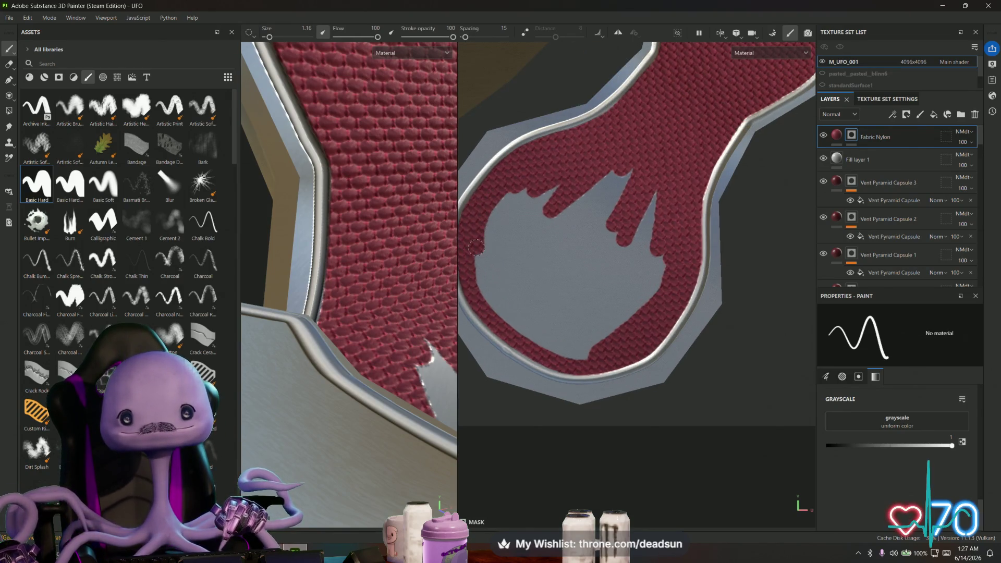
mouse_move(476, 247)
left_mouse_down()
mouse_move(572, 354)
mouse_move(605, 331)
left_mouse_up()
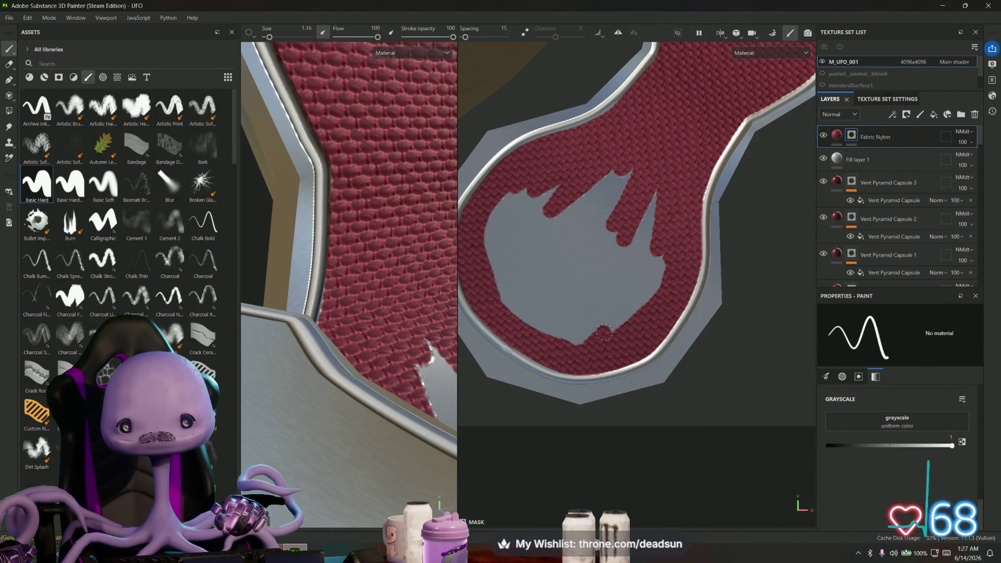
left_click_drag(660, 258, 634, 319)
mouse_move(675, 248)
left_mouse_down()
mouse_move(646, 229)
mouse_move(629, 245)
mouse_move(619, 191)
mouse_move(605, 182)
mouse_move(524, 285)
left_mouse_up()
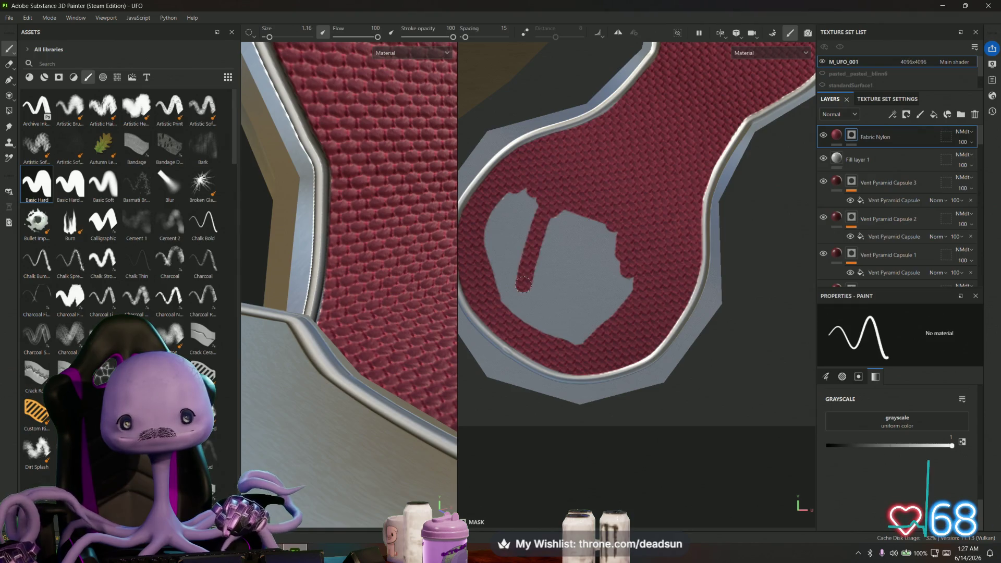
Cover the last grey patch with fabric and frame the whole model
mouse_move(522, 196)
left_mouse_down()
mouse_move(508, 281)
mouse_move(507, 206)
mouse_move(494, 269)
left_mouse_up()
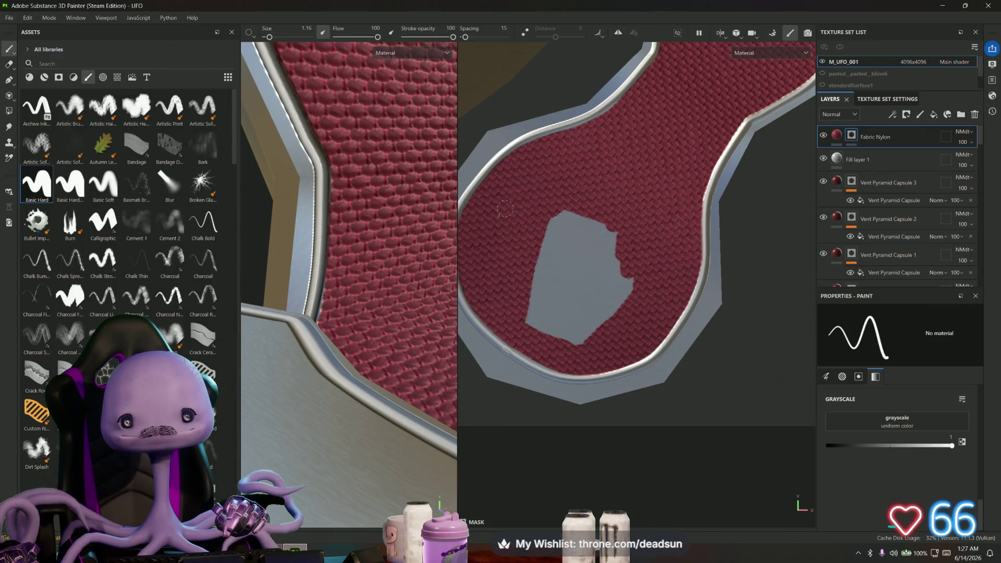
mouse_move(586, 206)
left_mouse_down()
mouse_move(534, 326)
mouse_move(580, 345)
mouse_move(635, 270)
left_mouse_up()
mouse_move(581, 329)
left_mouse_down()
mouse_move(611, 268)
mouse_move(572, 299)
left_mouse_up()
left_click_drag(591, 227, 563, 250)
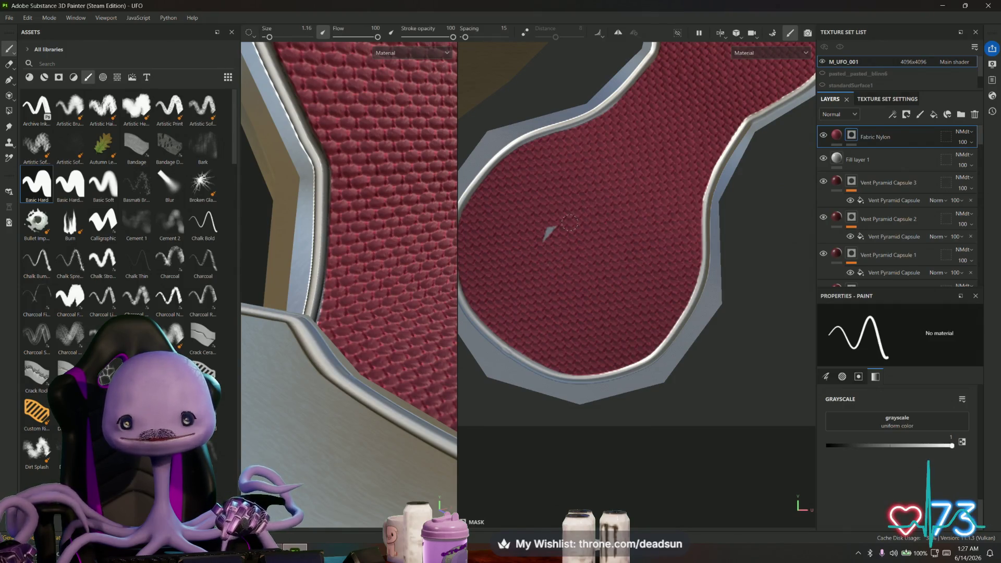
key("f")
mouse_move(413, 279)
left_mouse_down("alt")
mouse_move(310, 299)
mouse_move(416, 335)
mouse_move(418, 313)
mouse_move(416, 330)
mouse_move(409, 315)
left_mouse_up("alt")
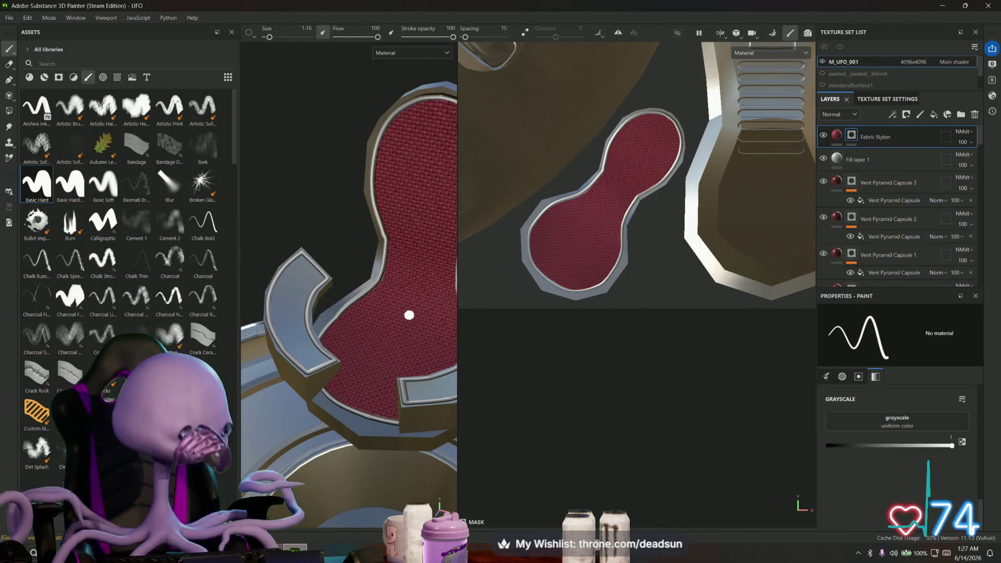
scroll(610, 235, "up", 5)
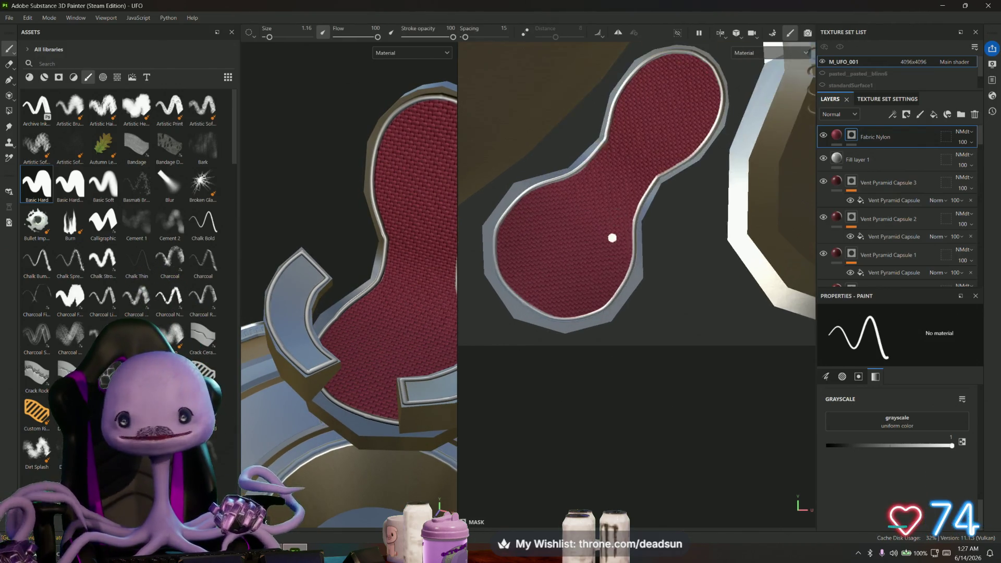
middle_click_drag(588, 287, 614, 293)
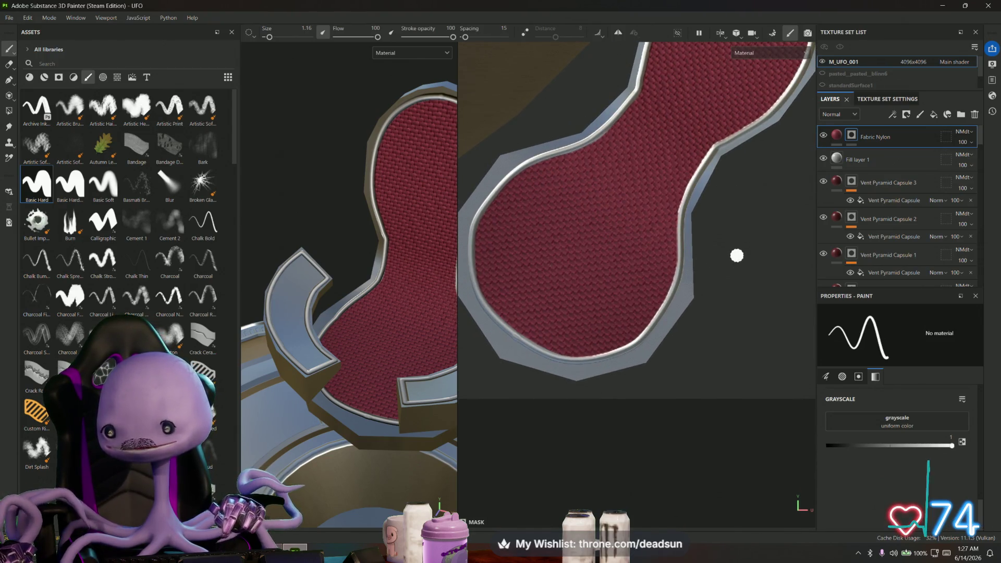
middle_click_drag(625, 326, 627, 335)
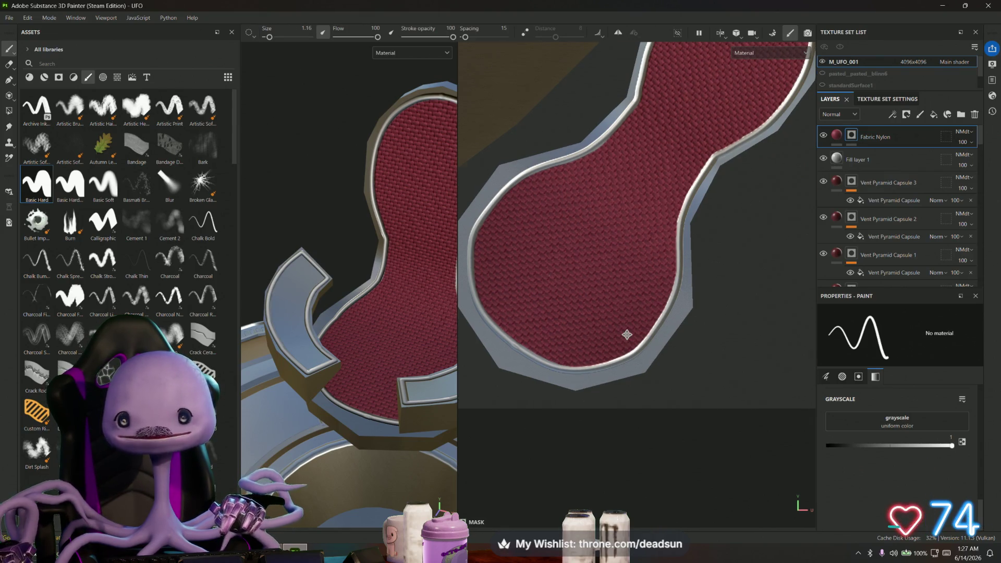
scroll(627, 335, "down", 3)
scroll(626, 342, "up", 2)
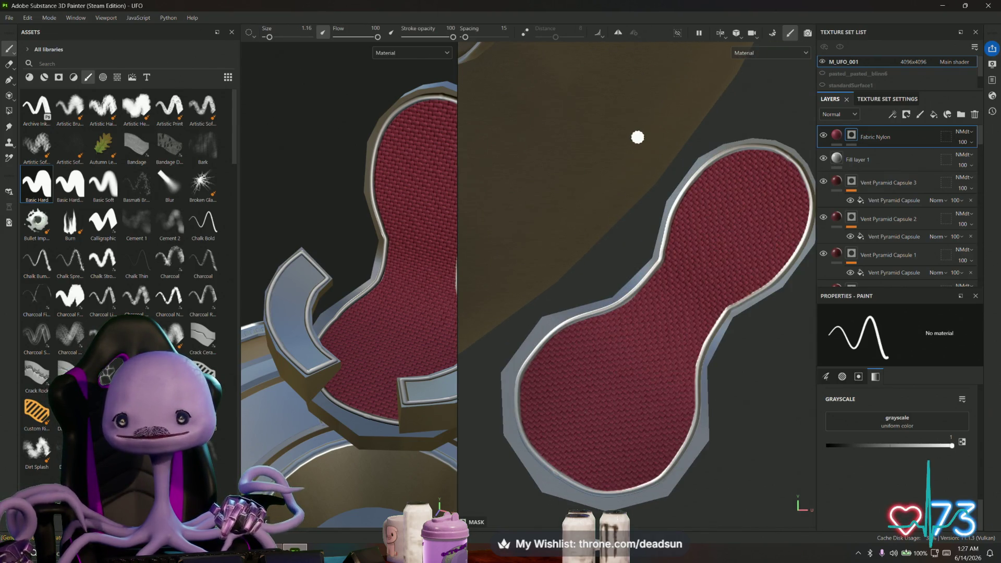
scroll(638, 137, "up", 5)
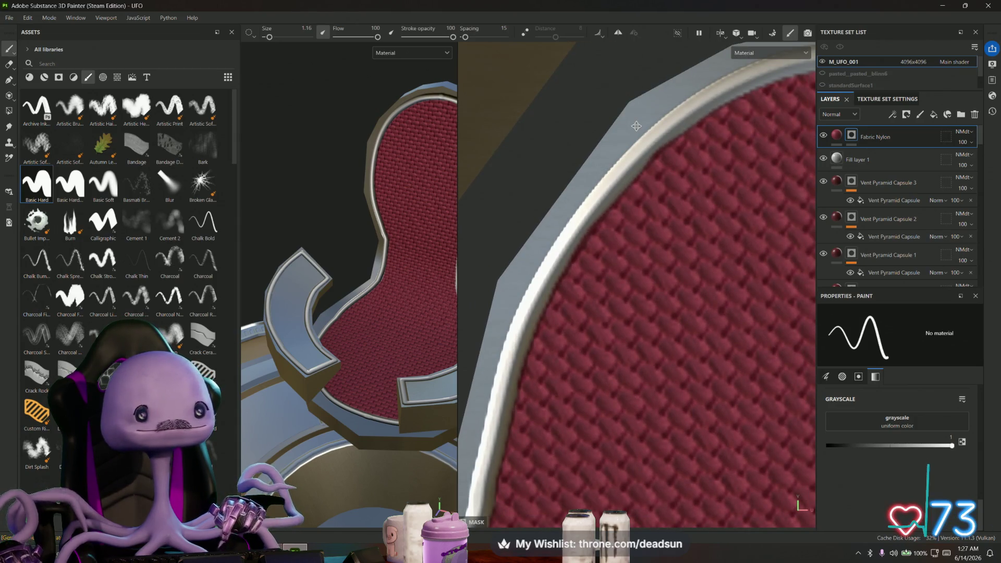
Switch to the eraser at size 0.1, then frame and orbit to inspect the red seat
key("e")
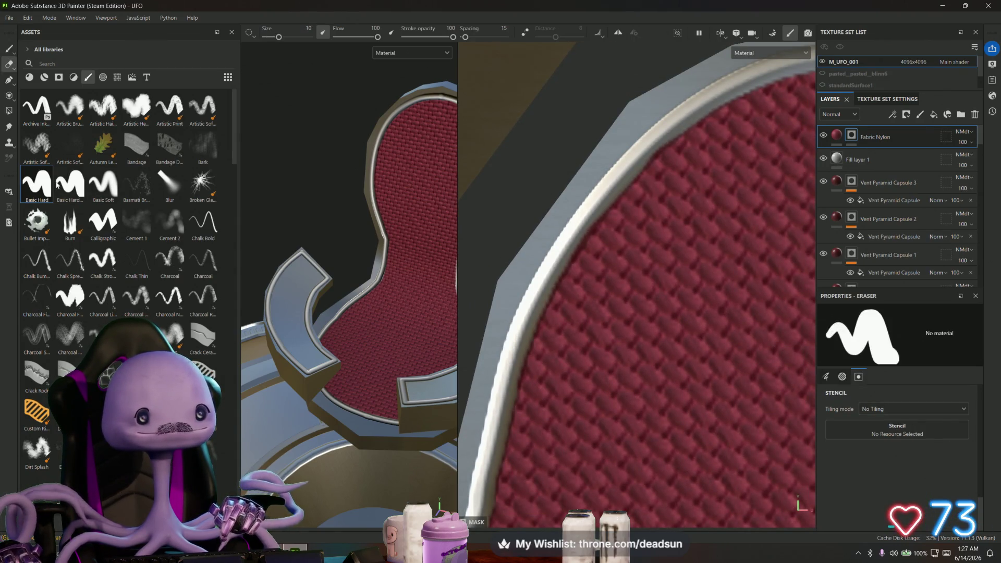
left_click_drag(279, 37, 266, 38)
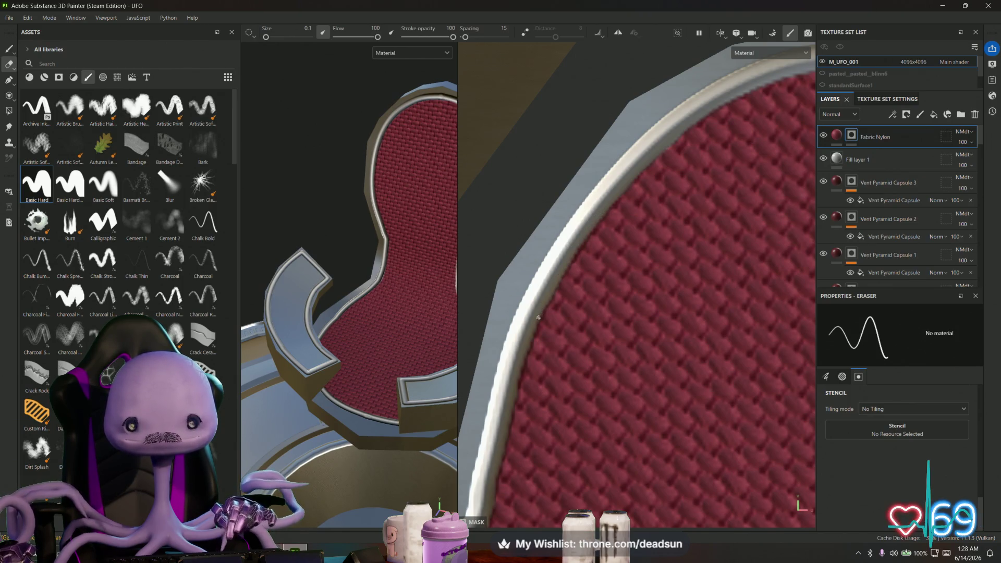
scroll(538, 317, "down", 5)
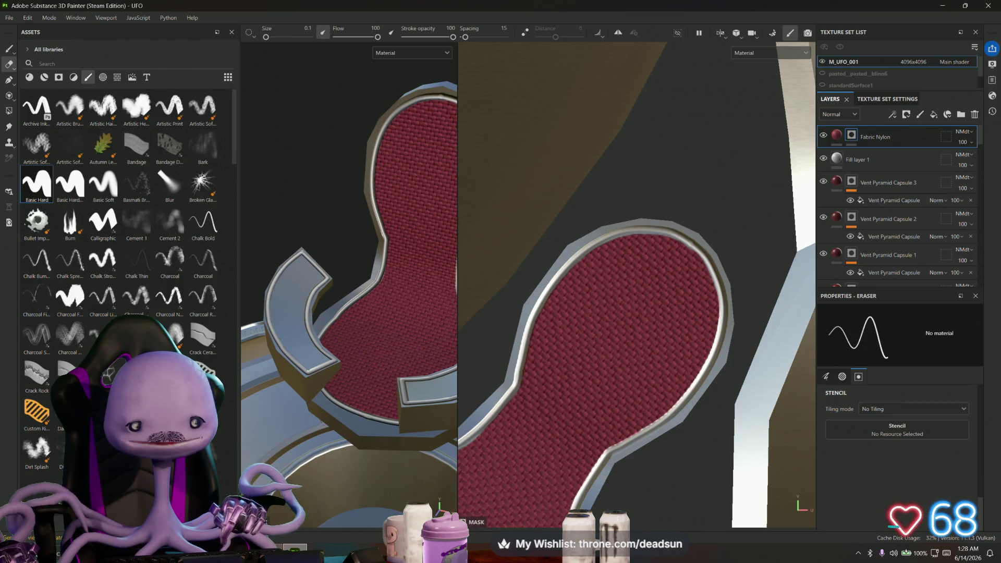
key("f")
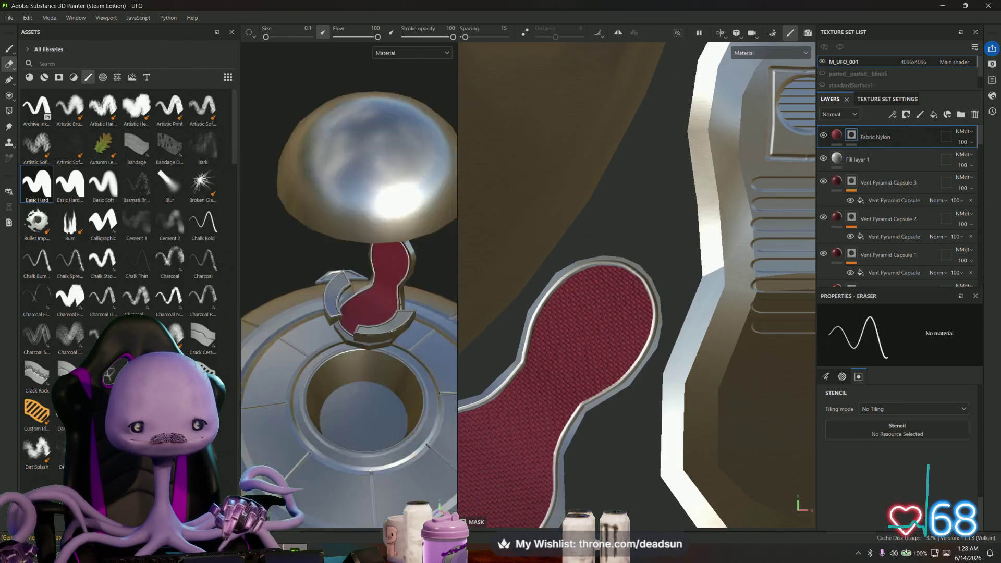
scroll(397, 333, "up", 4)
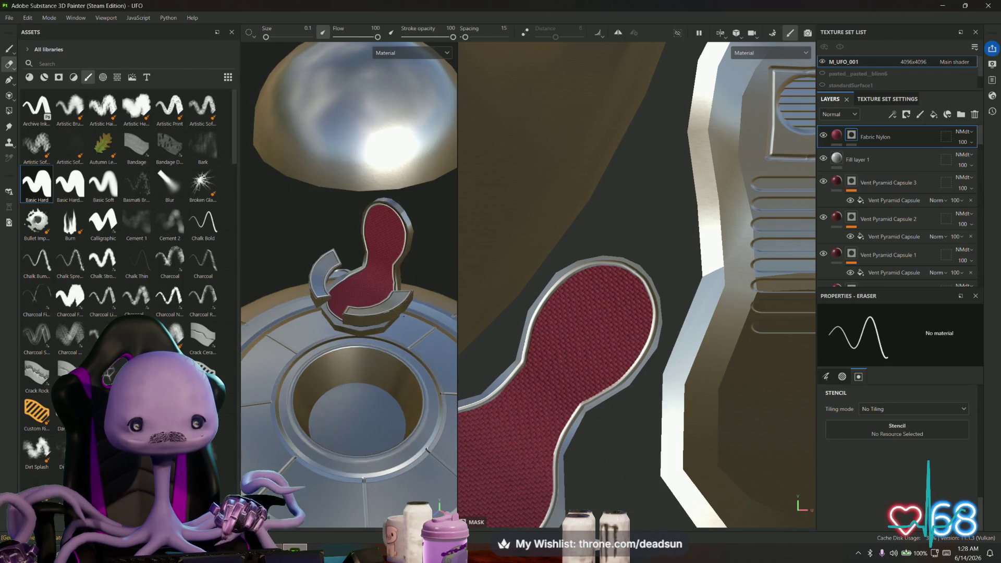
mouse_move(403, 316)
left_mouse_down("alt")
mouse_move(418, 292)
mouse_move(373, 172)
mouse_move(378, 206)
mouse_move(390, 130)
mouse_move(395, 201)
mouse_move(375, 251)
left_mouse_up("alt")
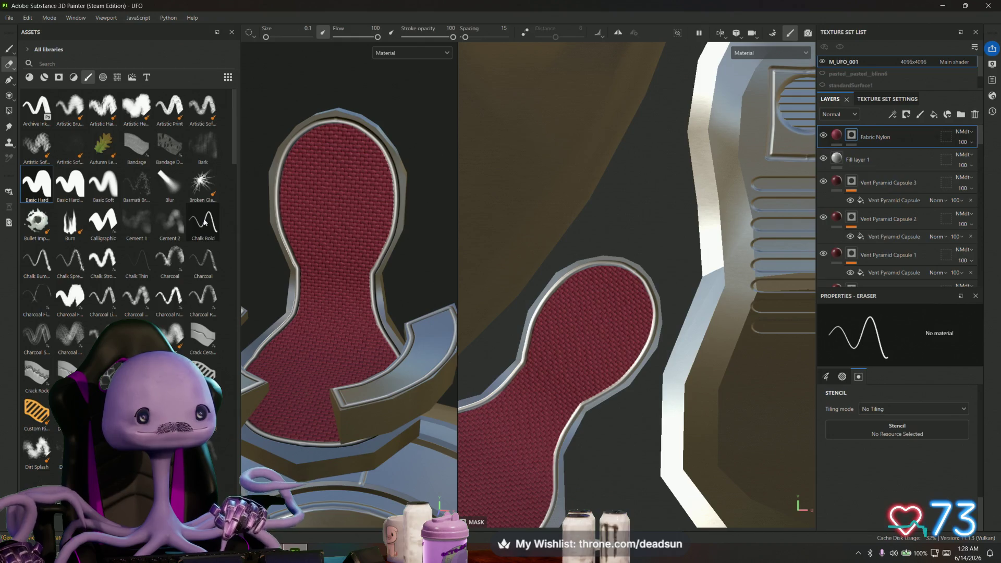
scroll(205, 223, "down", 15)
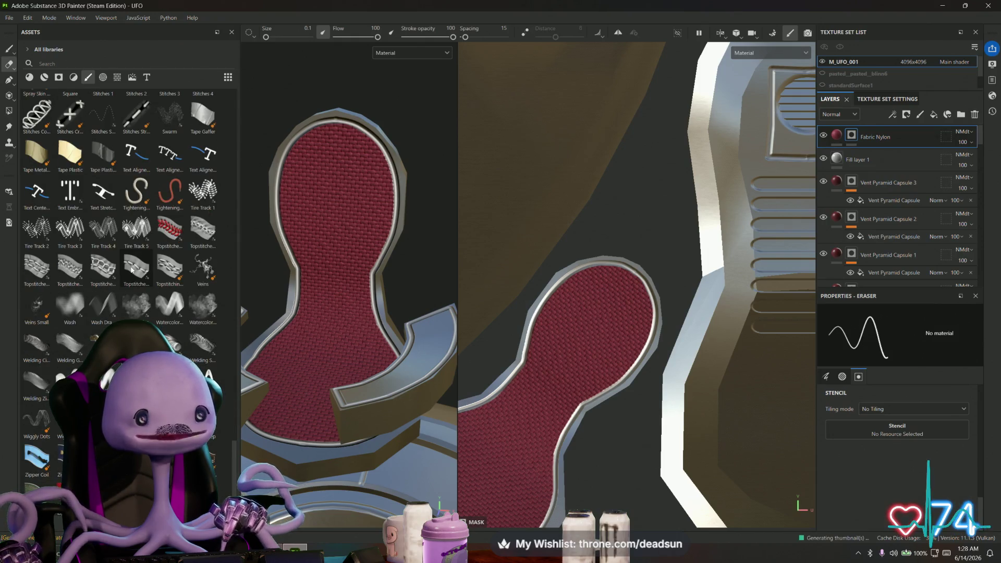
scroll(131, 270, "up", 3)
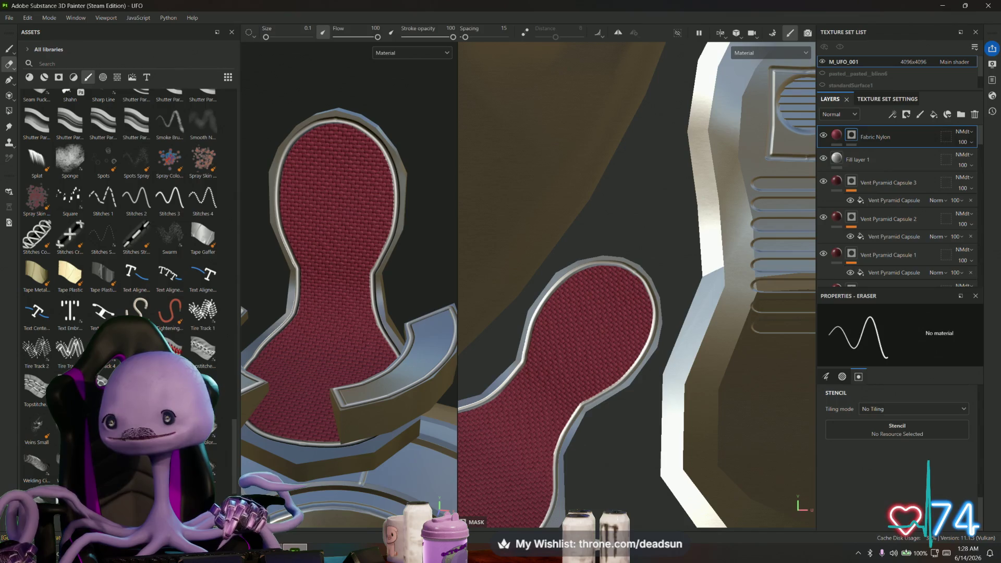
Select the Fabric Nylon layer's mask, then return to its fill settings
left_click(836, 136)
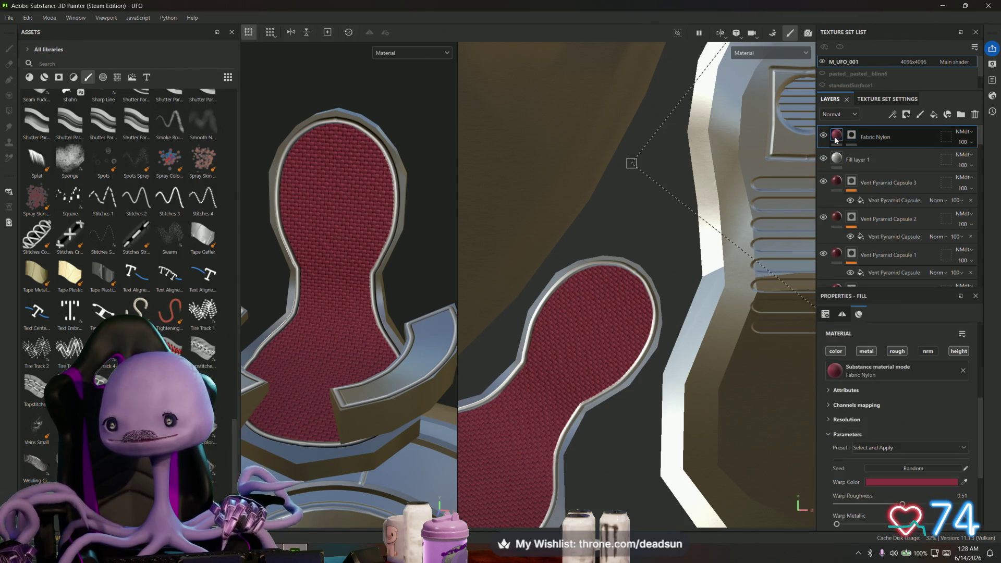
left_click(852, 138)
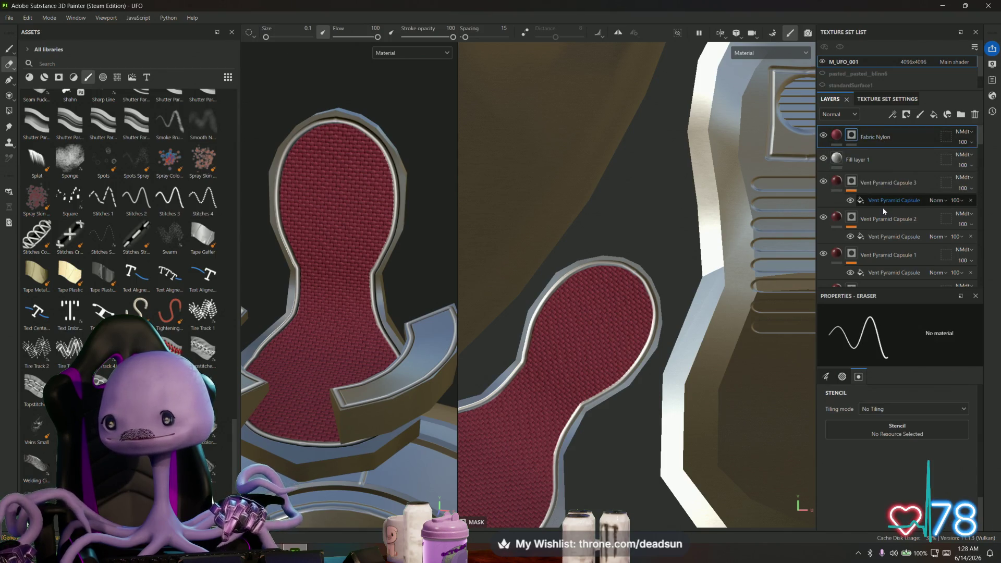
left_click(853, 135)
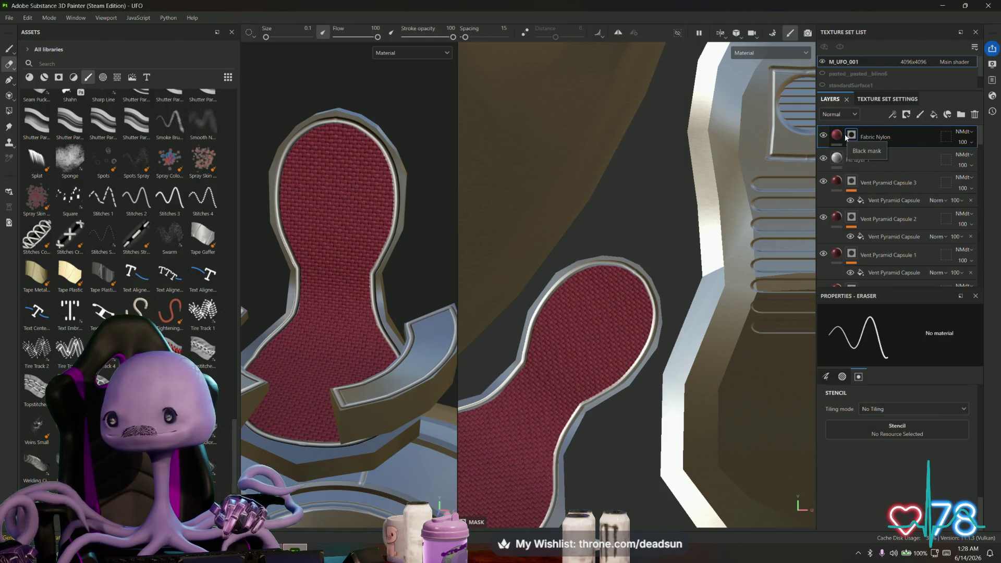
left_click(837, 137)
Add a Levels adjustment to Fabric Nylon's base colour, raising the black point to about 0.133
right_click(837, 137)
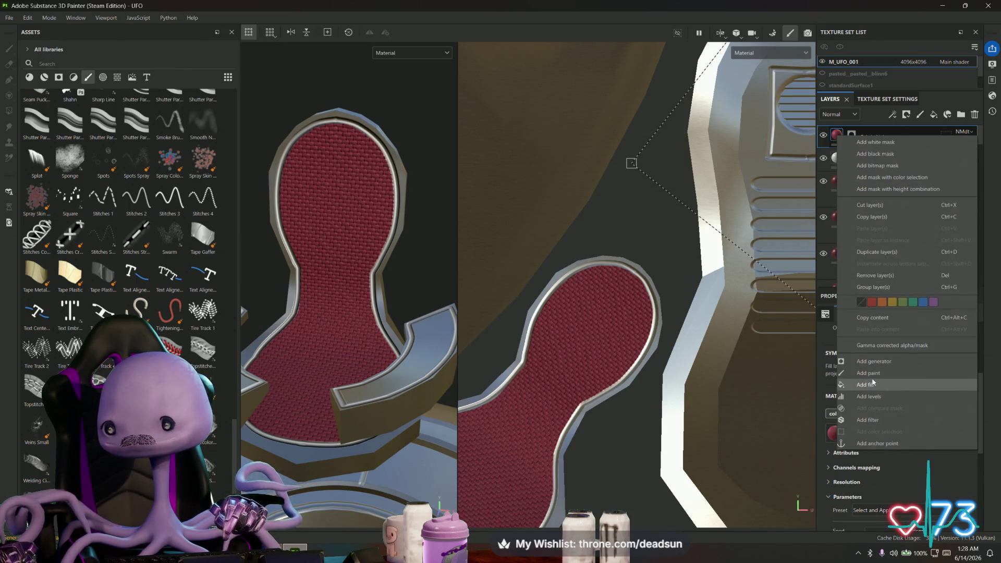
left_click(870, 396)
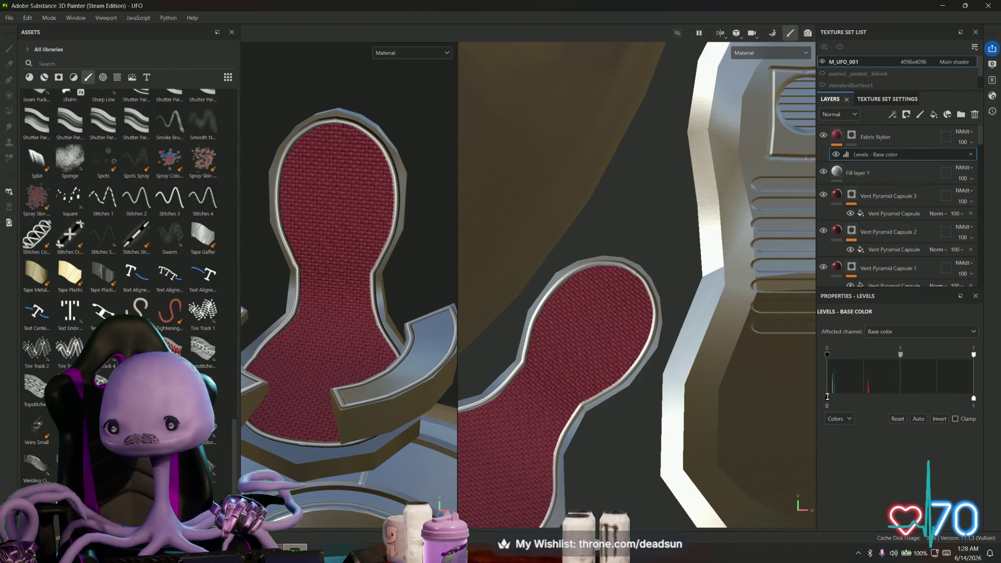
left_click_drag(829, 397, 827, 397)
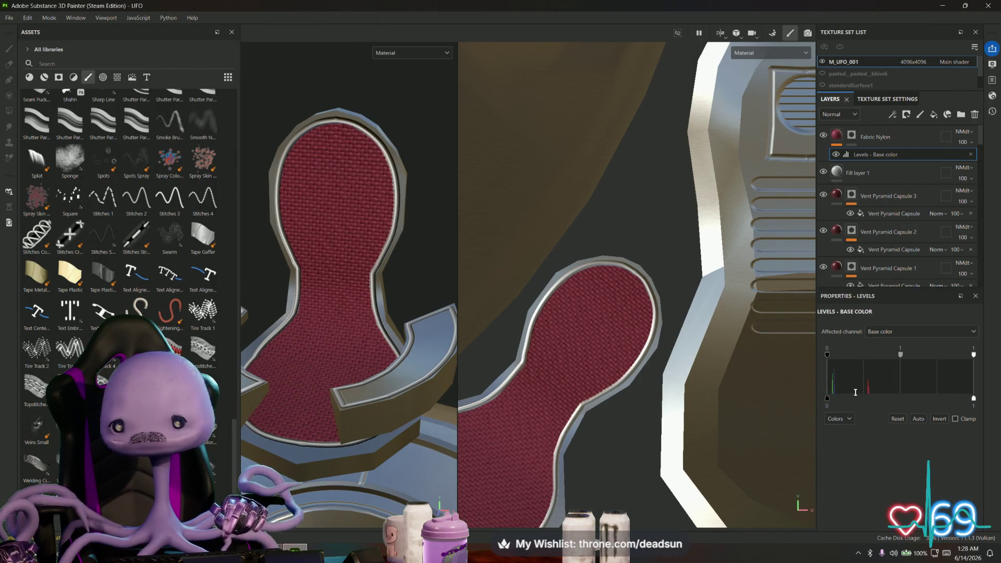
left_click_drag(827, 354, 839, 356)
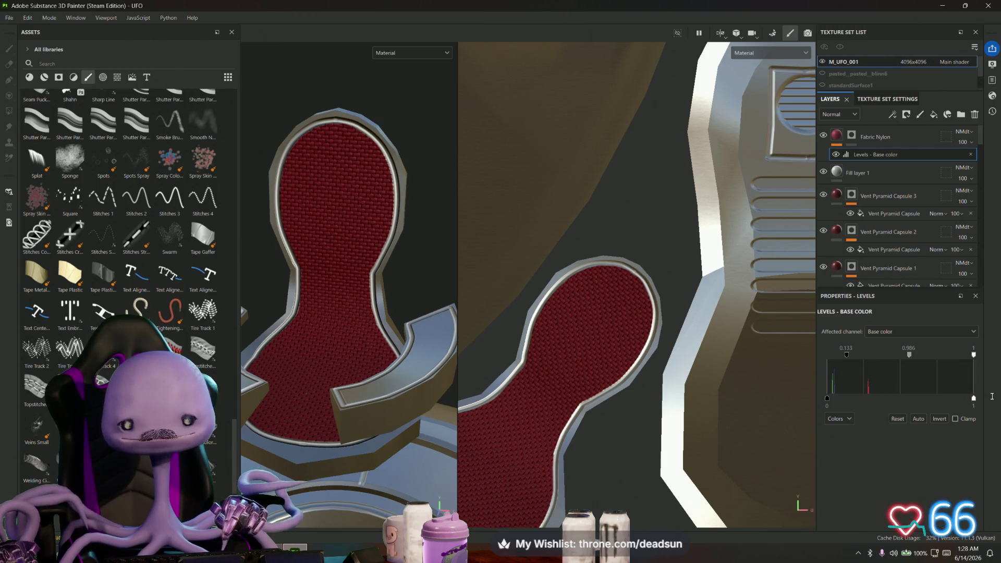
scroll(387, 358, "down", 6)
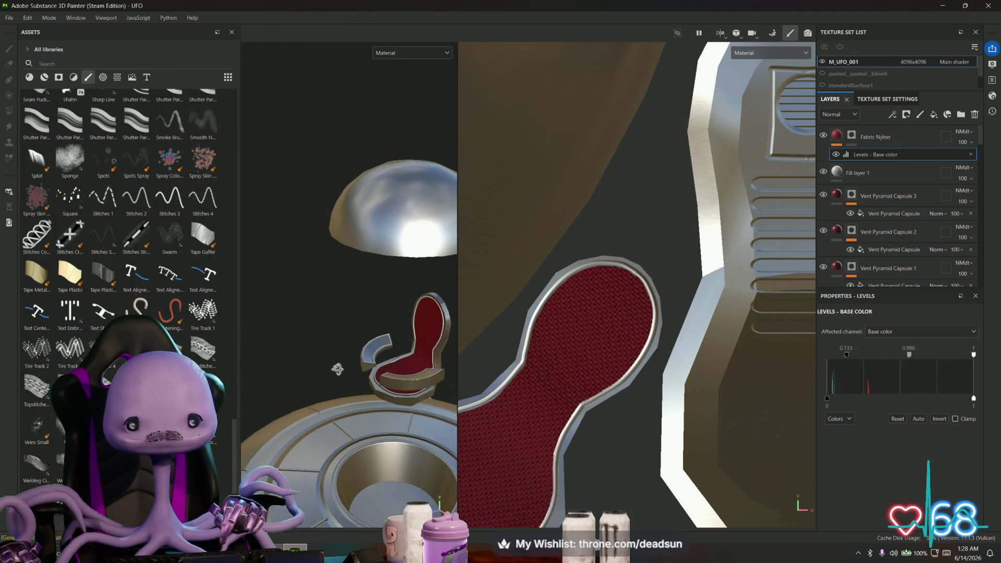
mouse_move(337, 368)
left_mouse_down("alt")
mouse_move(354, 407)
mouse_move(297, 398)
mouse_move(286, 385)
mouse_move(314, 393)
left_mouse_up("alt")
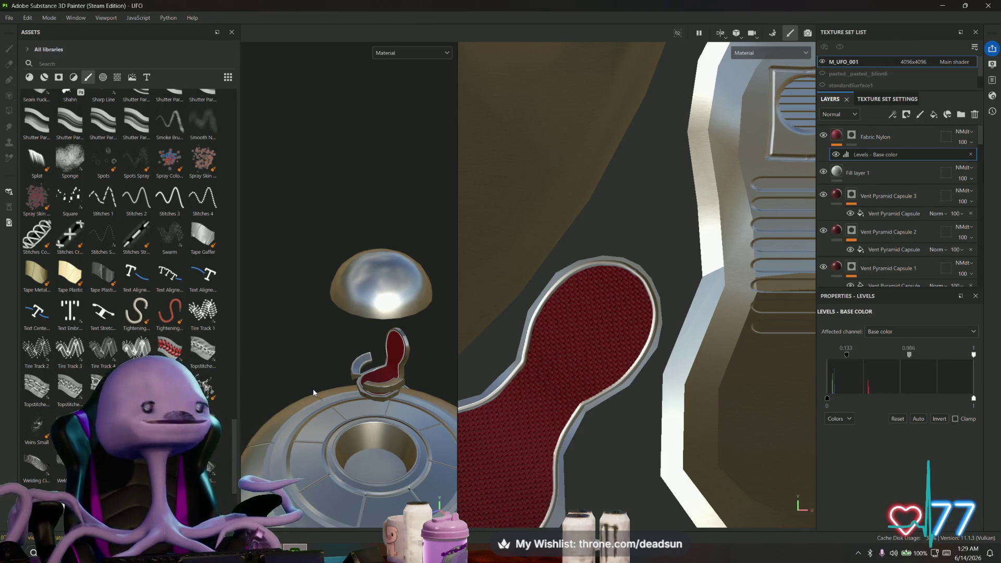
scroll(313, 392, "up", 6)
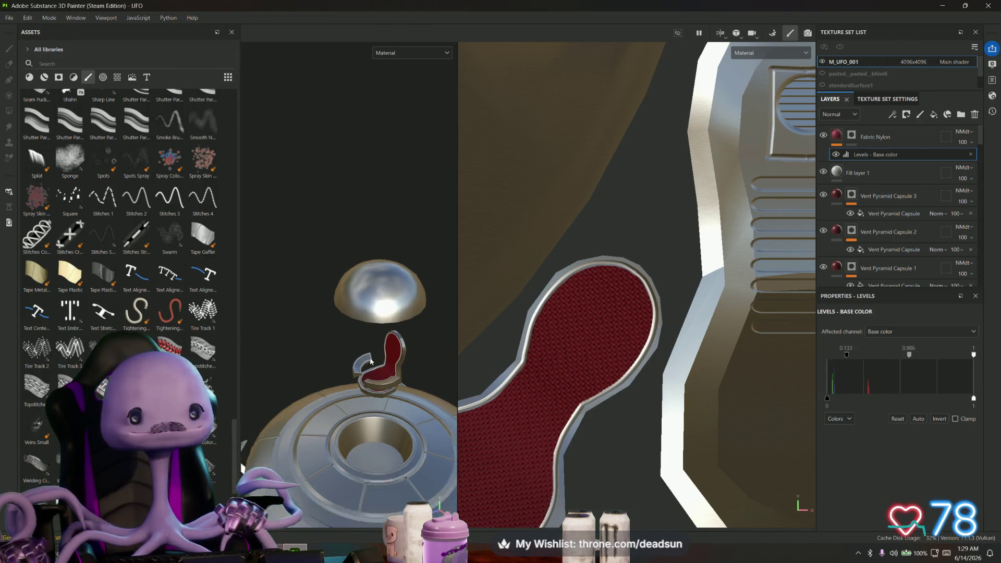
mouse_move(363, 342)
left_mouse_down("alt")
mouse_move(383, 352)
mouse_move(370, 353)
mouse_move(405, 280)
mouse_move(389, 270)
mouse_move(320, 345)
mouse_move(344, 374)
mouse_move(365, 360)
left_mouse_up("alt")
scroll(344, 375, "down", 6)
scroll(583, 389, "down", 5)
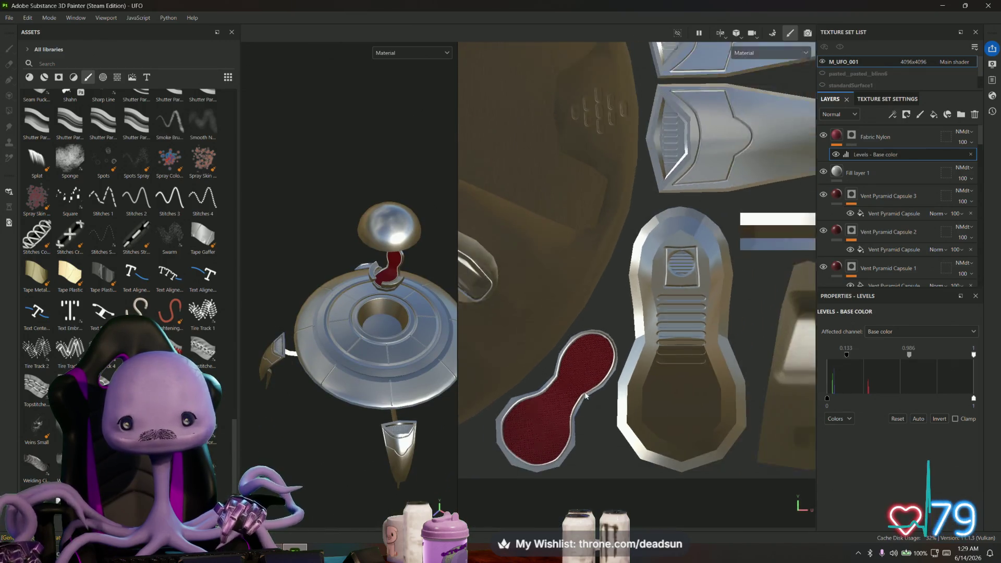
scroll(671, 417, "up", 3)
scroll(573, 303, "up", 4)
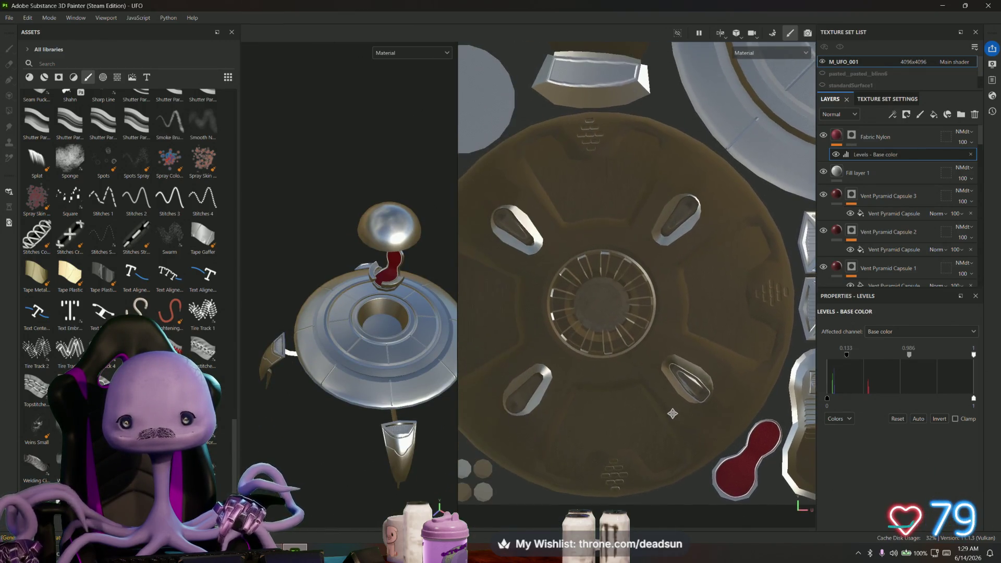
mouse_move(422, 407)
left_mouse_down("alt")
mouse_move(405, 208)
mouse_move(339, 295)
mouse_move(360, 414)
mouse_move(351, 210)
mouse_move(326, 484)
left_mouse_up("alt")
scroll(337, 297, "up", 4)
left_click_drag(338, 390, 340, 430, "alt")
left_click_drag(342, 378, 446, 395, "alt")
scroll(658, 368, "down", 5)
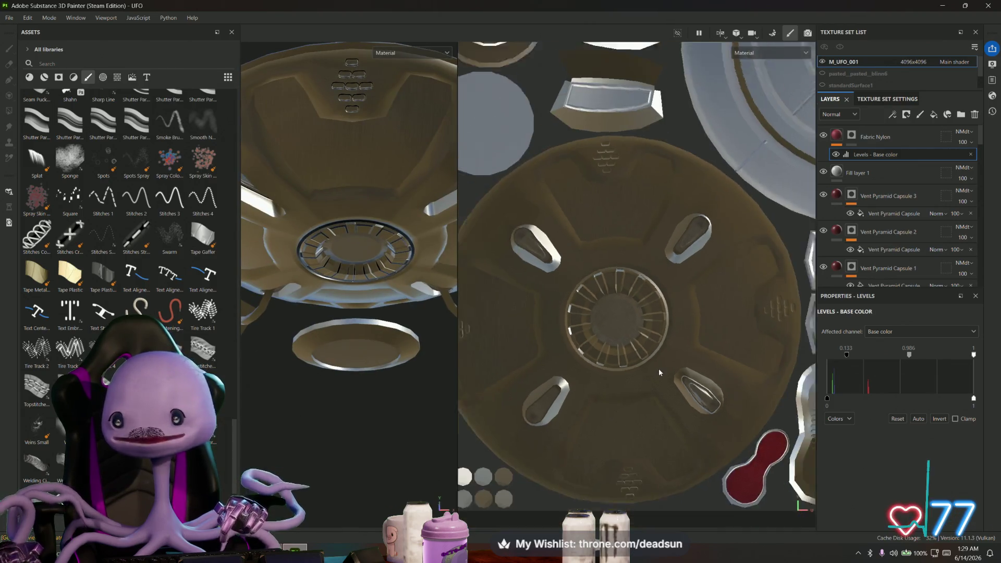
scroll(656, 333, "up", 1)
scroll(655, 333, "up", 2)
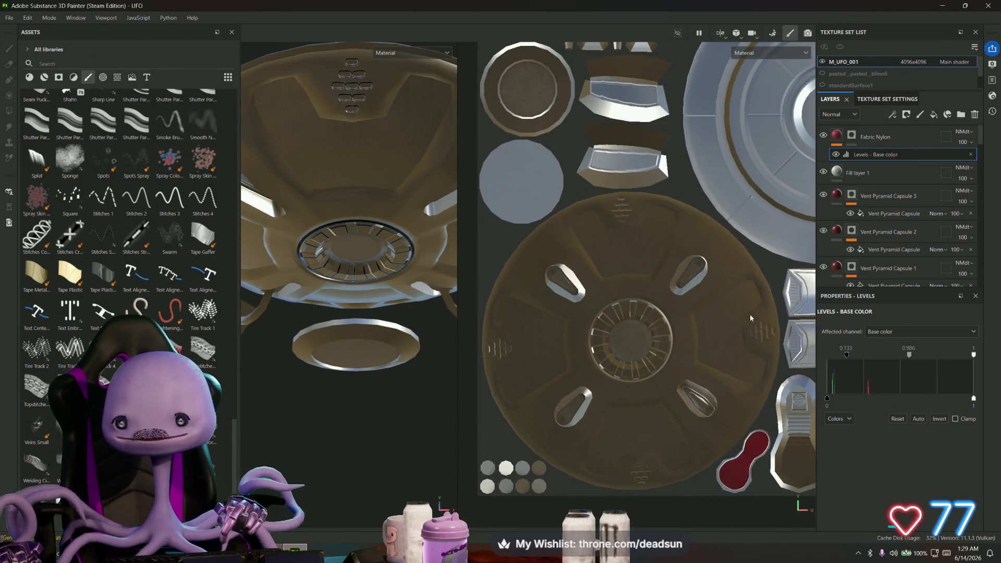
scroll(894, 257, "down", 10)
scroll(886, 265, "down", 8)
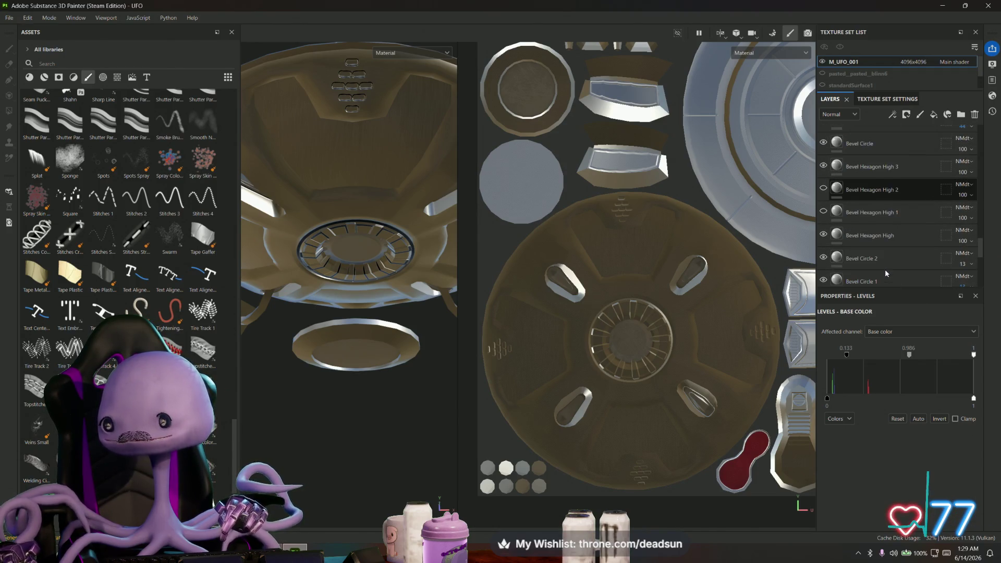
Make the hidden Bevel Hexagon High layer visible and view the UFO from the top
scroll(884, 269, "down", 1)
left_click(824, 182)
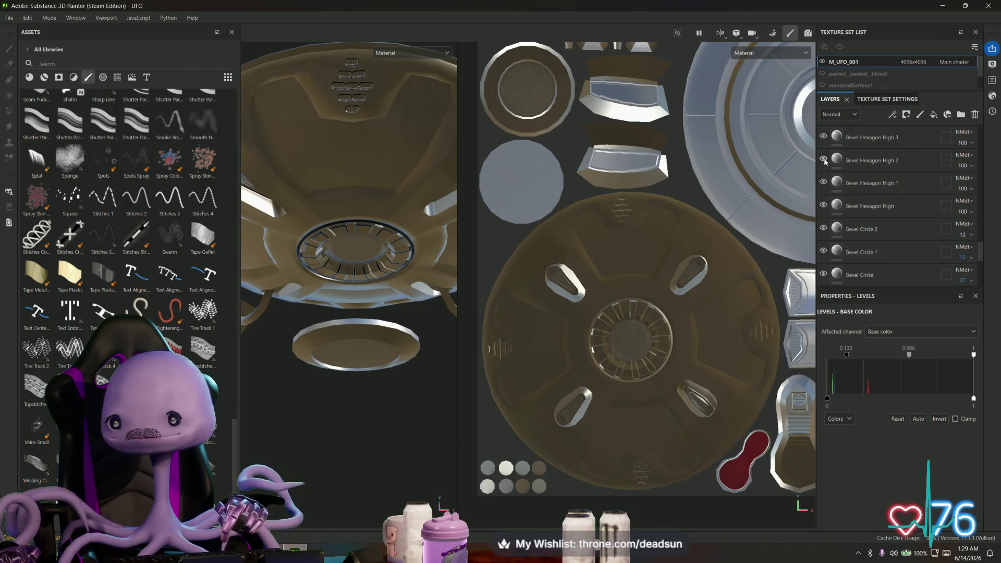
scroll(666, 258, "down", 4)
middle_click_drag(712, 260, 625, 293)
scroll(625, 293, "up", 1)
mouse_move(362, 284)
left_mouse_down("alt")
mouse_move(353, 424)
mouse_move(363, 348)
mouse_move(387, 347)
left_mouse_up("alt")
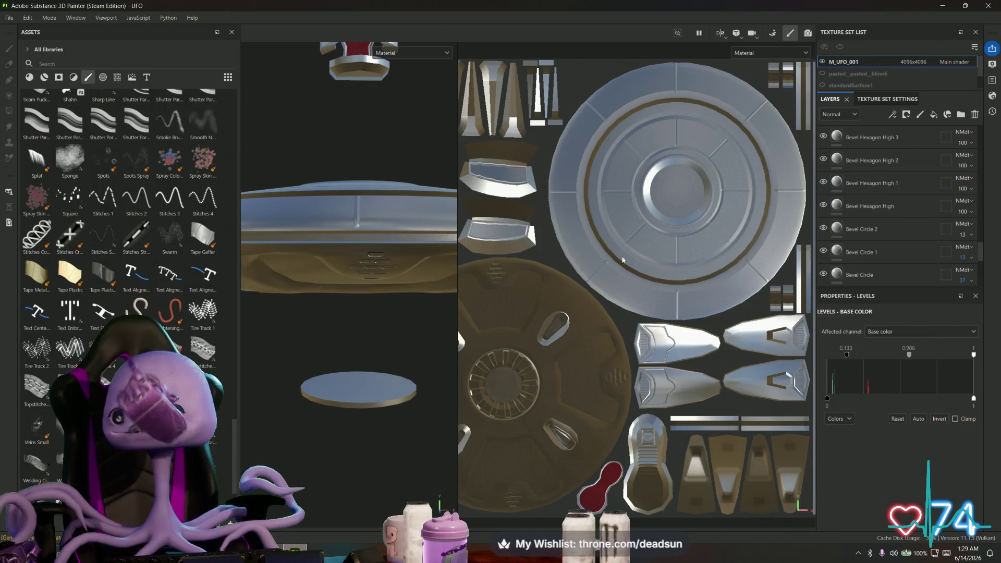
Undo the Levels adjustment on the fabric's base colour
key("ctrl+z")
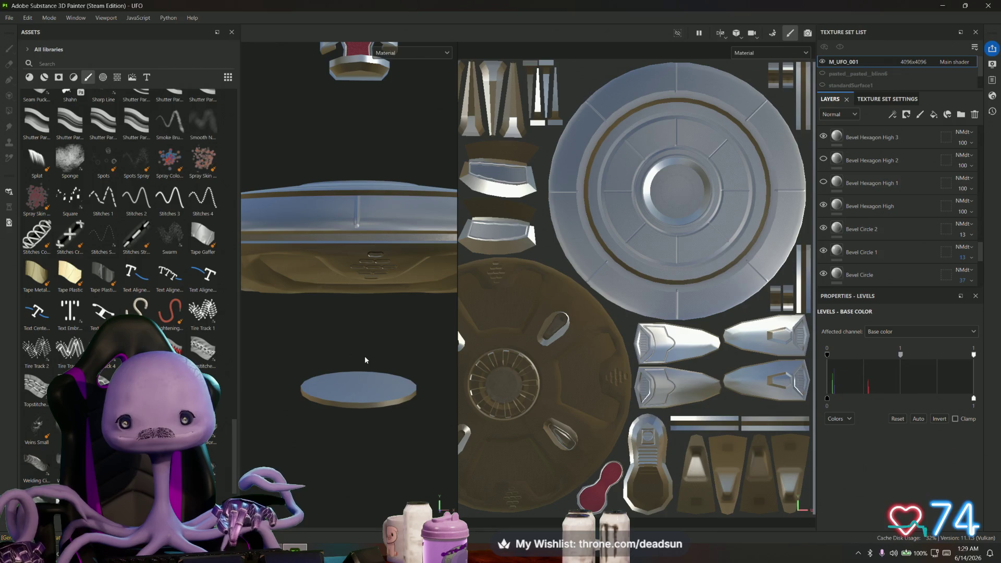
scroll(840, 223, "up", 5)
scroll(852, 229, "up", 5)
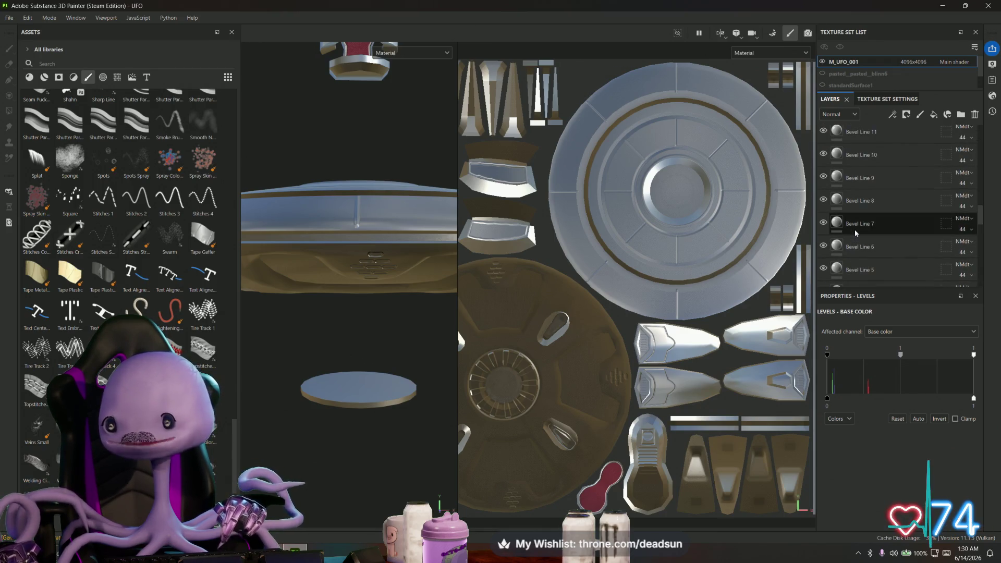
middle_click_drag(760, 259, 611, 284)
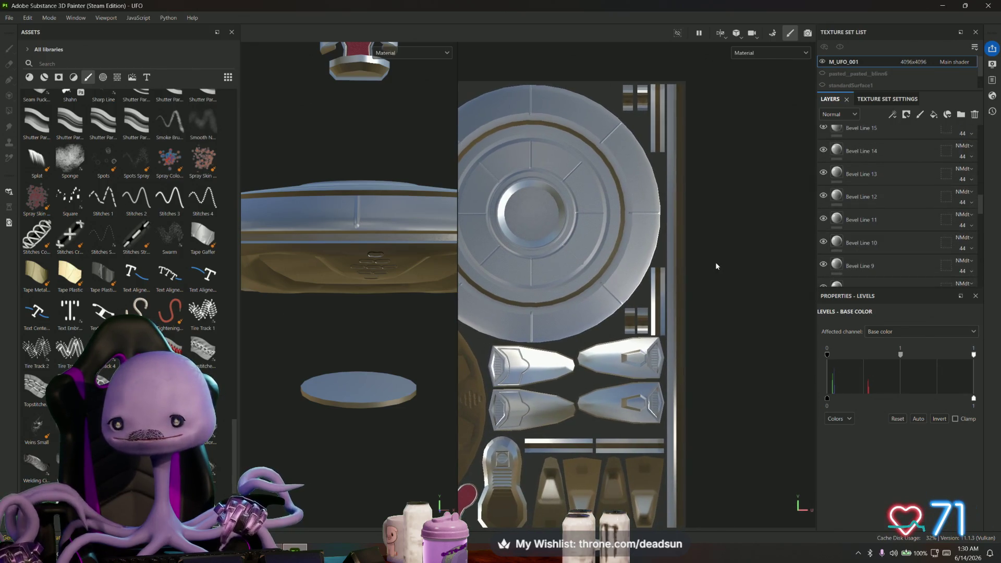
scroll(895, 153, "up", 5)
scroll(890, 186, "up", 3)
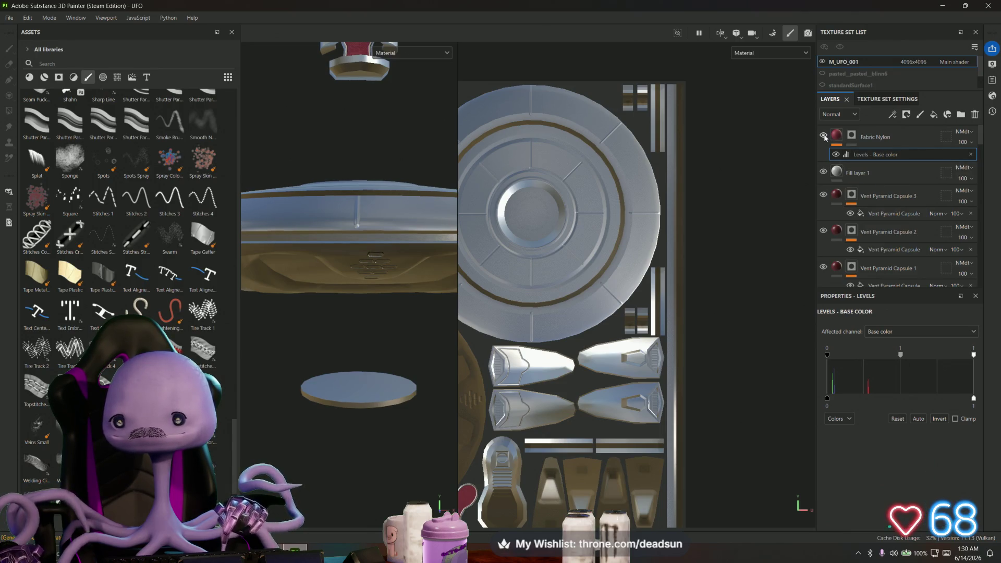
Toggle Fill layer 1 on and off to compare, then delete it
left_click(823, 171)
left_click(823, 174)
left_click(822, 174)
left_click(823, 174)
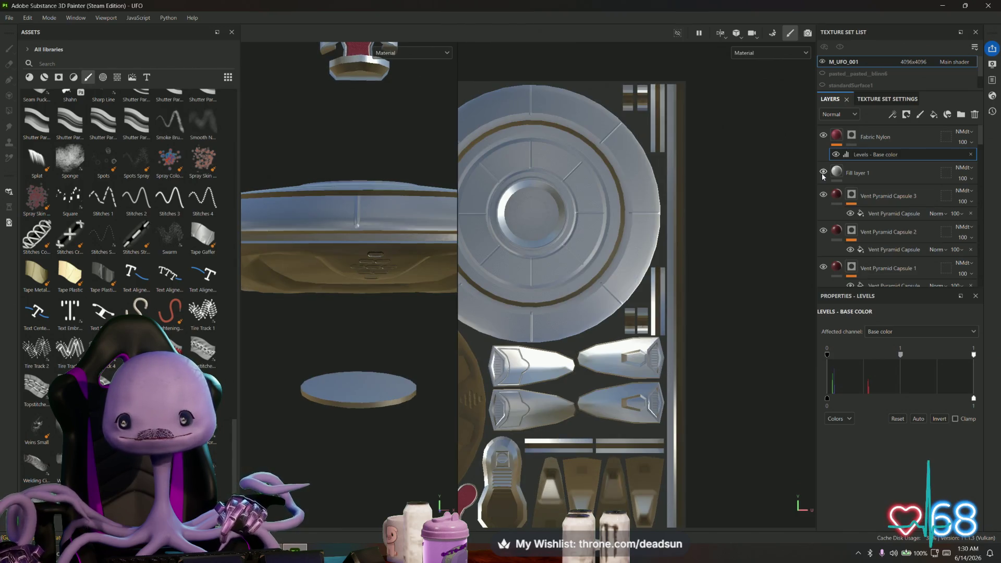
left_click(822, 174)
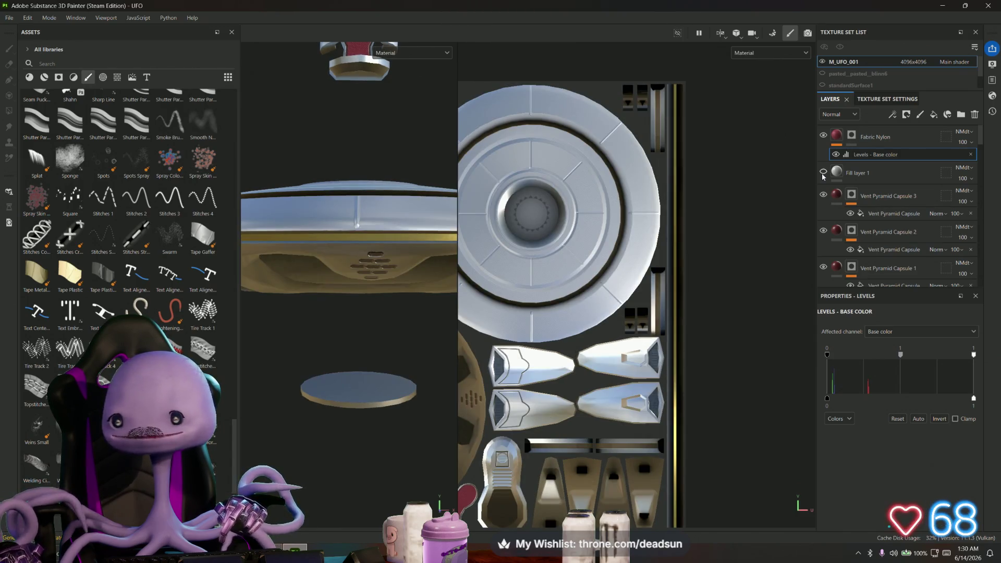
left_click(868, 180)
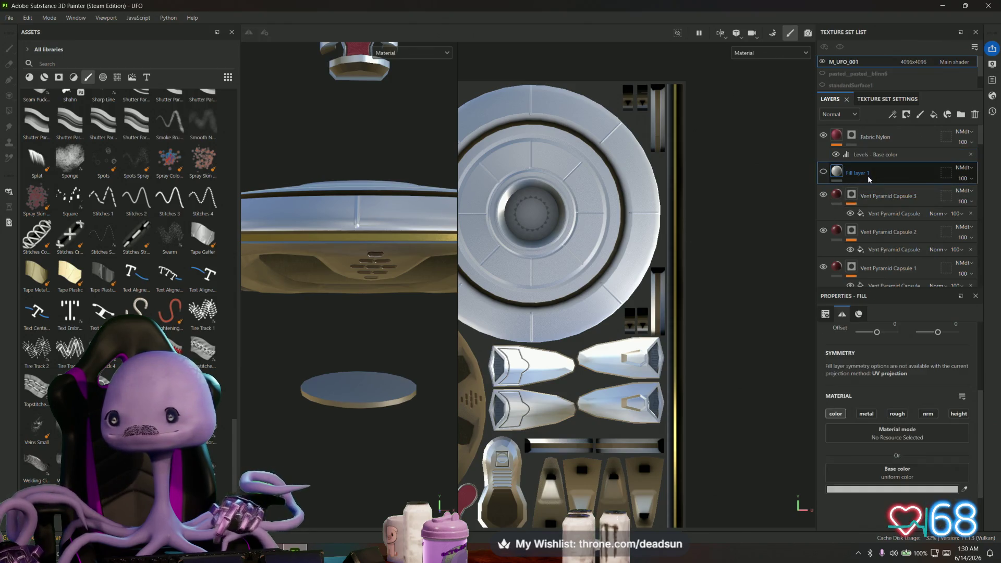
key("Delete")
mouse_move(355, 334)
left_mouse_down("alt")
mouse_move(397, 360)
mouse_move(398, 227)
mouse_move(413, 156)
mouse_move(399, 261)
mouse_move(387, 179)
mouse_move(358, 157)
mouse_move(375, 253)
mouse_move(360, 214)
mouse_move(386, 172)
mouse_move(416, 228)
mouse_move(377, 327)
mouse_move(389, 464)
mouse_move(397, 403)
left_mouse_up("alt")
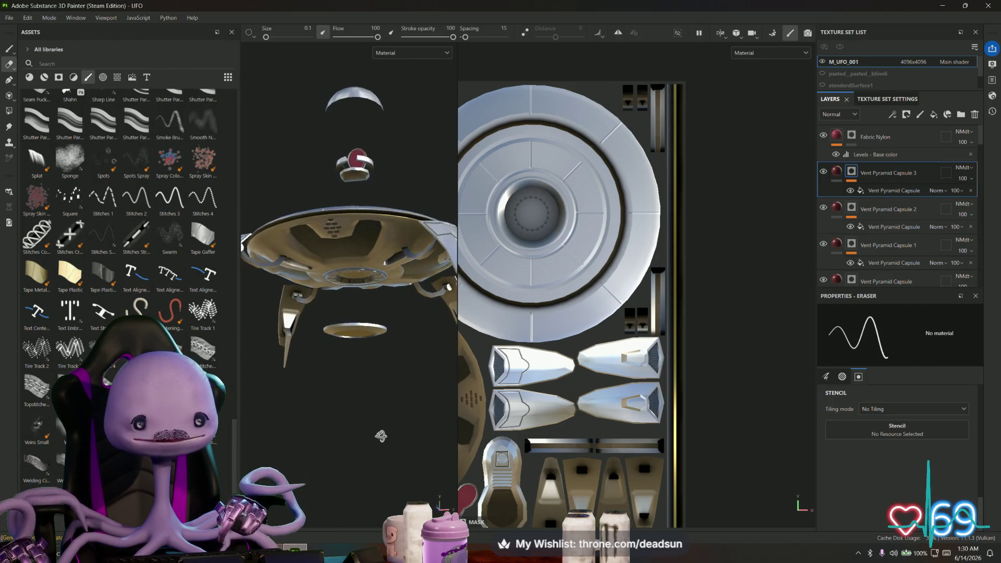
Filter the assets to Alphas and orbit to a close top-down view of the saucer
left_click(103, 78)
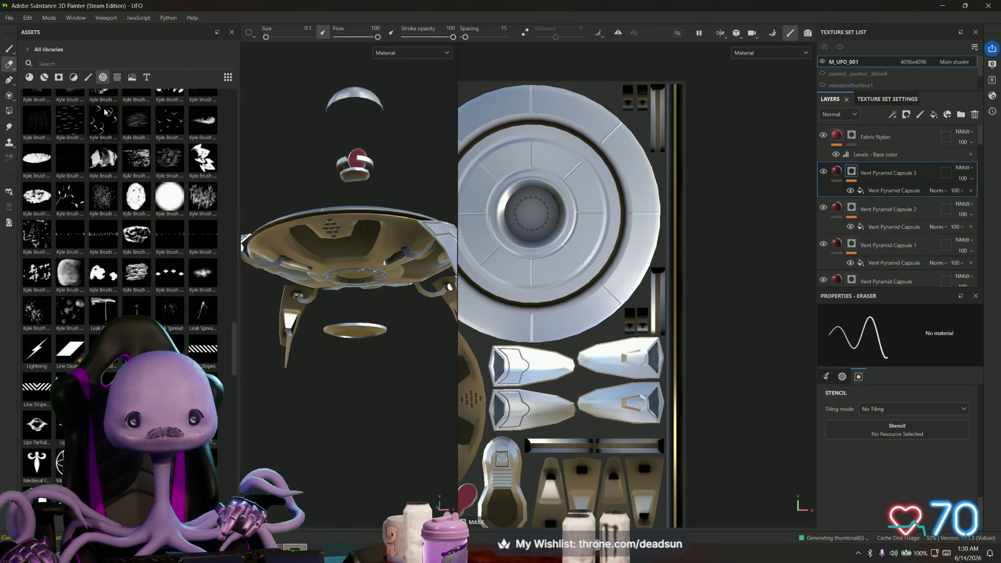
mouse_move(397, 334)
left_mouse_down("alt")
mouse_move(393, 297)
mouse_move(306, 263)
mouse_move(318, 230)
left_mouse_up("alt")
scroll(174, 277, "down", 10)
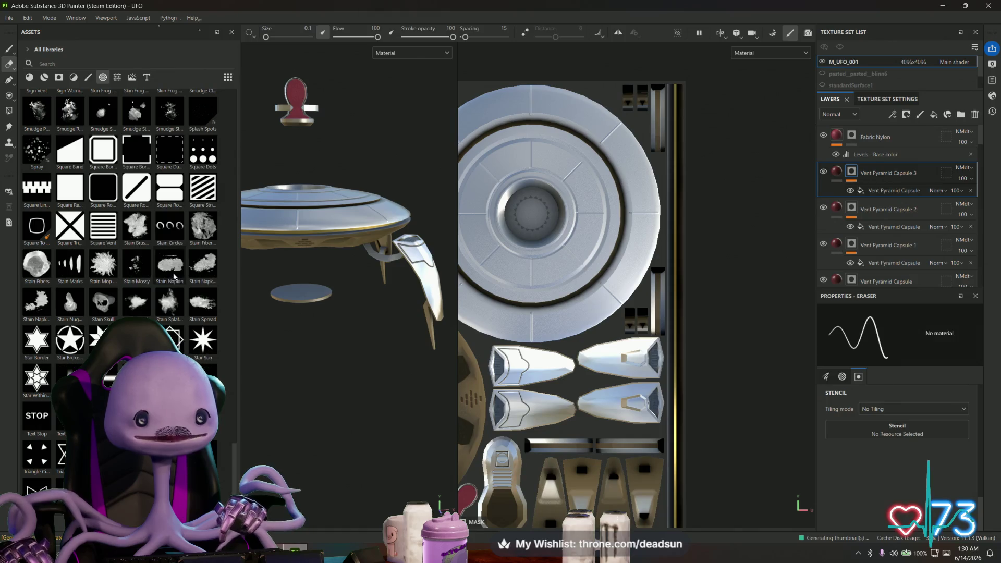
scroll(178, 260, "down", 3)
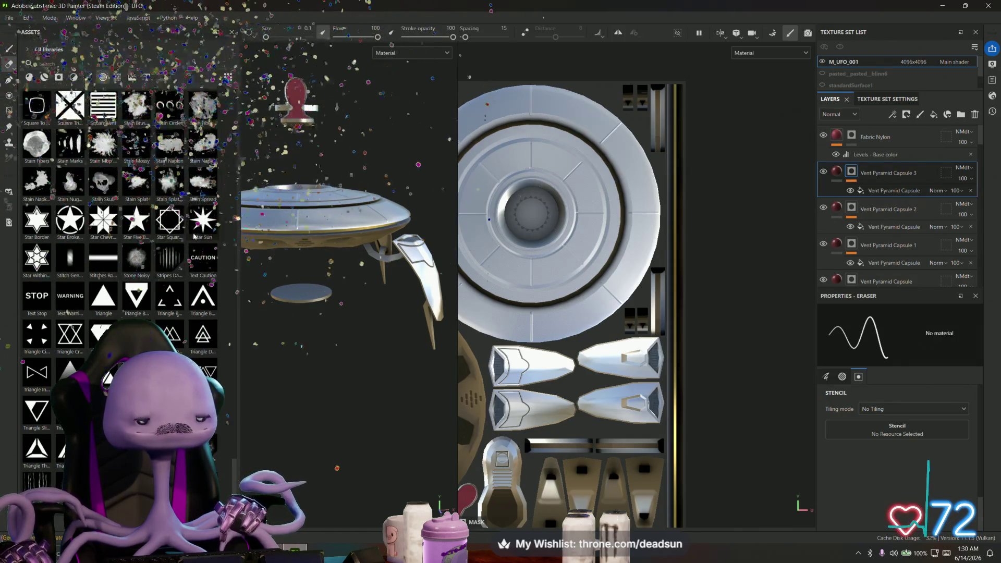
scroll(194, 236, "down", 1)
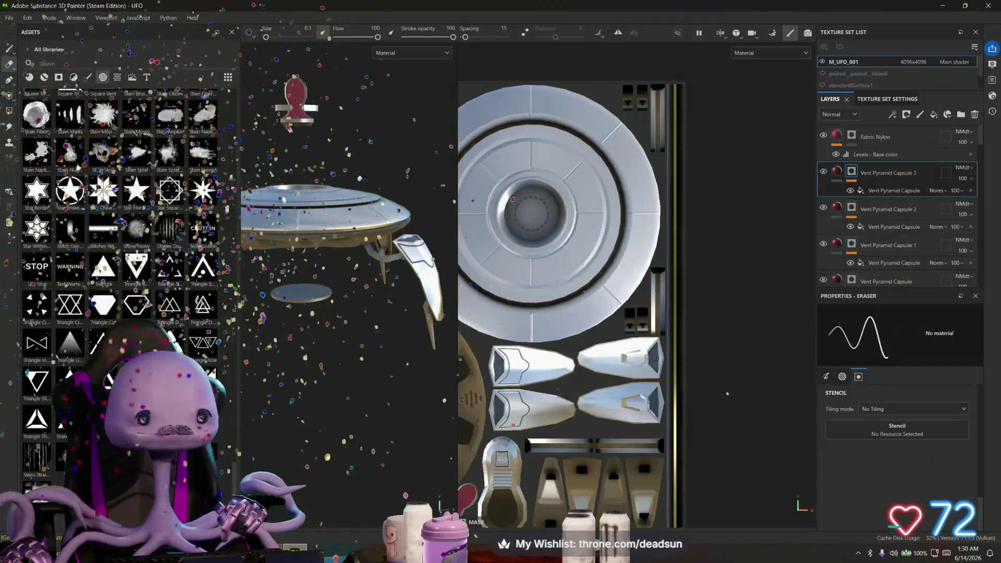
mouse_move(344, 272)
left_mouse_down("alt")
mouse_move(351, 209)
mouse_move(354, 339)
mouse_move(271, 293)
mouse_move(382, 277)
mouse_move(270, 331)
mouse_move(253, 303)
mouse_move(254, 372)
left_mouse_up("alt")
Switch the assets to the vent normal-map decals and zoom in on the underside hub
left_click(116, 78)
scroll(389, 251, "up", 10)
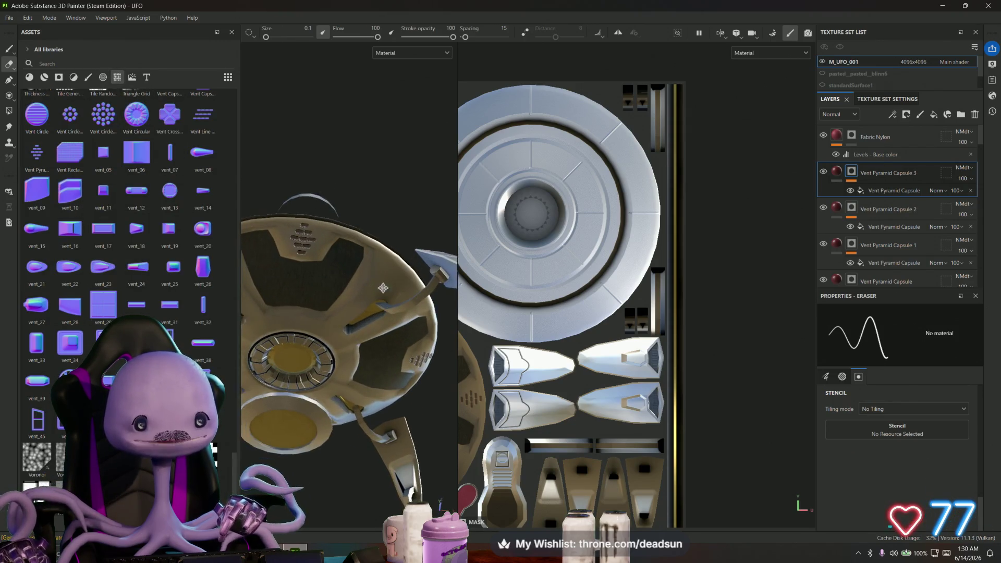
left_click_drag(389, 251, 368, 247, "alt")
scroll(626, 260, "up", 6)
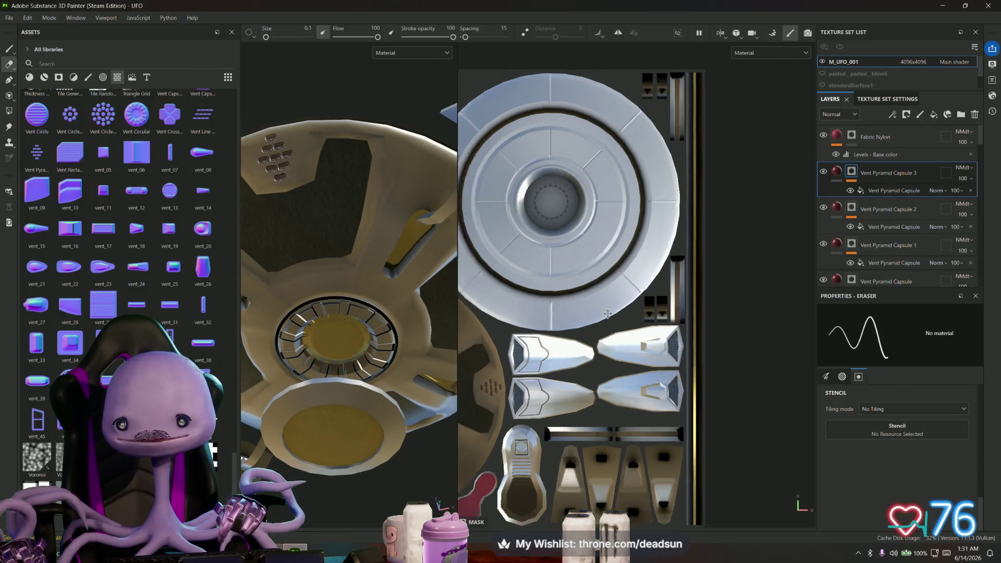
scroll(626, 261, "up", 3)
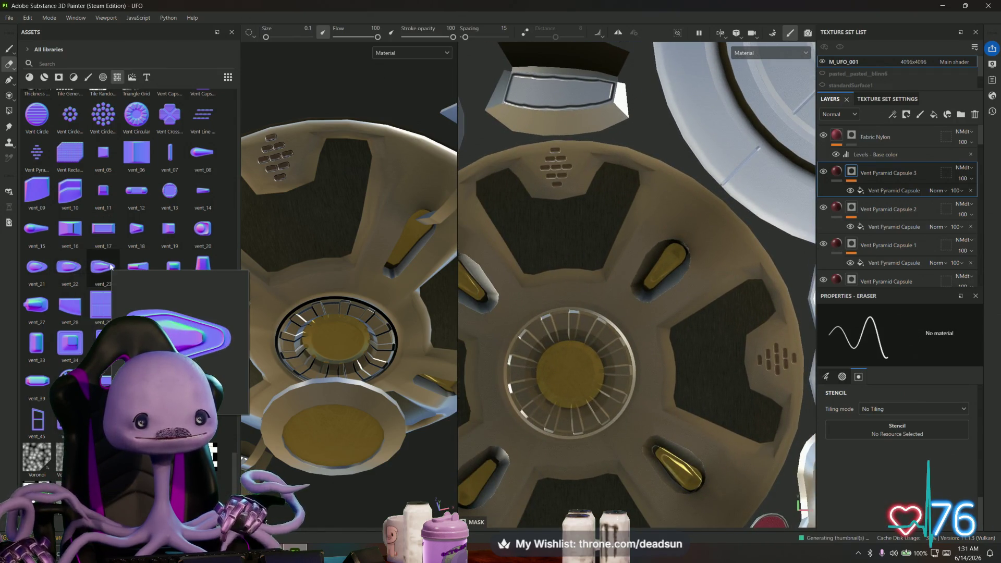
mouse_move(132, 265)
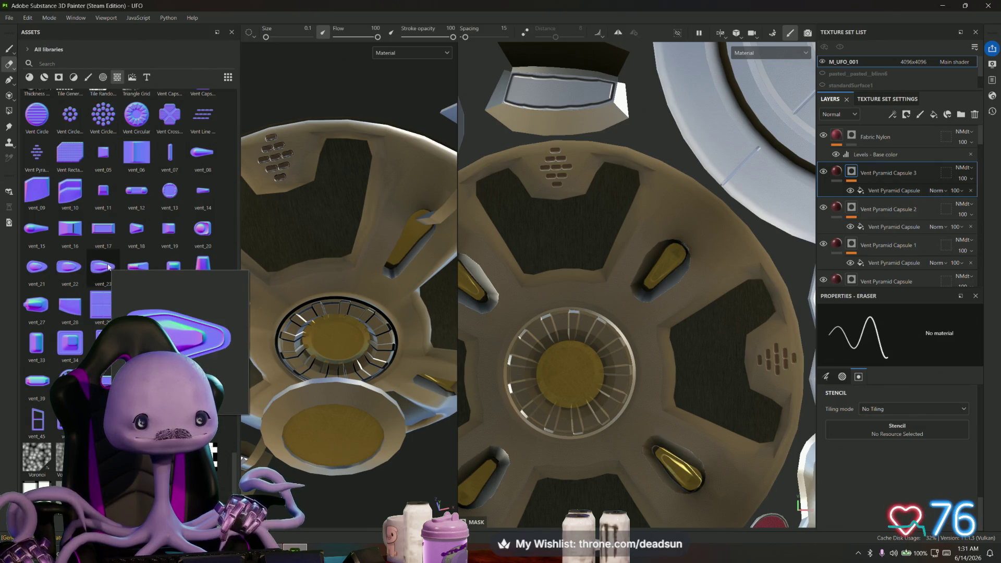
Place a vent_24 decal on a dark panel, shrinking and rotating it to fit
mouse_move(137, 267)
left_mouse_down()
mouse_move(234, 245)
mouse_move(561, 218)
mouse_move(597, 243)
mouse_move(601, 268)
left_mouse_up()
mouse_move(503, 113)
left_mouse_down()
mouse_move(493, 183)
mouse_move(506, 254)
mouse_move(492, 269)
left_mouse_up()
left_click_drag(668, 173, 675, 184)
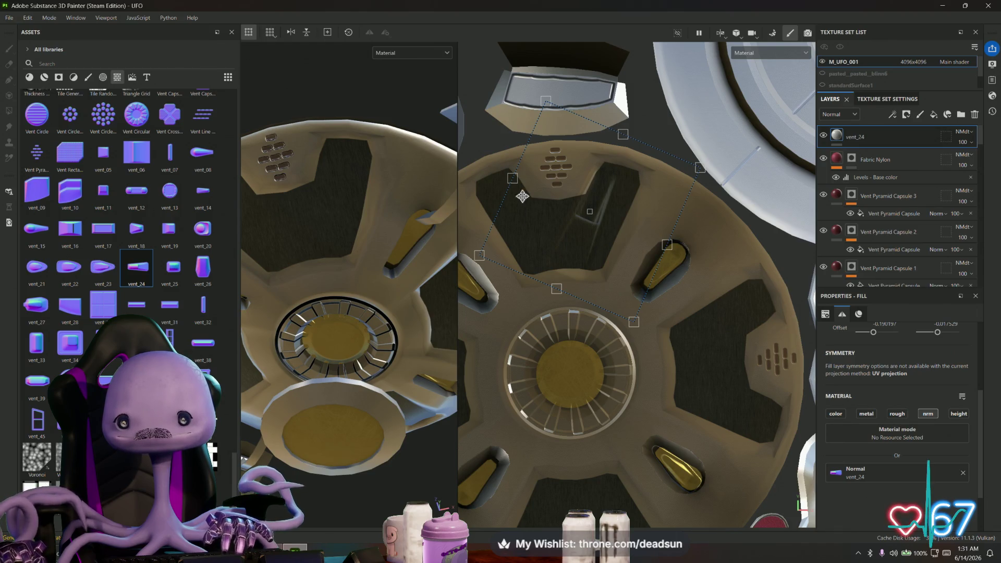
left_click_drag(544, 104, 575, 150)
left_click_drag(598, 188, 597, 167)
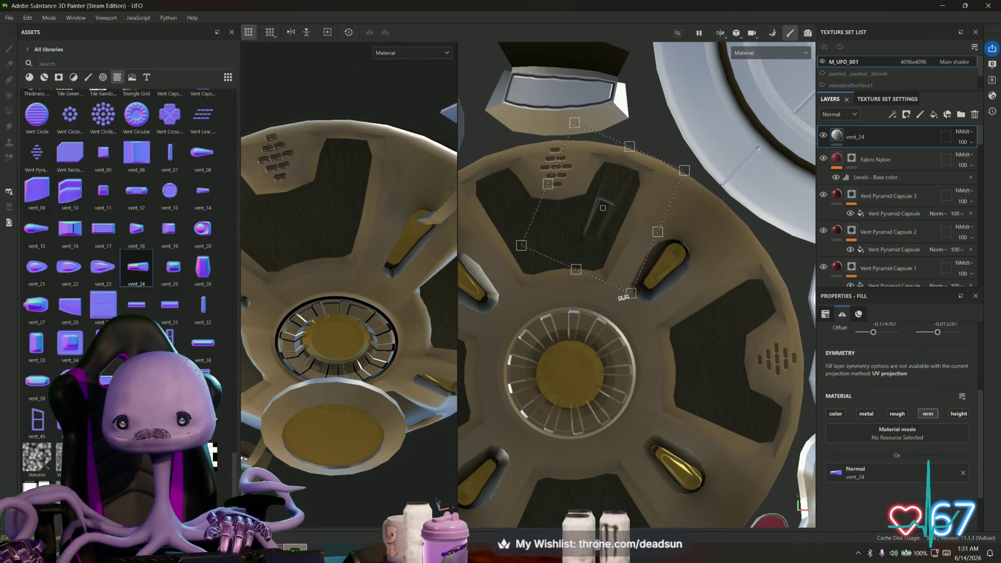
left_click_drag(624, 299, 625, 298)
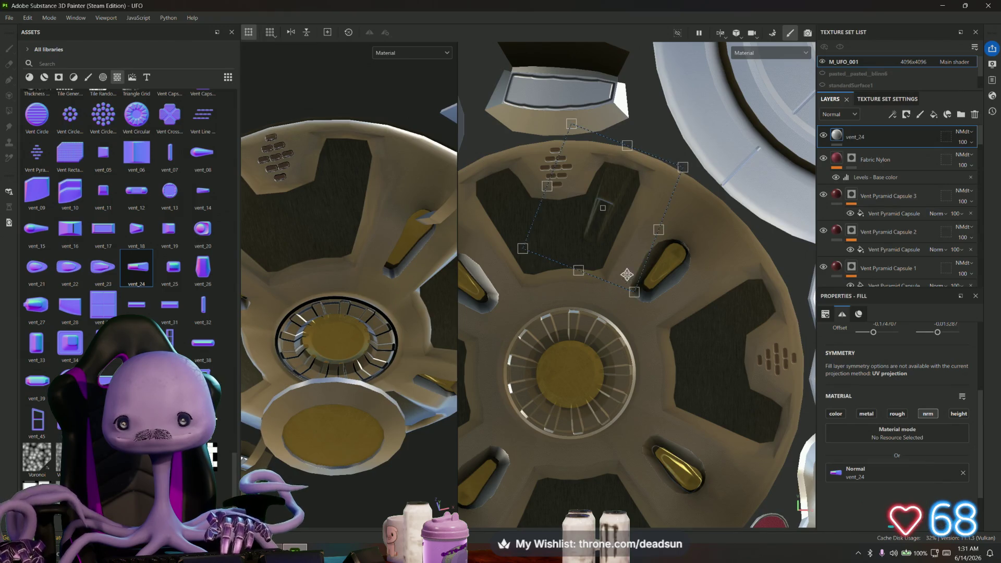
left_click_drag(622, 252, 621, 263)
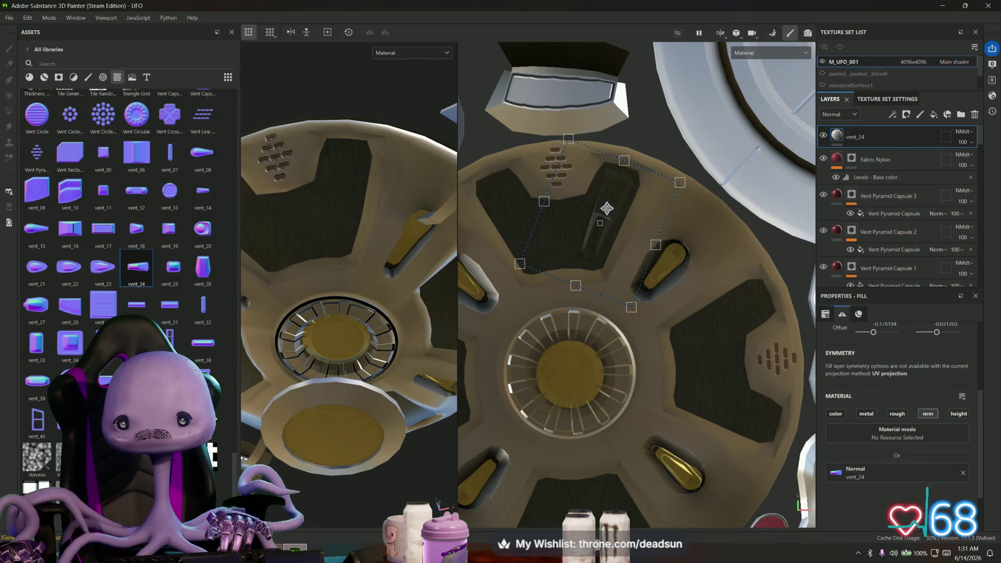
left_click_drag(524, 249, 527, 257)
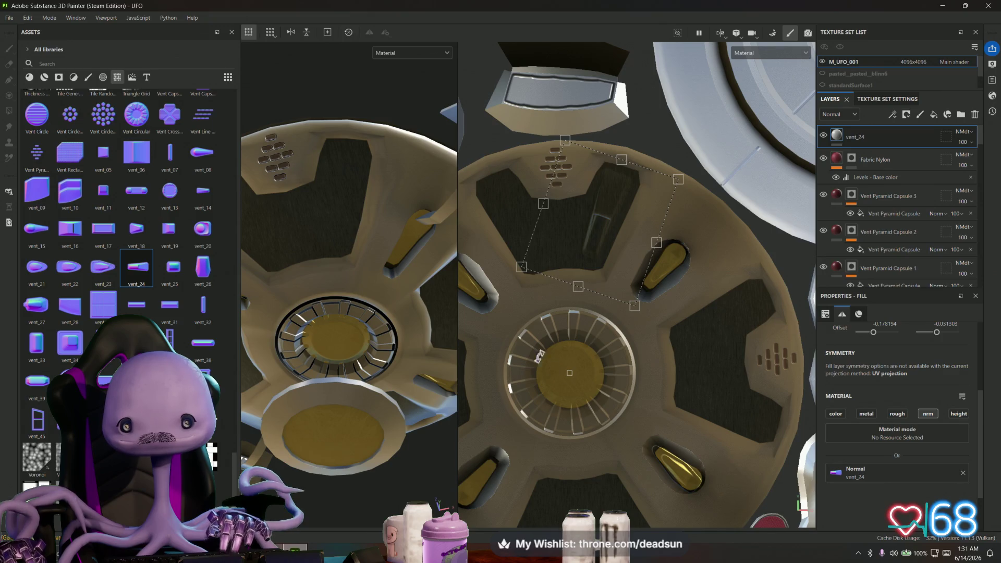
mouse_move(452, 312)
left_mouse_down("alt")
mouse_move(379, 304)
mouse_move(331, 331)
mouse_move(369, 380)
mouse_move(376, 330)
mouse_move(411, 334)
mouse_move(399, 352)
mouse_move(411, 343)
left_mouse_up("alt")
scroll(376, 330, "down", 5)
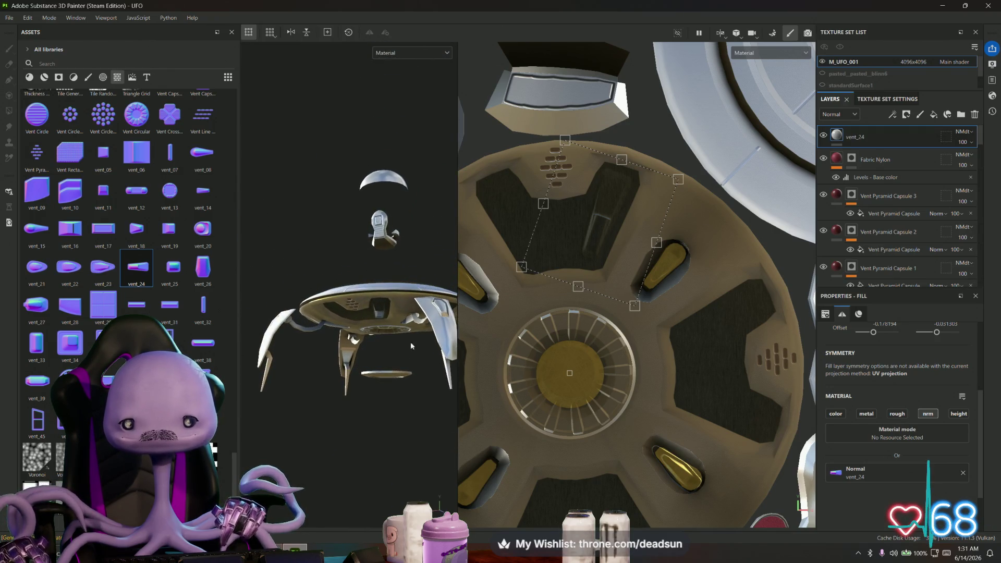
left_click_drag(599, 224, 603, 224)
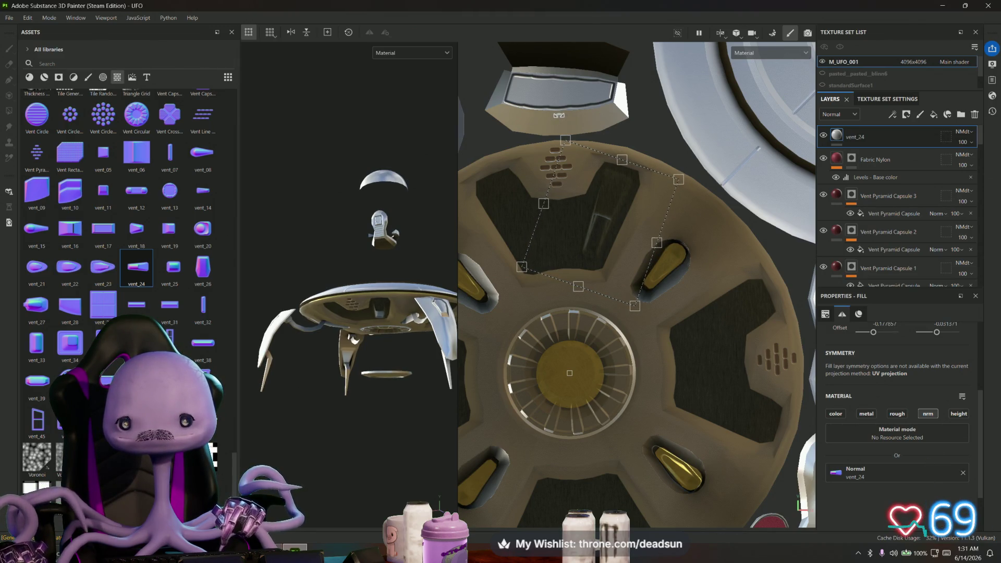
scroll(616, 160, "down", 3)
Duplicate the vent_24 decal twice, placing copies on the right-hand and lower-left dark panels
right_click(861, 137)
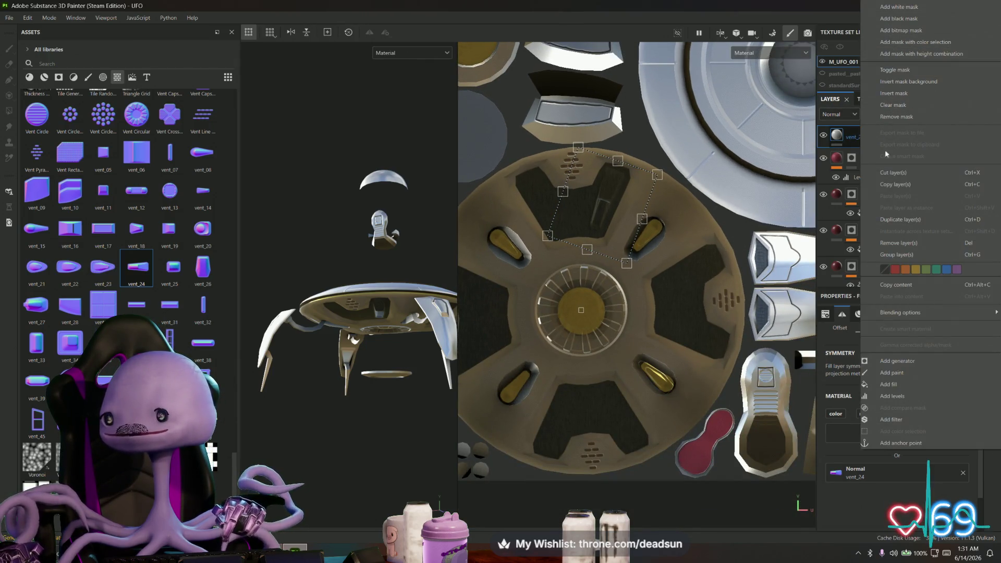
left_click(890, 219)
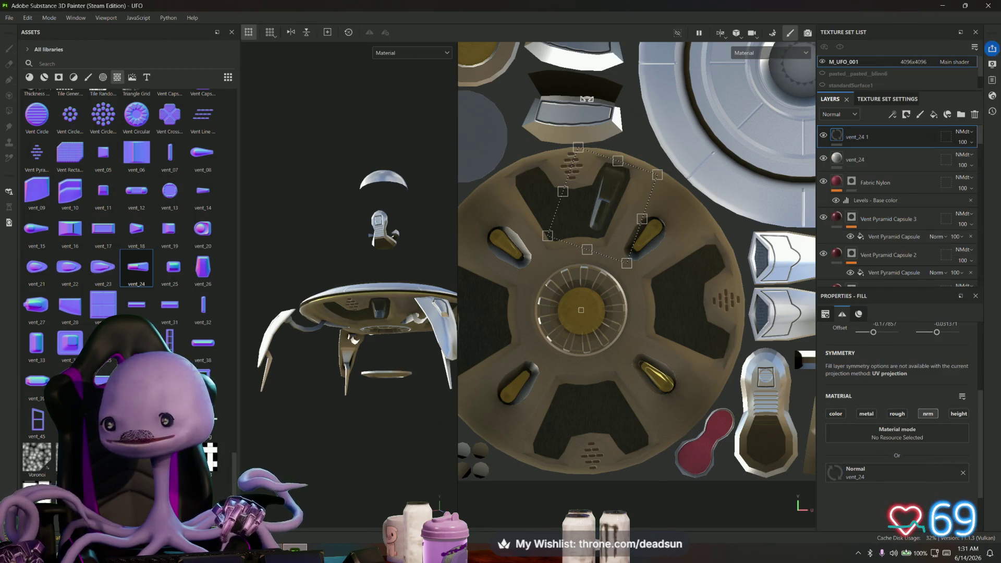
left_click_drag(610, 167, 694, 296)
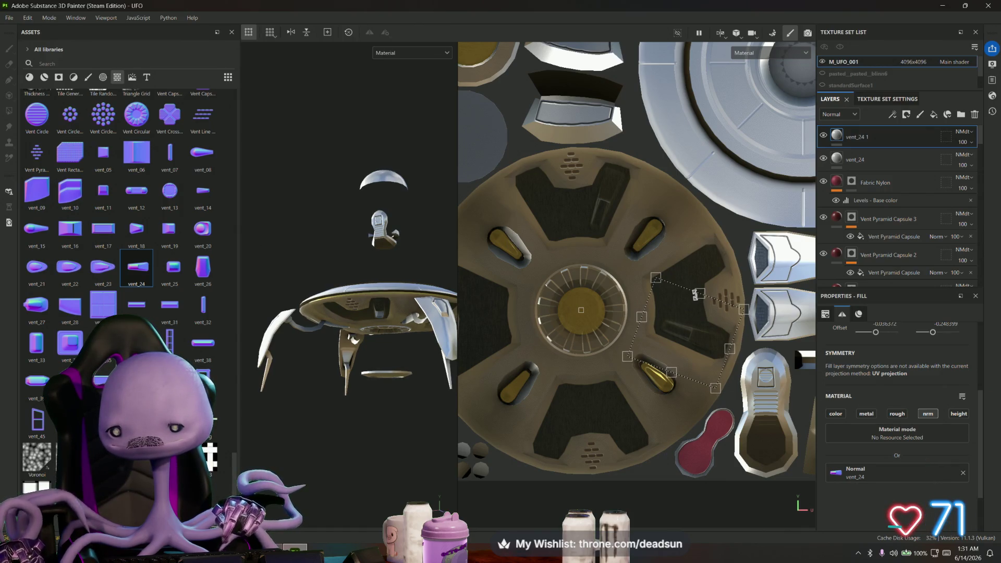
right_click(863, 138)
left_click(892, 219)
mouse_move(693, 271)
left_mouse_down()
mouse_move(670, 340)
mouse_move(625, 368)
left_mouse_up()
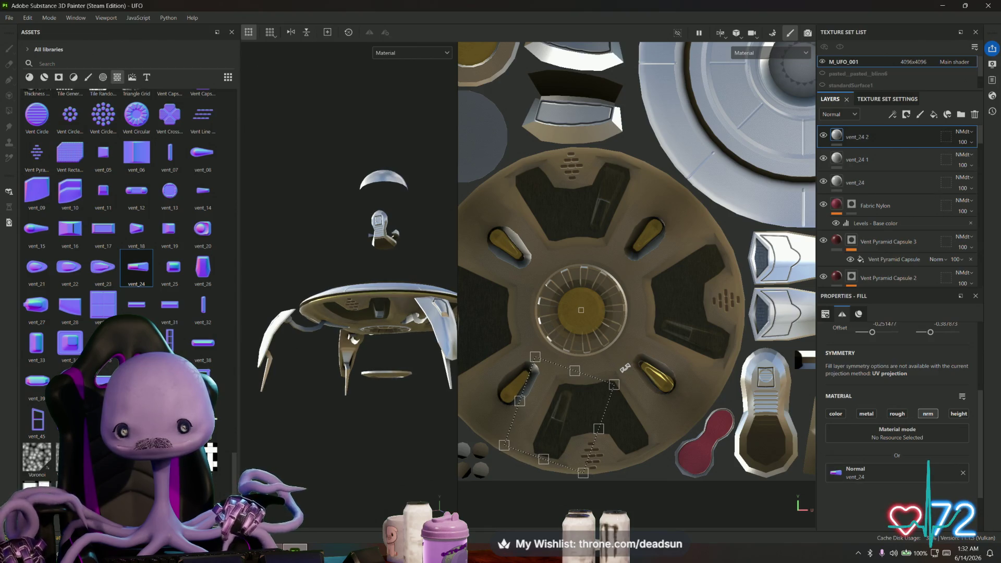
Make another vent_24 copy and position it on the panel up and left
right_click(892, 137)
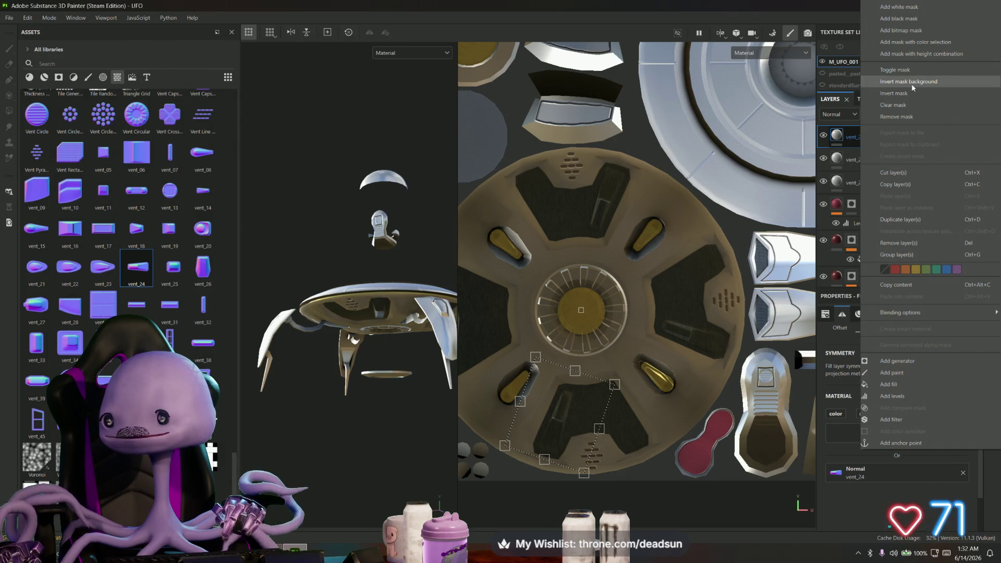
left_click(900, 220)
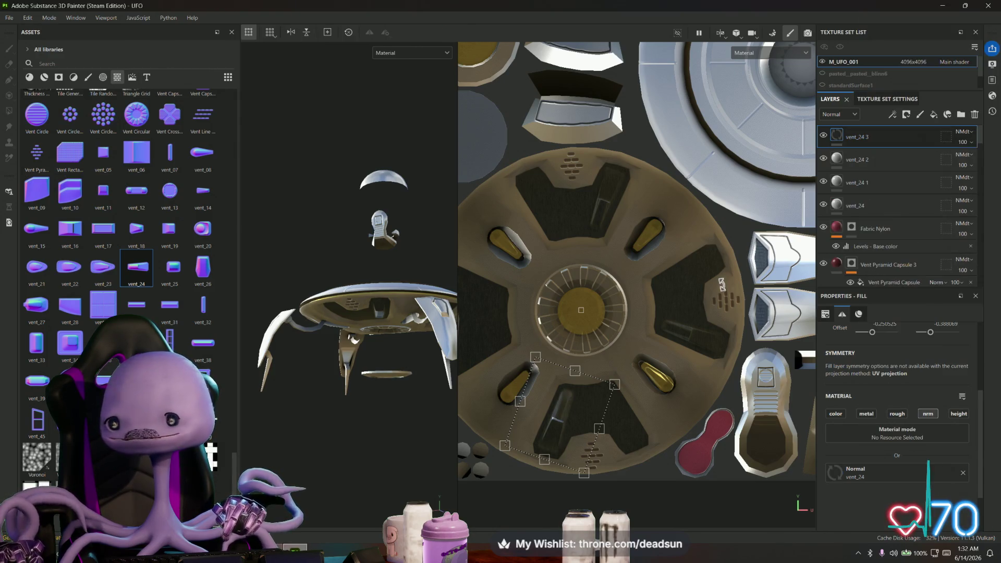
left_click_drag(543, 326, 520, 227)
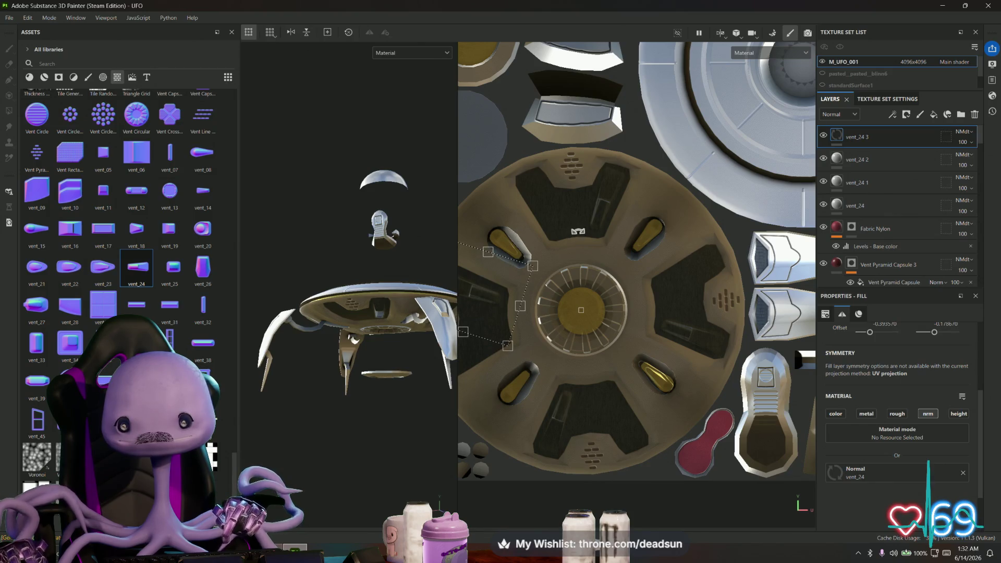
middle_click_drag(636, 271, 733, 299)
left_click_drag(534, 249, 542, 245)
scroll(672, 229, "up", 3)
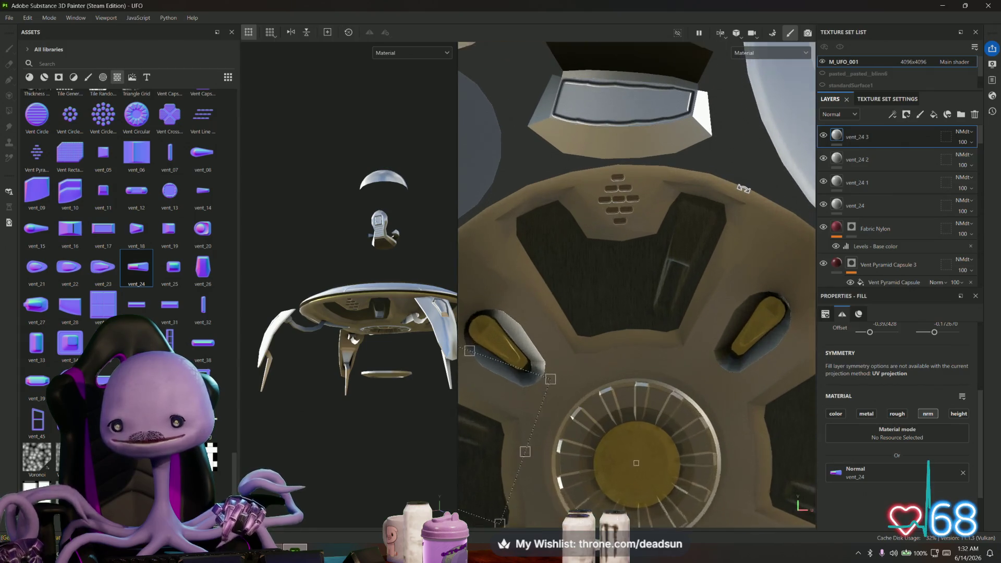
scroll(730, 297, "down", 3)
middle_click_drag(681, 246, 623, 164)
mouse_move(365, 313)
left_mouse_down("alt")
mouse_move(290, 154)
mouse_move(243, 188)
mouse_move(249, 339)
mouse_move(274, 306)
left_mouse_up("alt")
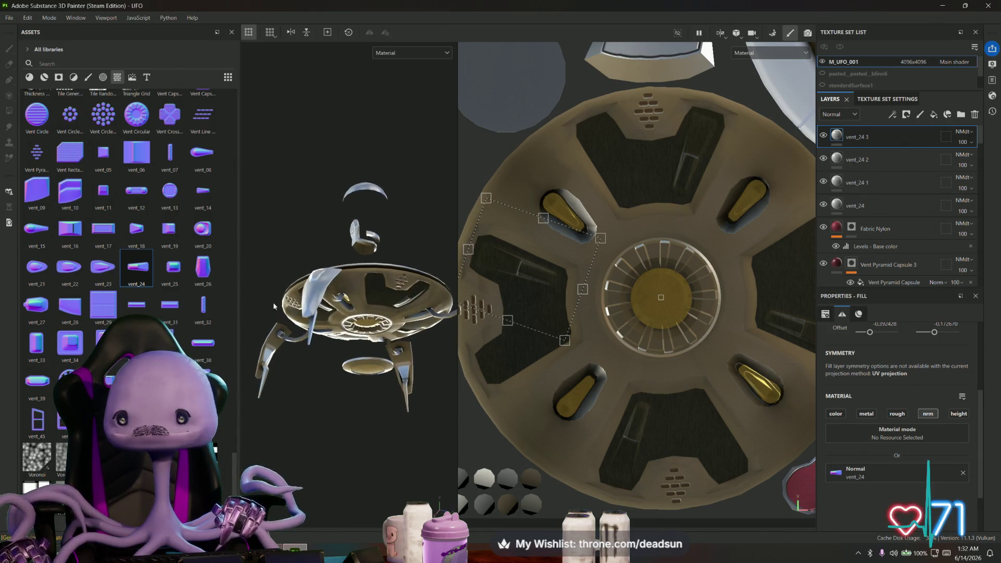
Duplicate vent_24 3 and rotate and position the copy to match the next panel
right_click(885, 127)
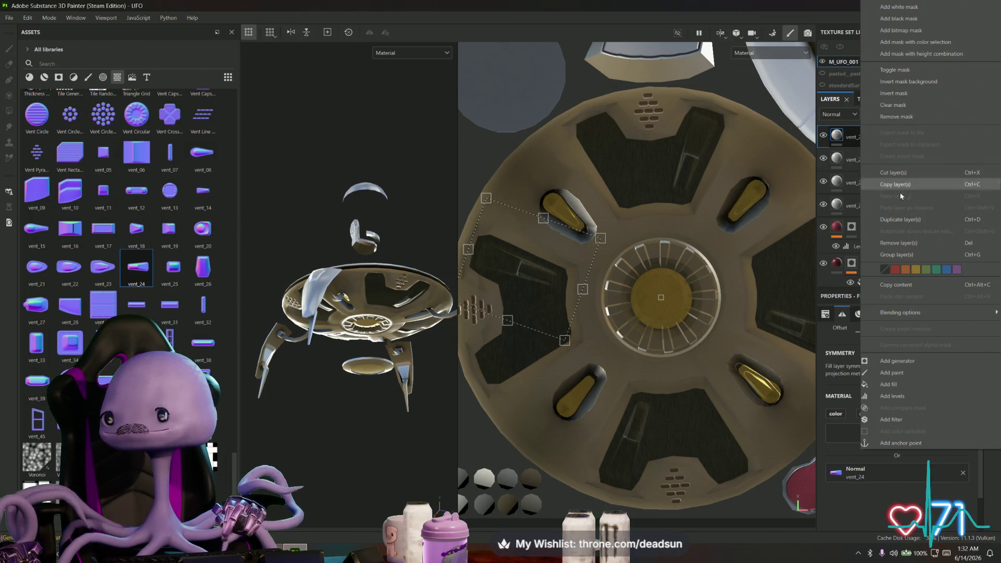
left_click(907, 221)
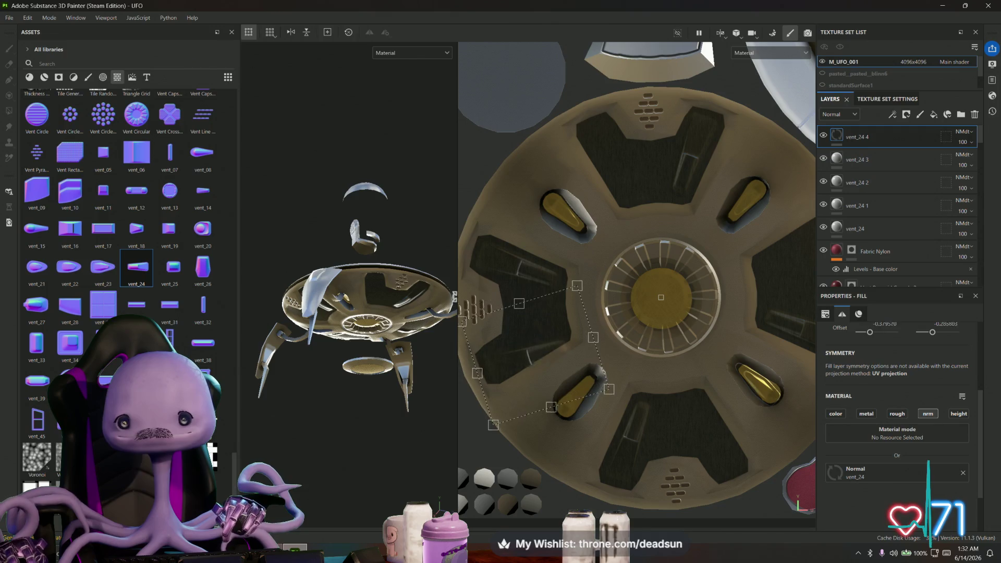
left_click_drag(594, 268, 585, 264)
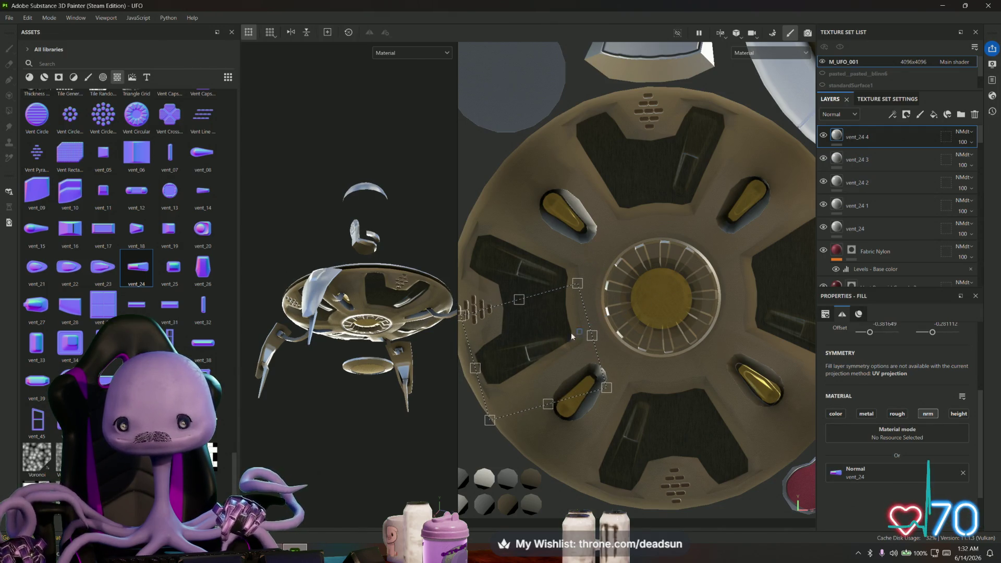
left_click_drag(589, 277, 569, 270)
left_click_drag(550, 331, 545, 325)
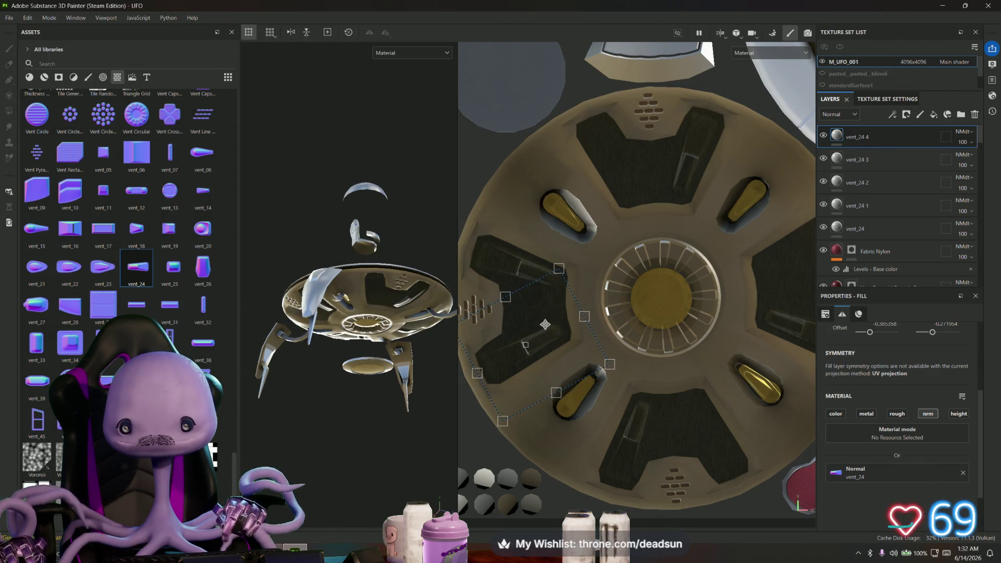
left_click_drag(564, 257, 567, 238)
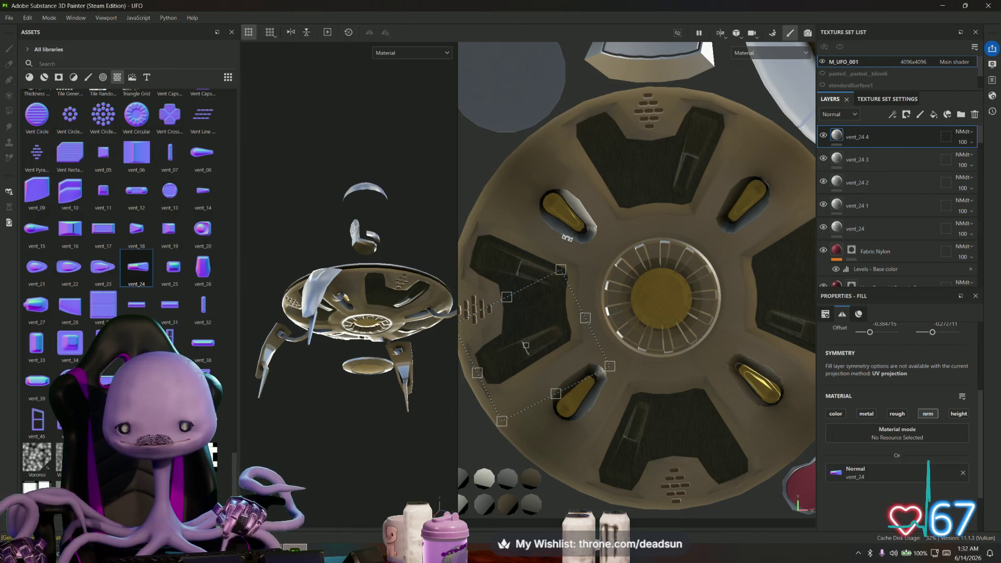
left_click_drag(550, 328, 552, 328)
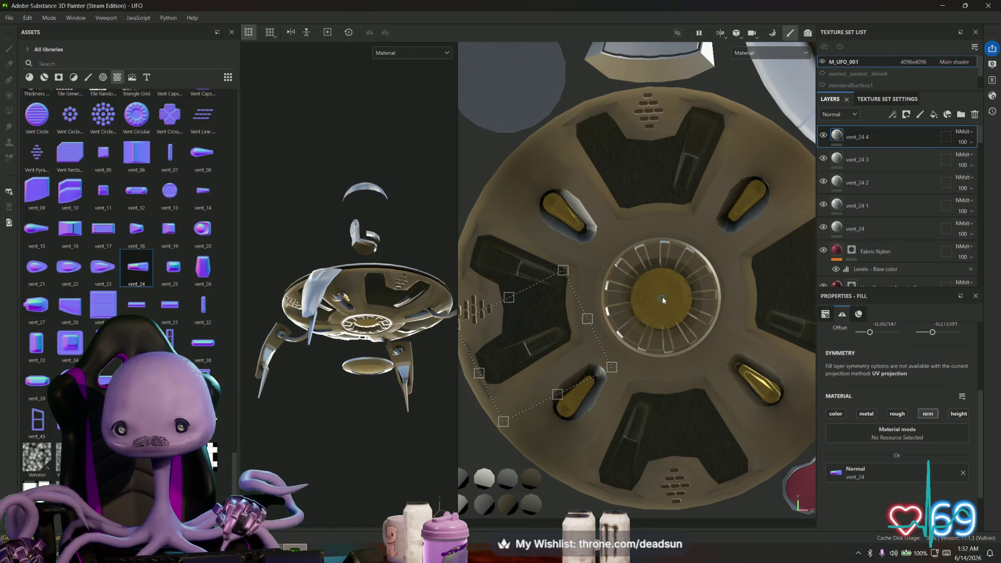
Duplicate vent_24 4 and vent_24 5, moving and rotating each copy onto the next panel
right_click(883, 133)
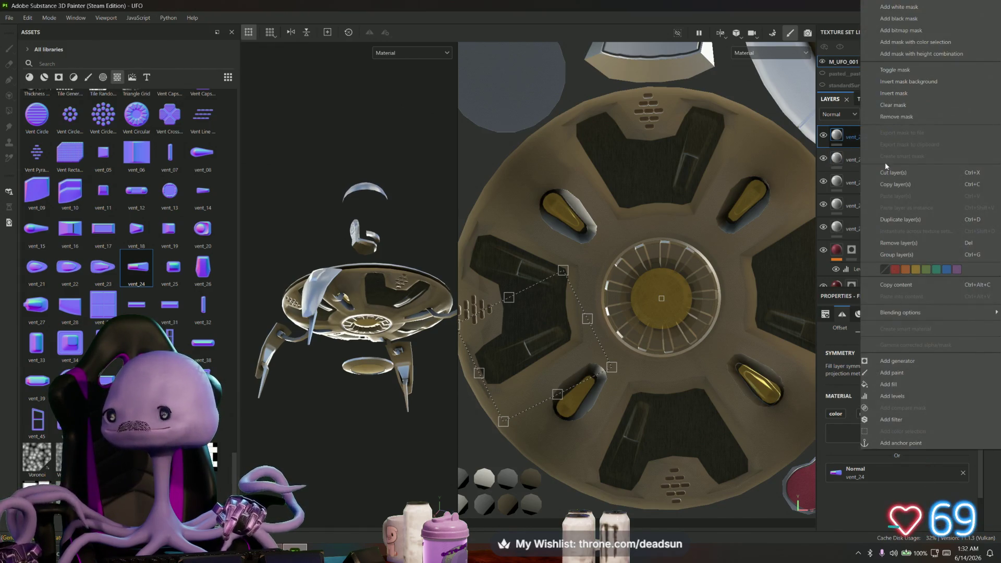
left_click(902, 219)
left_click_drag(545, 344, 592, 410)
middle_click_drag(603, 338, 492, 326)
right_click(869, 142)
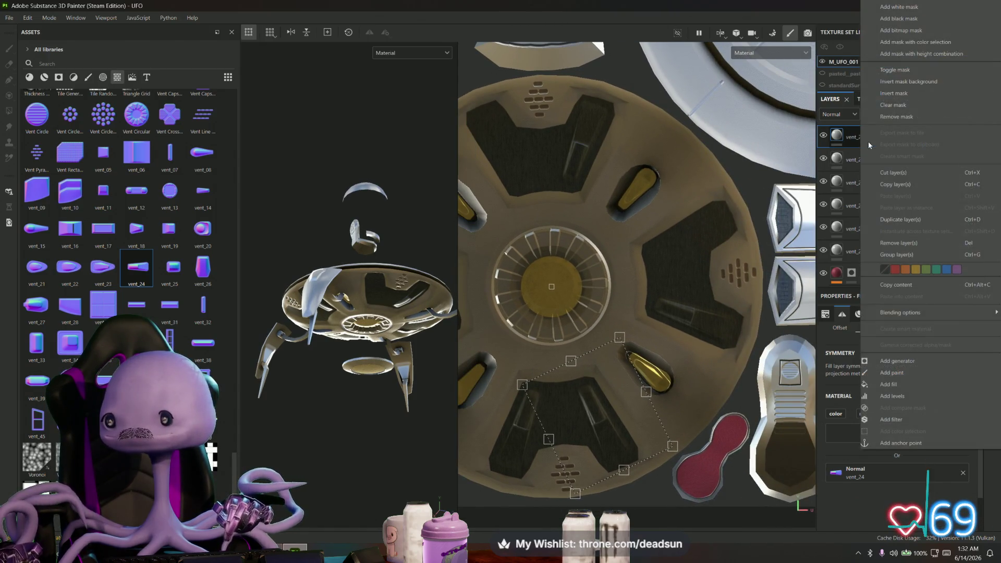
left_click(908, 221)
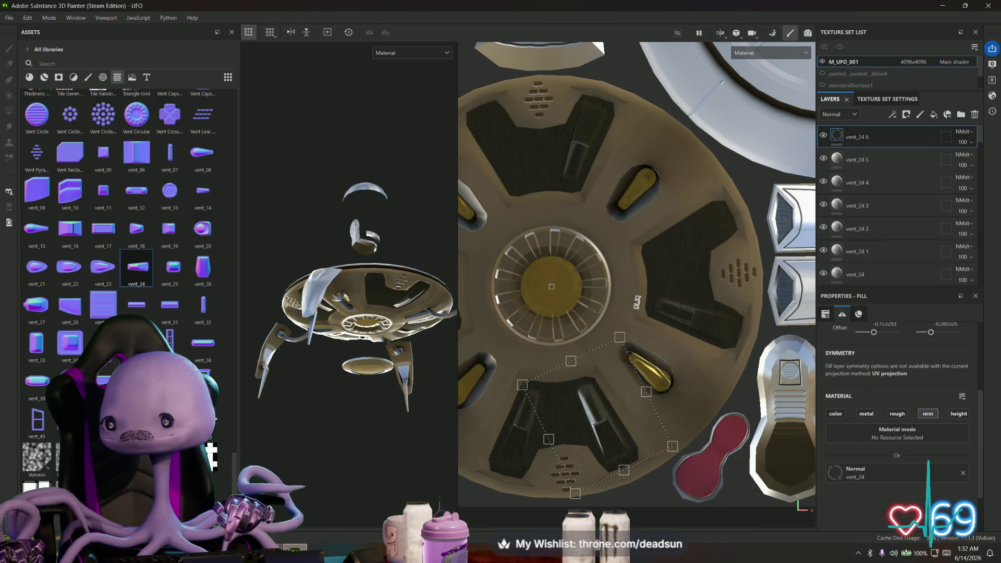
left_click_drag(631, 193, 581, 150)
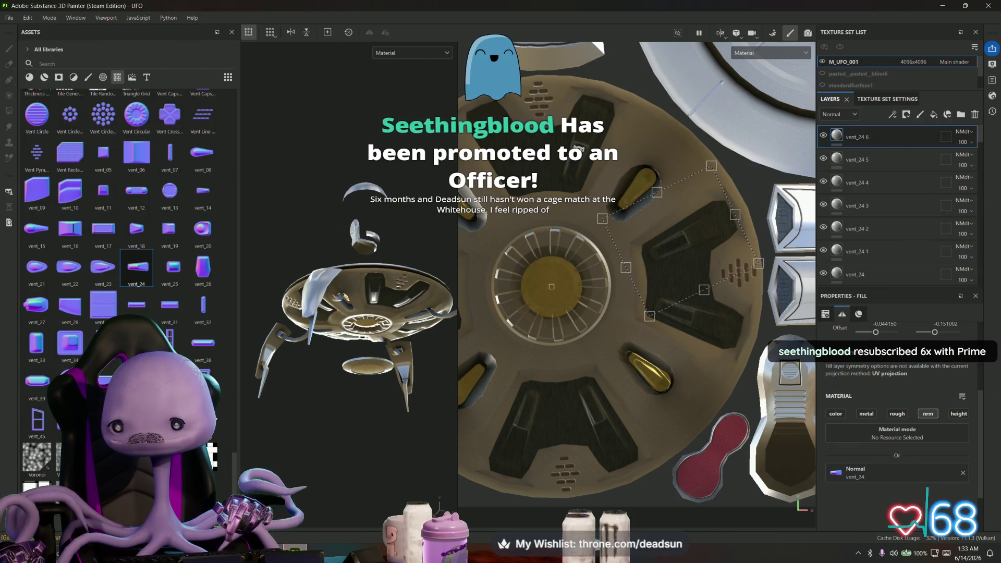
left_click_drag(352, 298, 352, 396, "alt")
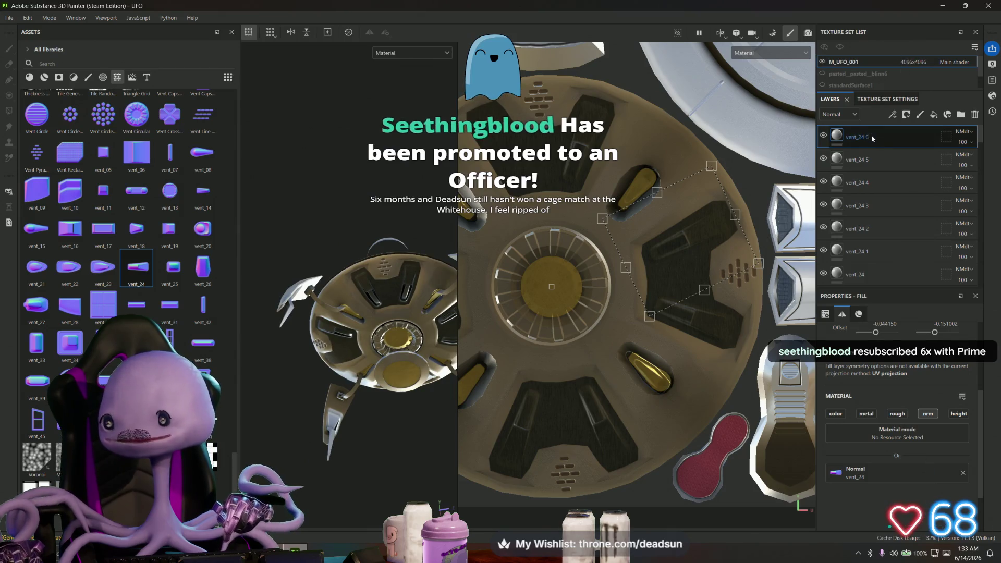
Duplicate vent_24 6 onto the top panel and check the decals on the underside
right_click(873, 137)
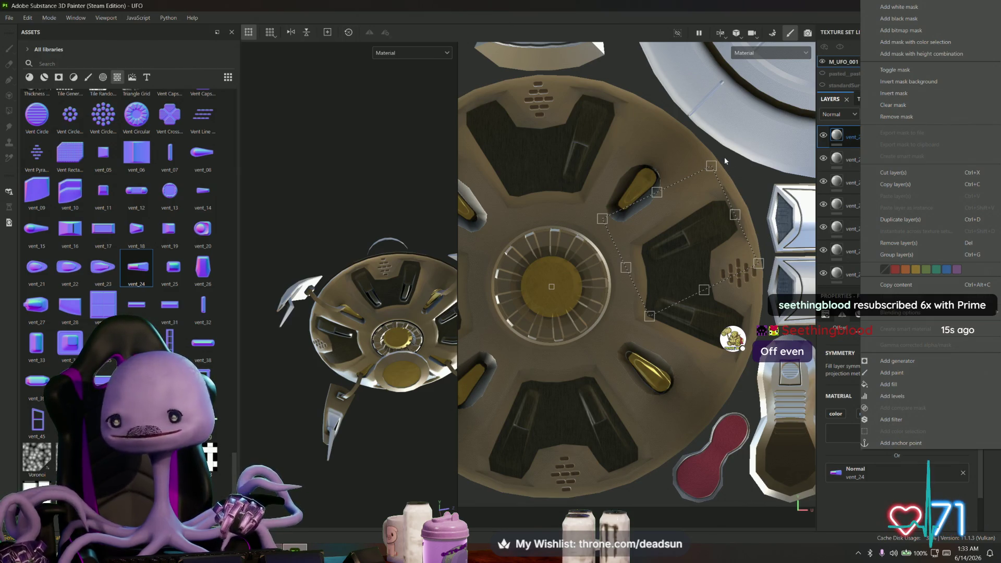
left_click_drag(396, 312, 454, 302, "alt")
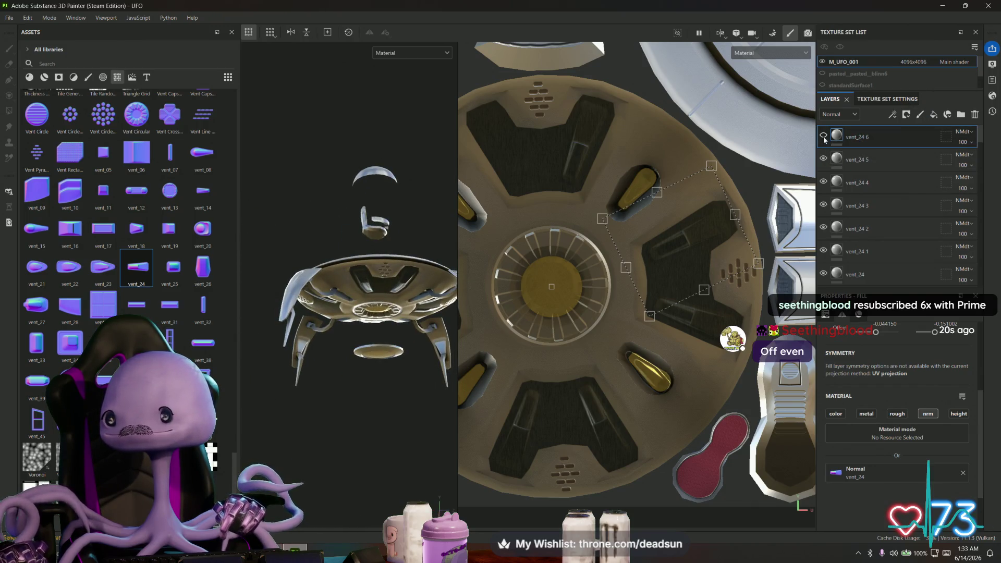
right_click(881, 137)
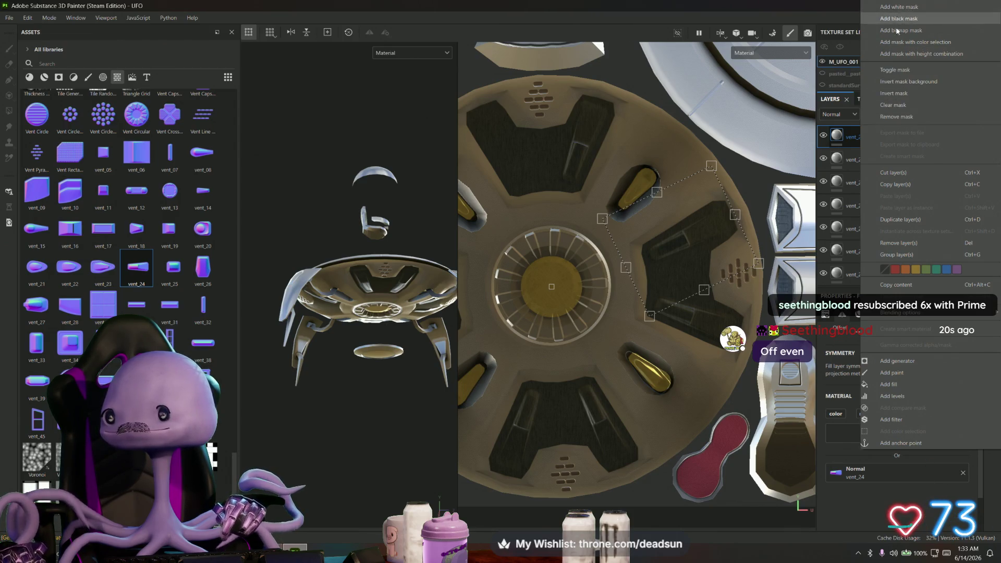
left_click(908, 221)
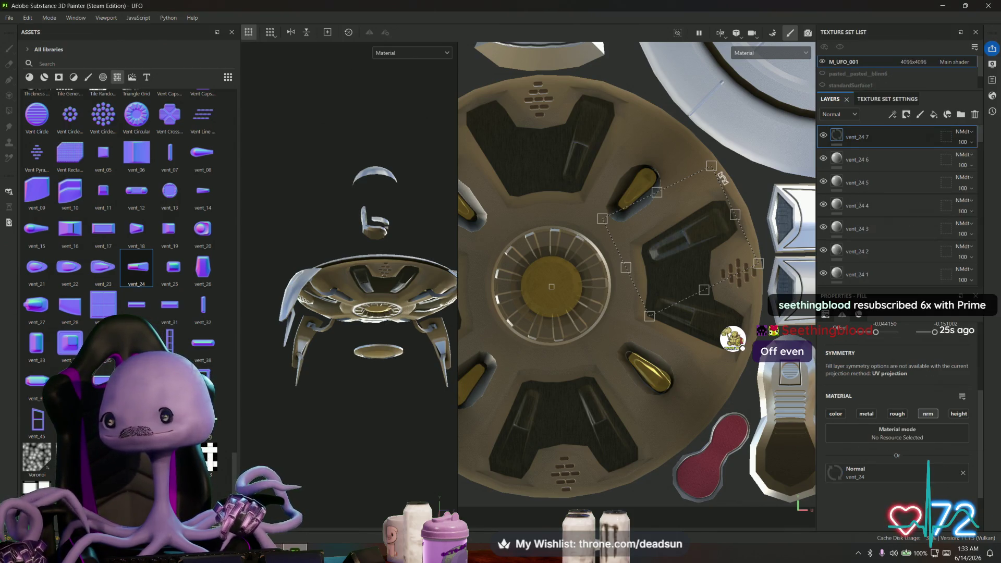
left_click_drag(740, 152, 436, 119)
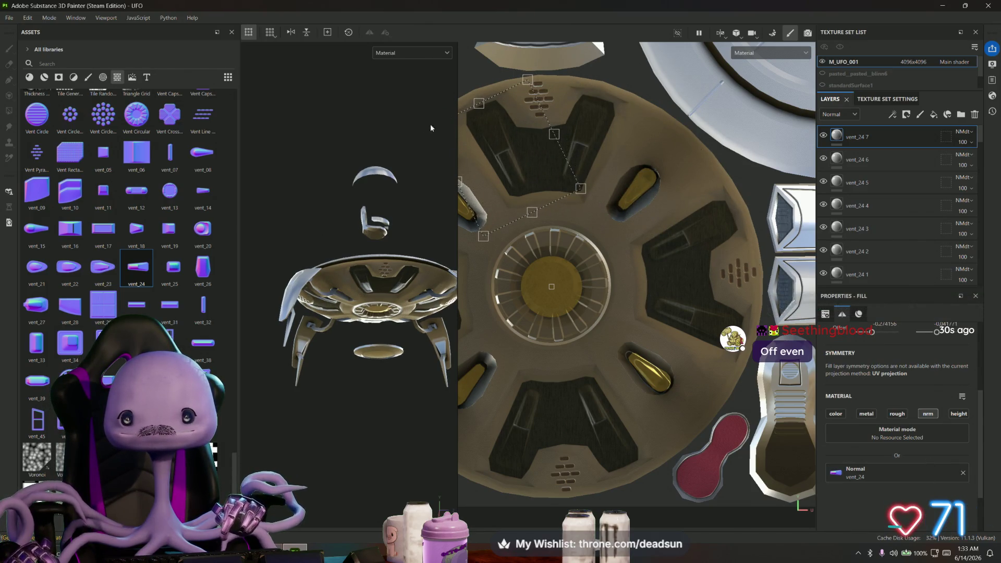
mouse_move(359, 323)
left_mouse_down("alt")
mouse_move(330, 291)
mouse_move(352, 420)
mouse_move(331, 329)
mouse_move(327, 156)
left_mouse_up("alt")
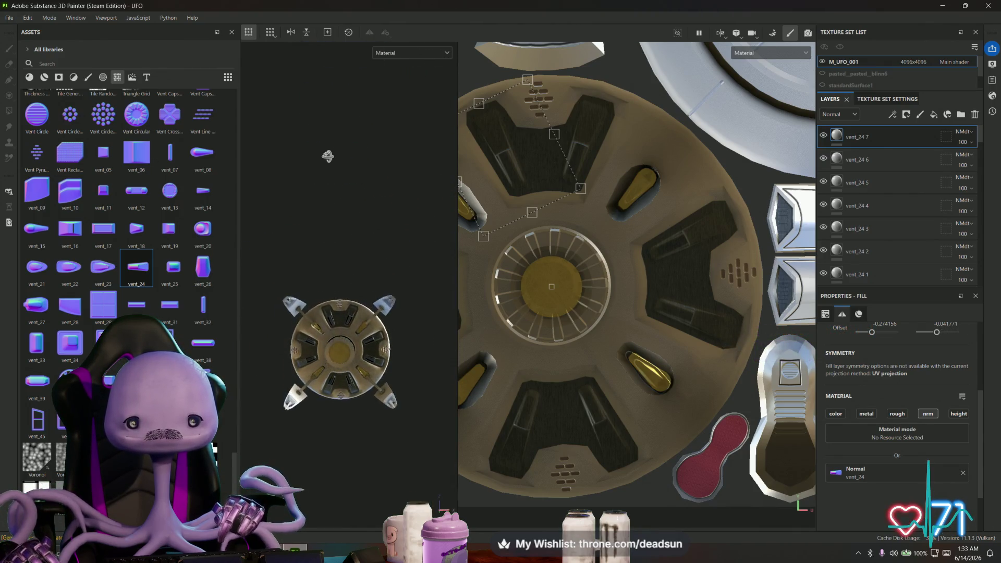
scroll(324, 267, "up", 5)
Find the Bevel Circle shape in the assets and drop it onto the yellow central hub
mouse_move(329, 281)
left_mouse_down("alt")
mouse_move(373, 486)
mouse_move(310, 454)
mouse_move(396, 375)
left_mouse_up("alt")
scroll(540, 358, "down", 2)
middle_click_drag(540, 358, 532, 350)
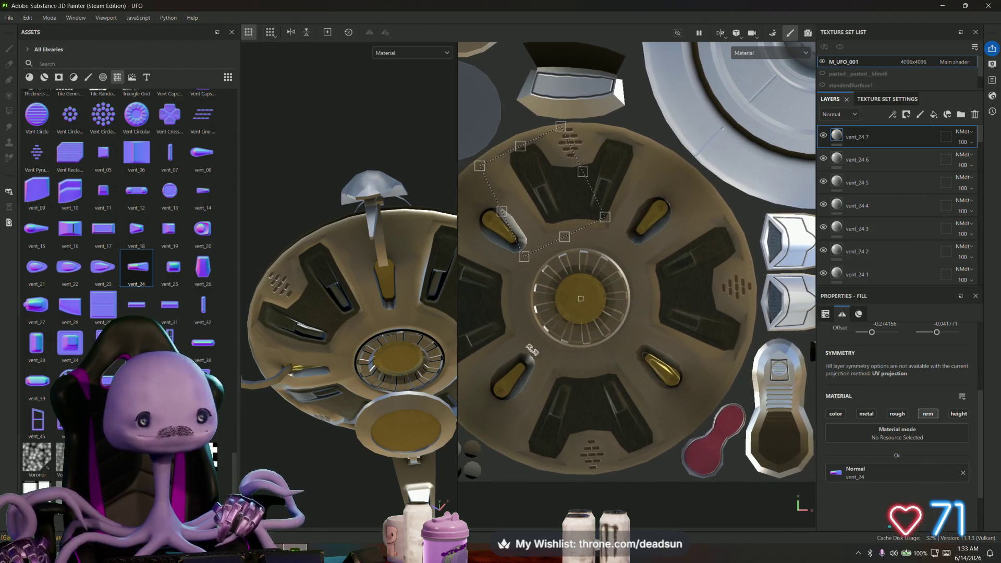
scroll(122, 284, "down", 10)
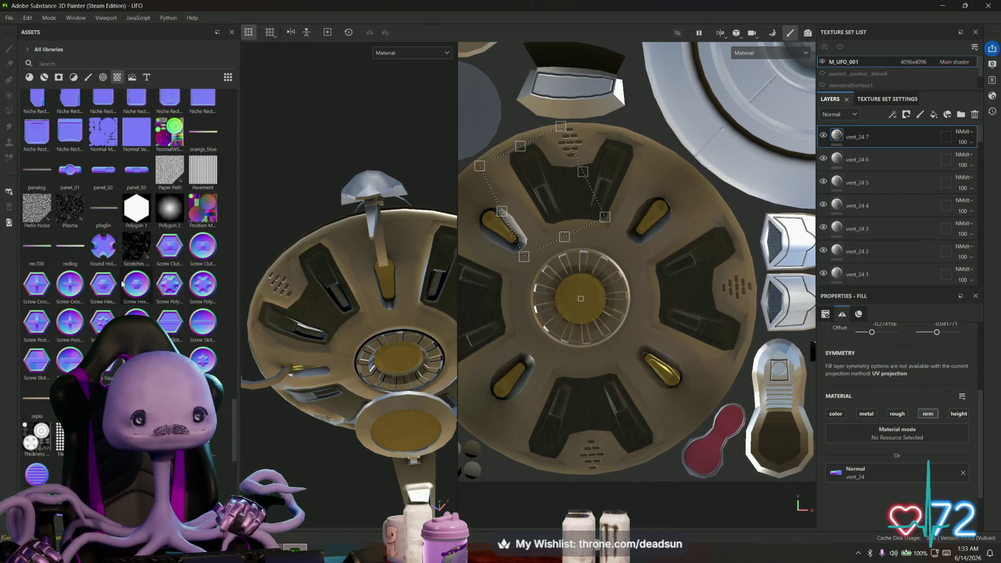
scroll(122, 284, "down", 3)
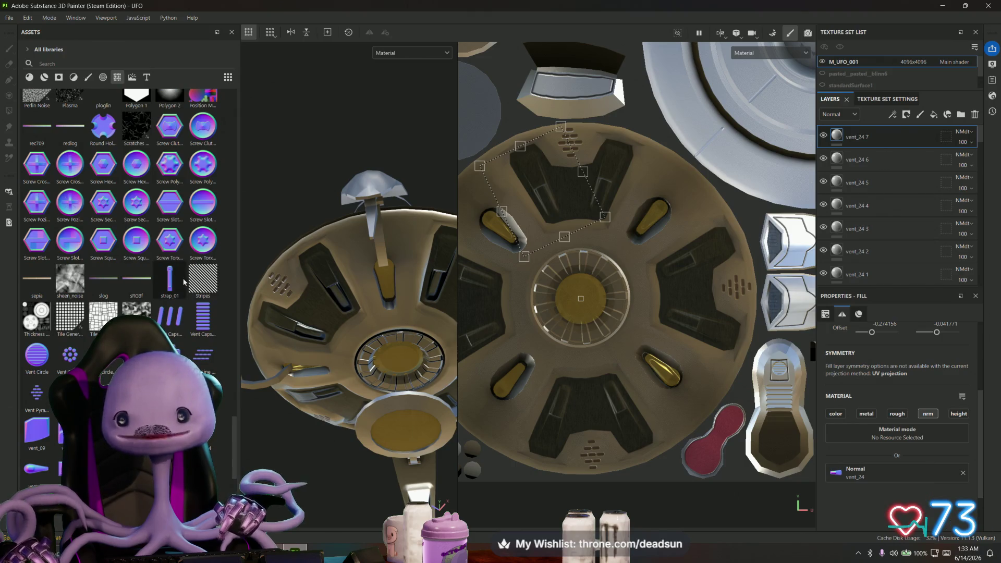
scroll(147, 262, "down", 3)
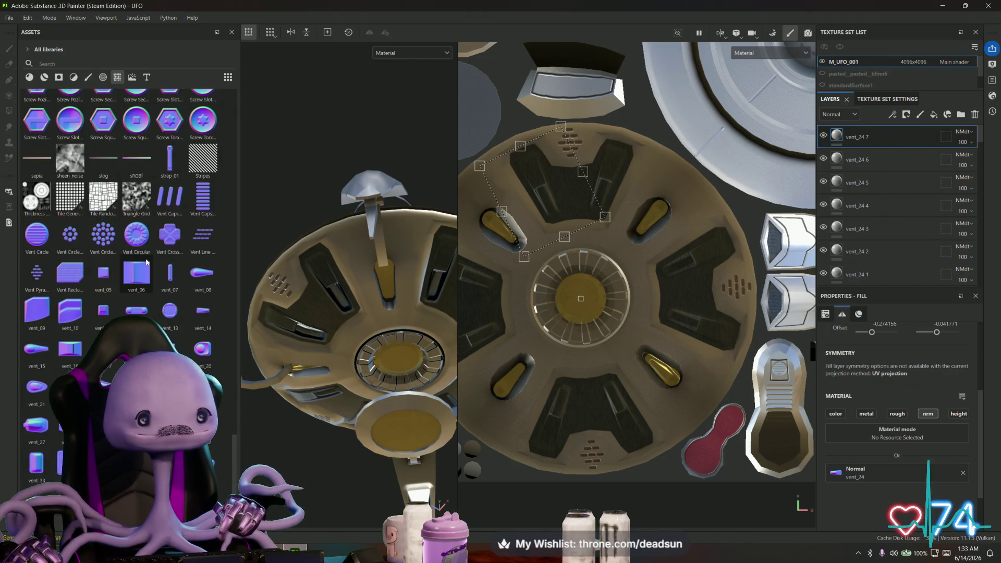
scroll(136, 266, "down", 3)
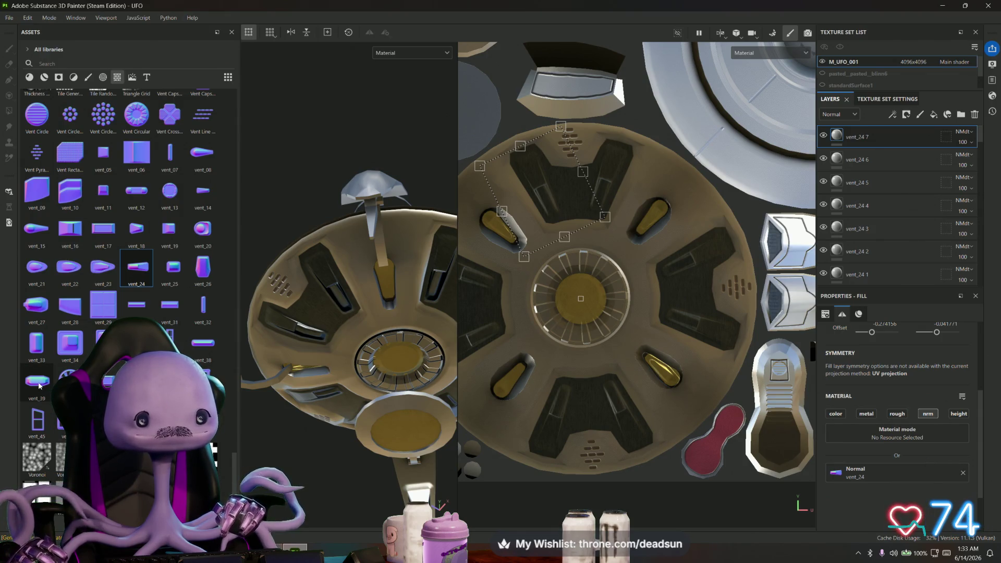
scroll(108, 212, "up", 6)
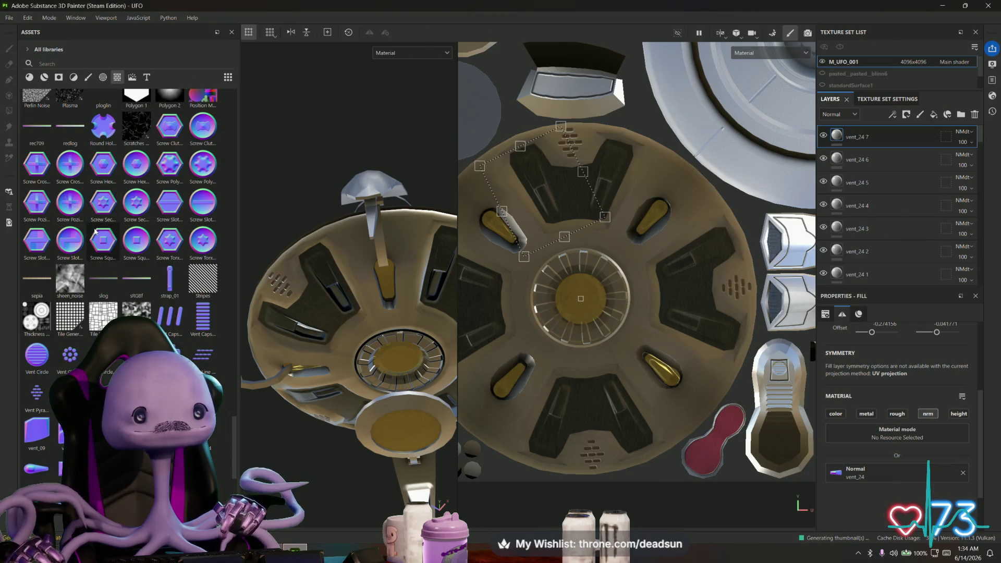
scroll(110, 217, "up", 6)
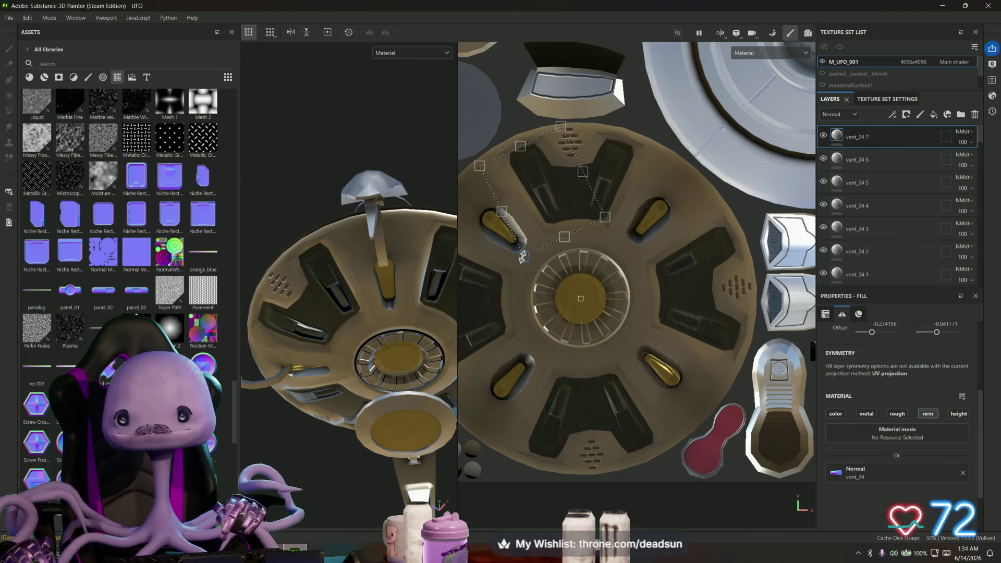
left_click_drag(455, 282, 394, 205, "alt")
scroll(196, 296, "up", 15)
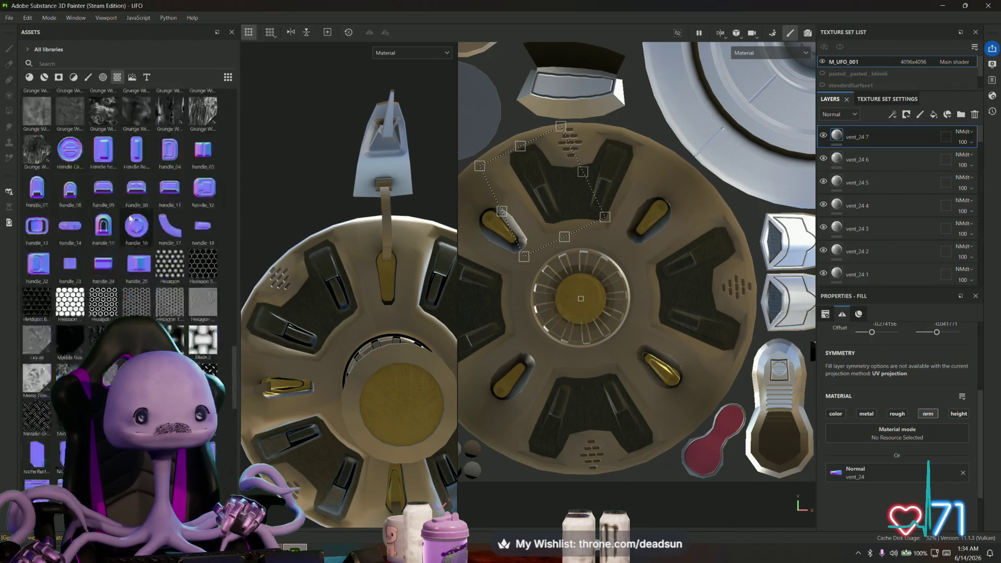
scroll(142, 245, "up", 15)
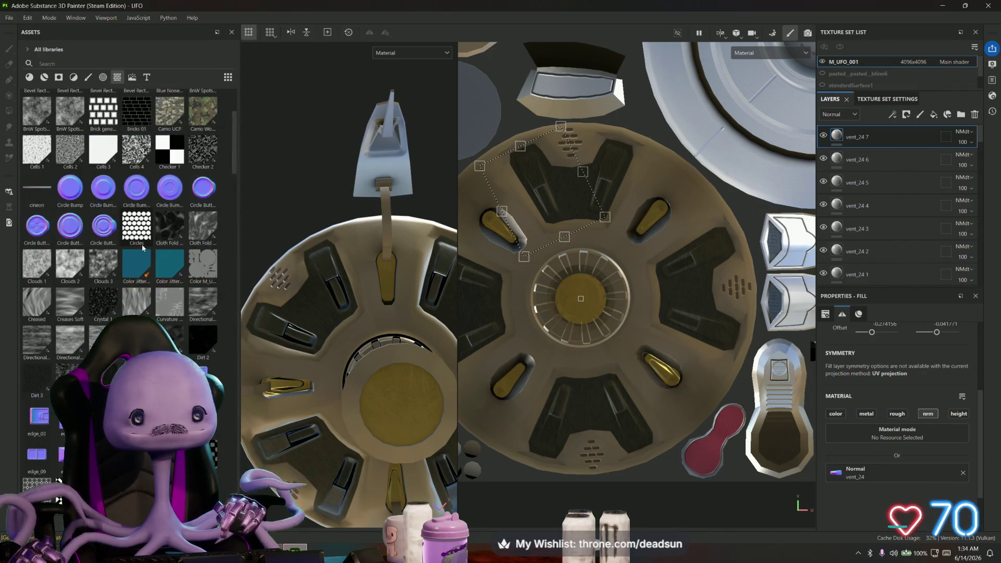
left_click_drag(70, 183, 533, 309)
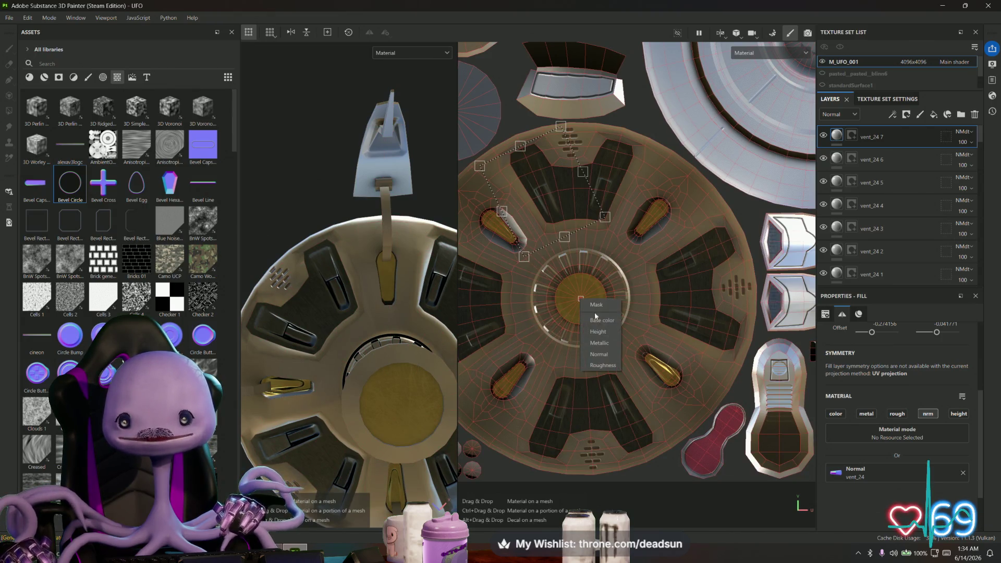
Add Bevel Circle as a fill layer, enlarged and centred around the hub
left_click(605, 357)
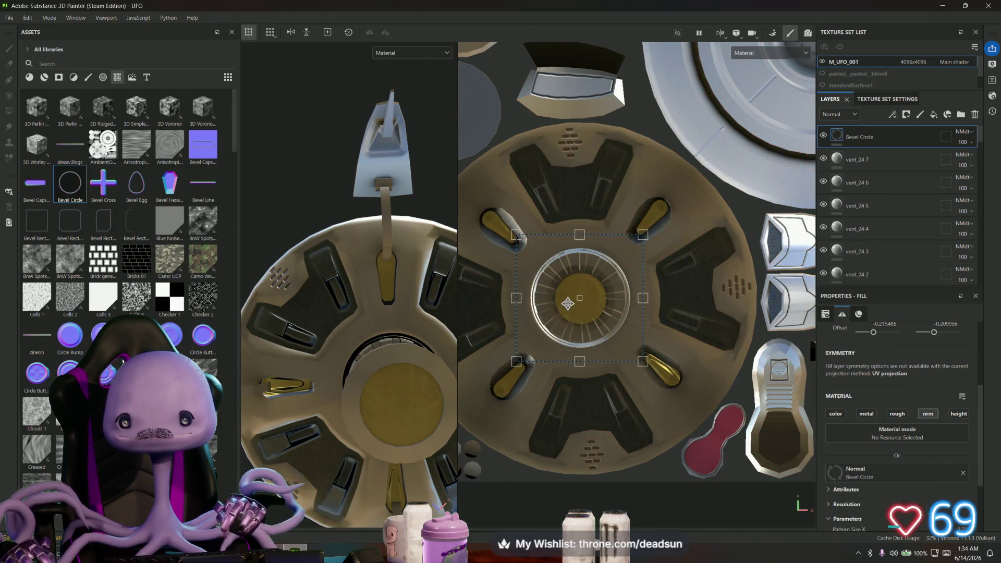
left_click_drag(507, 228, 472, 184)
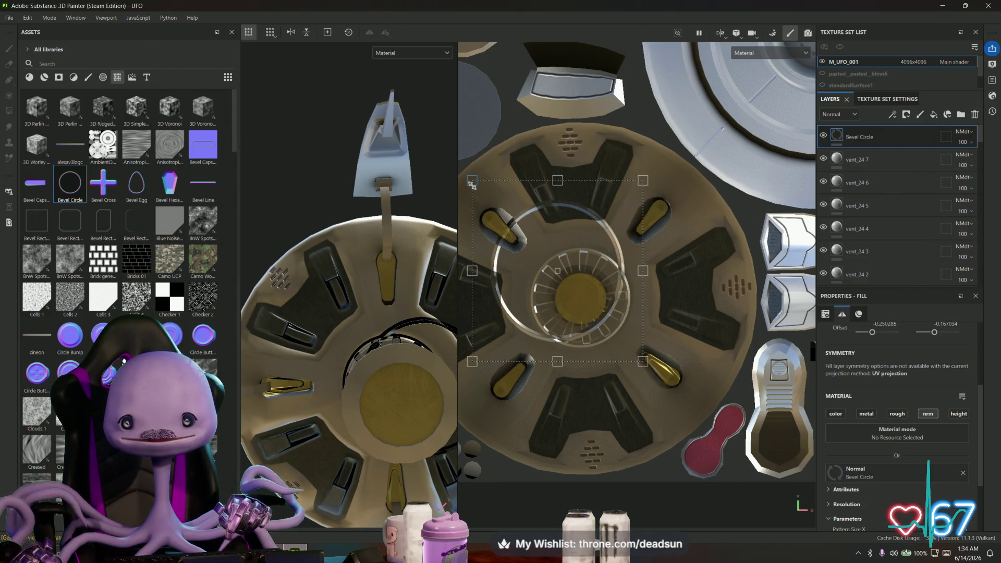
left_click_drag(568, 241, 582, 257)
mouse_move(354, 339)
left_mouse_down("alt")
mouse_move(343, 402)
mouse_move(401, 370)
left_mouse_up("alt")
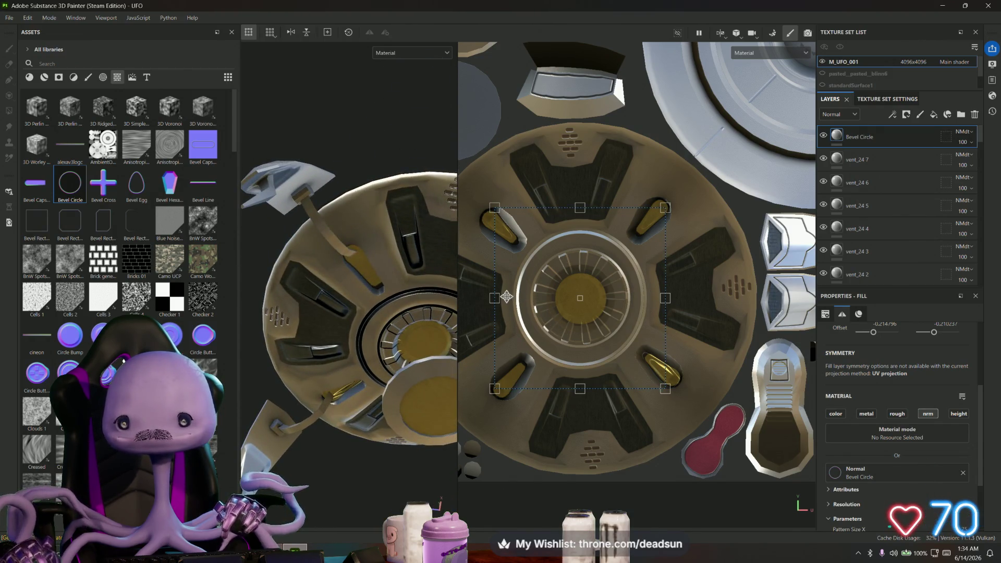
left_click_drag(496, 298, 492, 298)
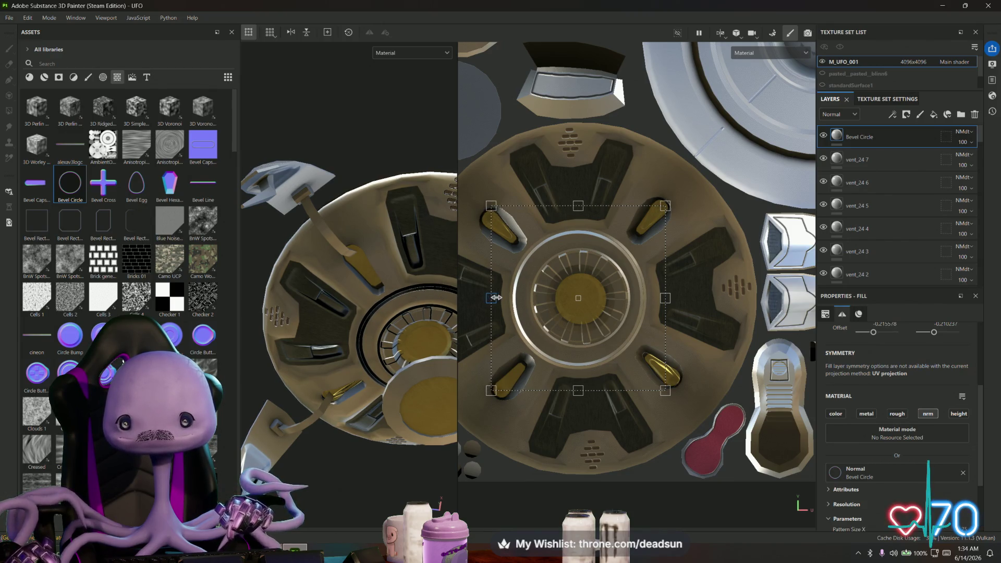
left_click_drag(493, 298, 504, 308)
key("ctrl+z")
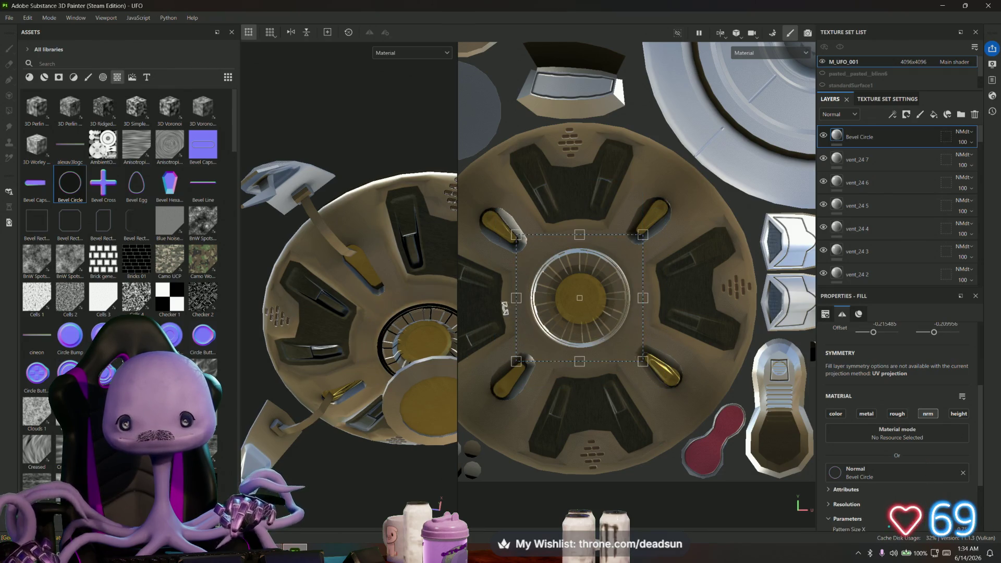
left_click_drag(505, 220, 485, 204)
left_click_drag(544, 234, 563, 253)
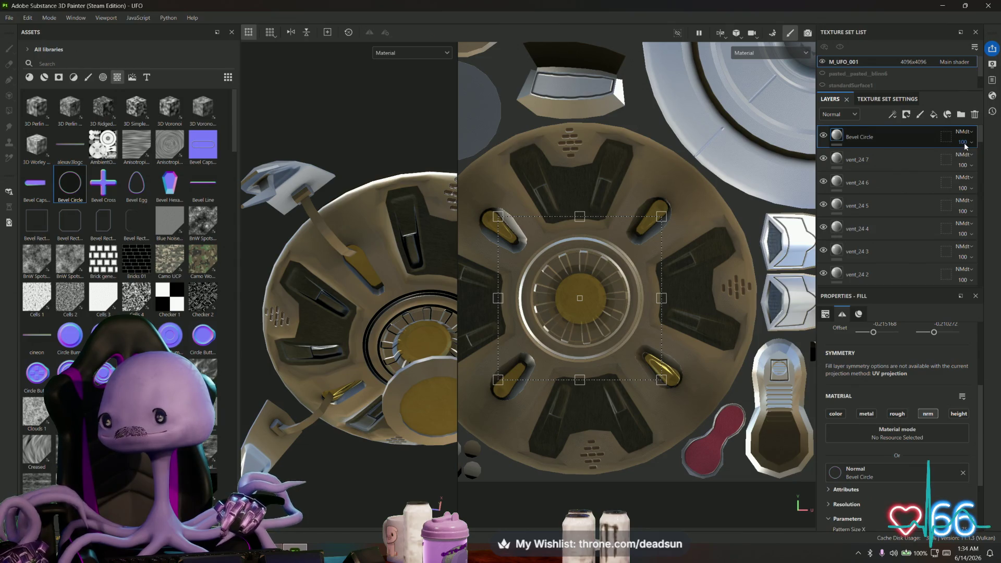
Lower the Bevel Circle layer opacity to about 44 and inspect the hub ring
left_click_drag(995, 161, 975, 161)
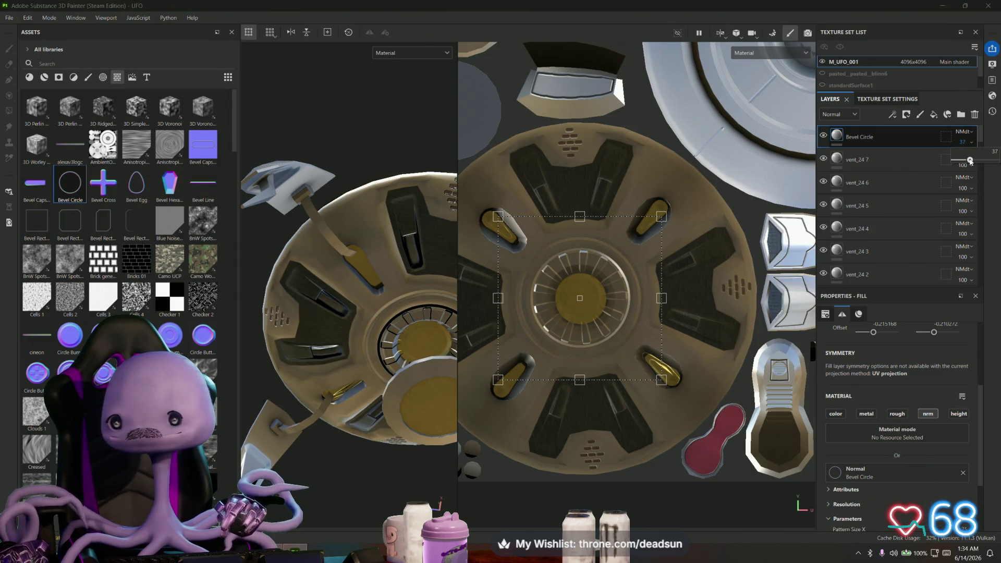
mouse_move(337, 292)
left_mouse_down("alt")
mouse_move(351, 376)
mouse_move(469, 307)
mouse_move(357, 364)
mouse_move(348, 352)
mouse_move(356, 370)
mouse_move(386, 321)
left_mouse_up("alt")
scroll(357, 364, "up", 5)
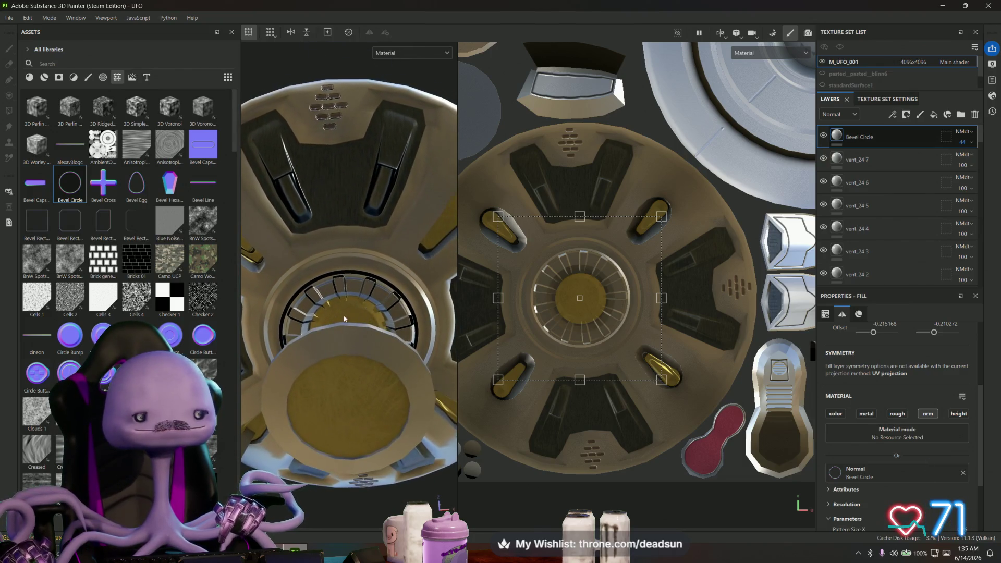
scroll(125, 261, "down", 5)
scroll(125, 261, "down", 10)
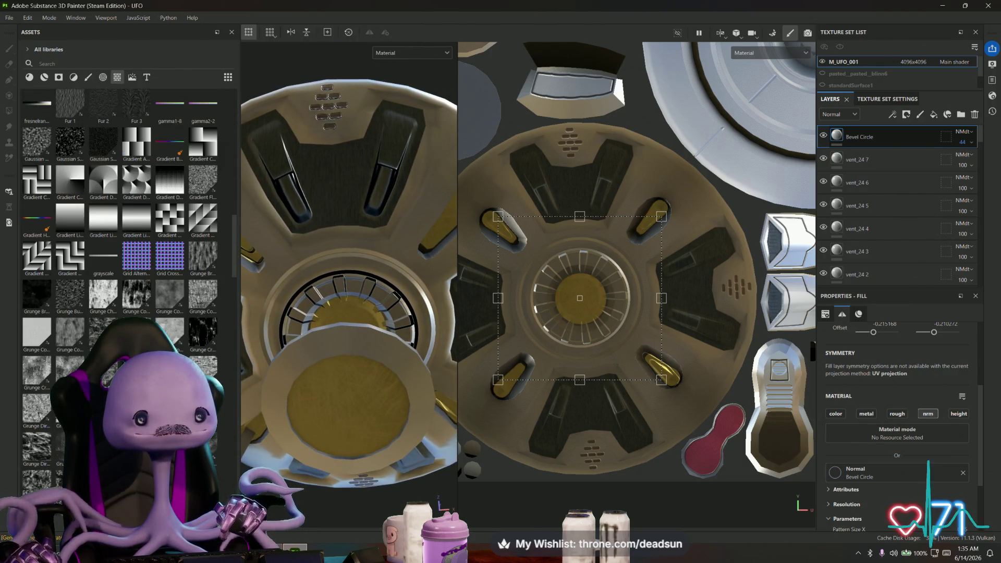
scroll(127, 209, "down", 3)
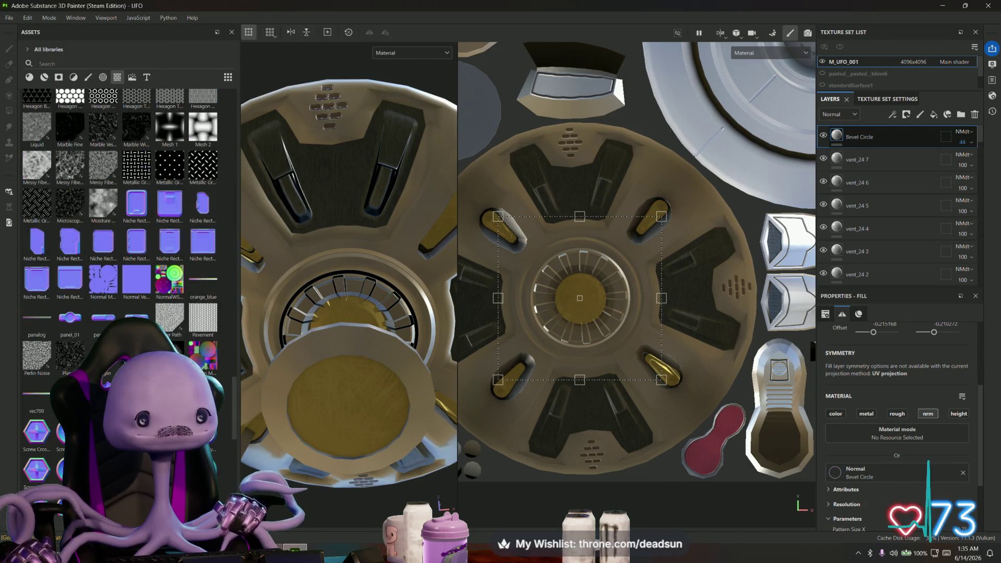
scroll(126, 261, "down", 3)
scroll(125, 260, "down", 3)
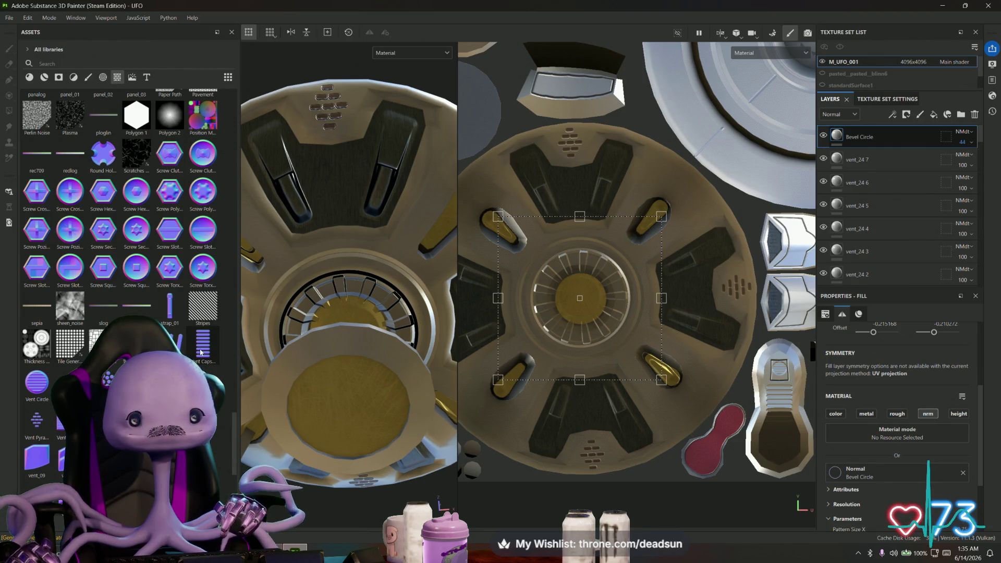
Drop Vent Capsule Horizontal onto the texture, shrunk and rotated to sit on the panel above the hub
mouse_move(201, 352)
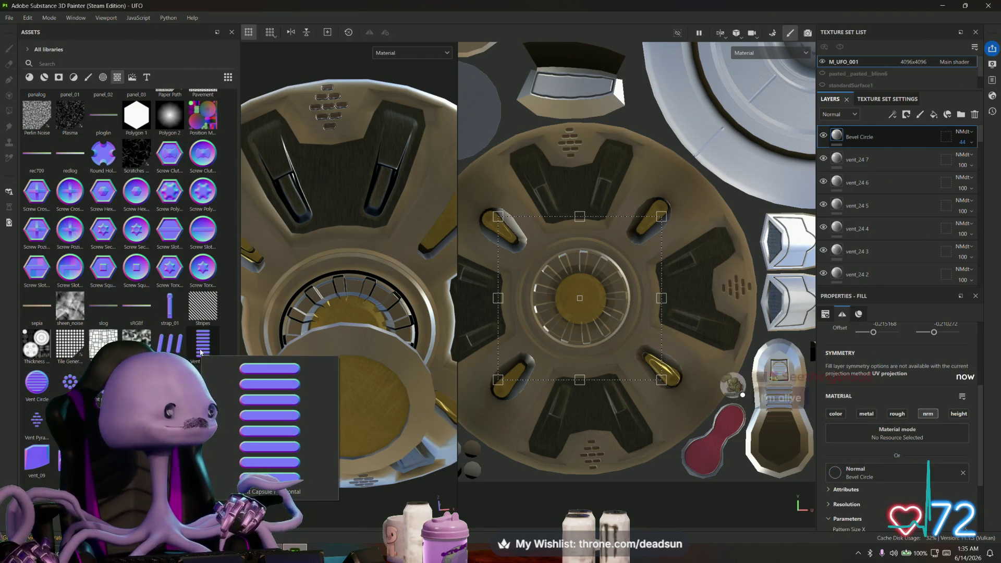
mouse_move(201, 352)
left_mouse_down()
mouse_move(417, 313)
mouse_move(574, 192)
left_mouse_up()
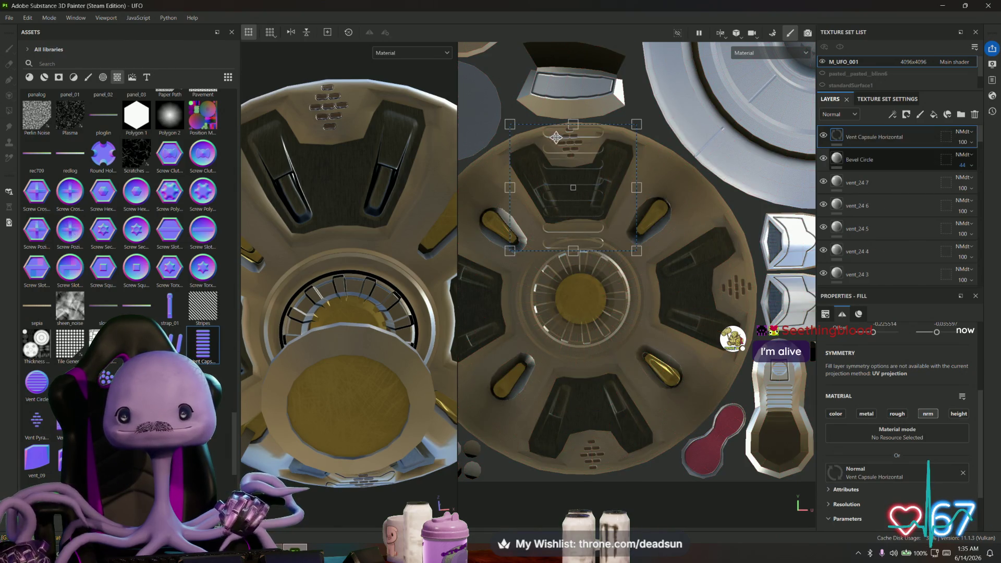
mouse_move(510, 125)
left_mouse_down()
mouse_move(580, 196)
mouse_move(564, 184)
left_mouse_up()
scroll(566, 175, "up", 3)
left_click_drag(517, 130, 511, 134)
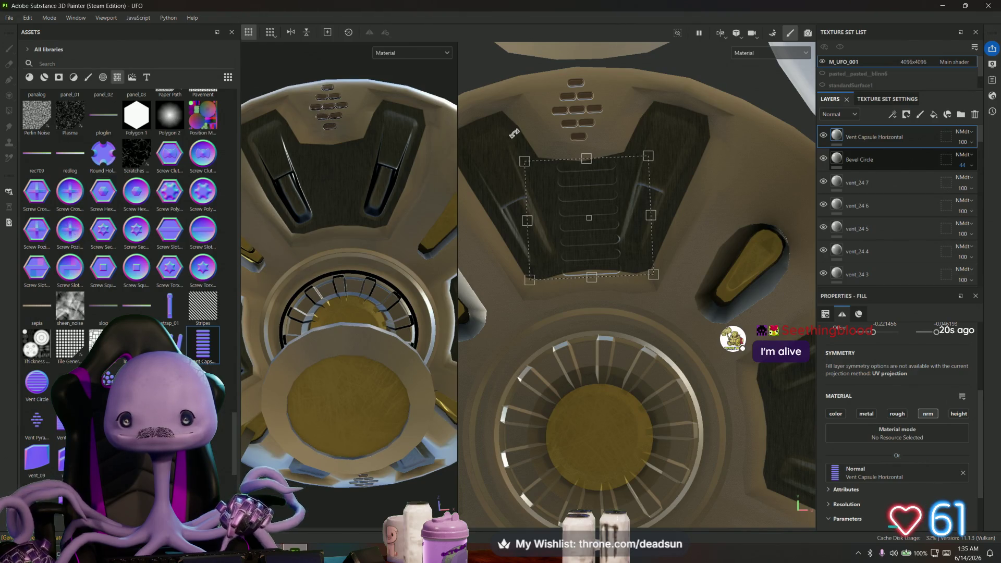
mouse_move(567, 181)
left_mouse_down()
mouse_move(524, 165)
mouse_move(567, 189)
left_mouse_up()
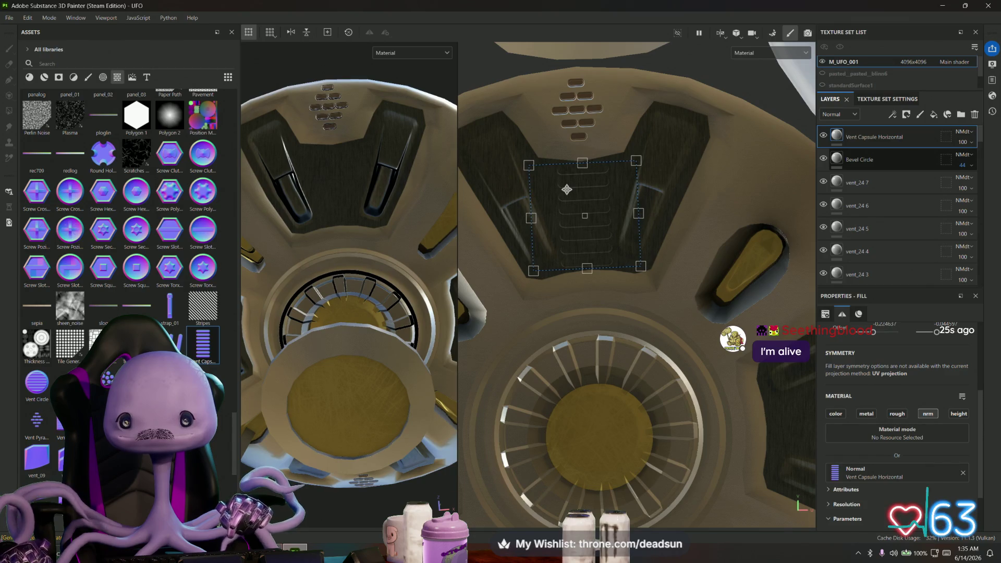
left_click_drag(527, 146, 525, 148)
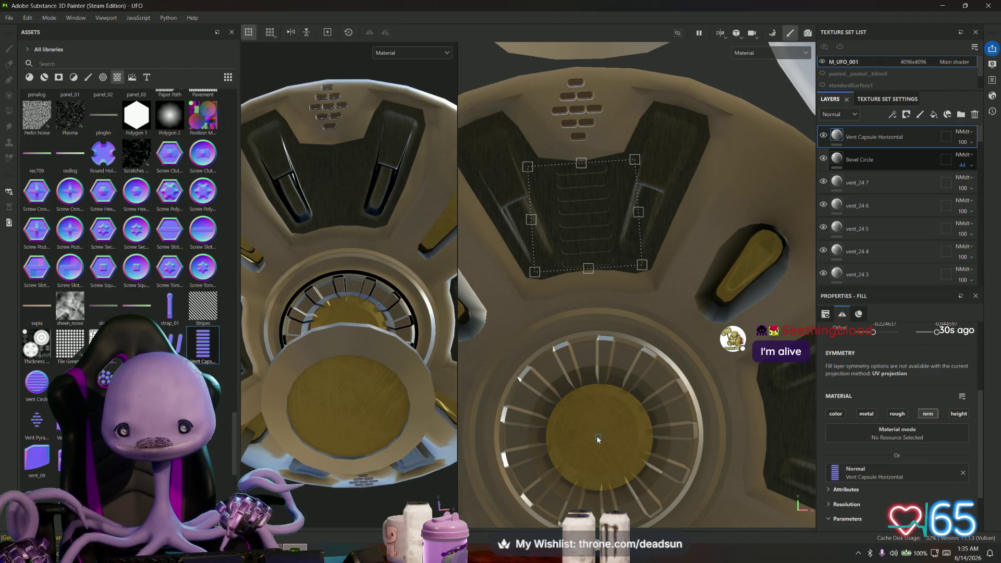
scroll(575, 266, "down", 1)
scroll(576, 266, "down", 5)
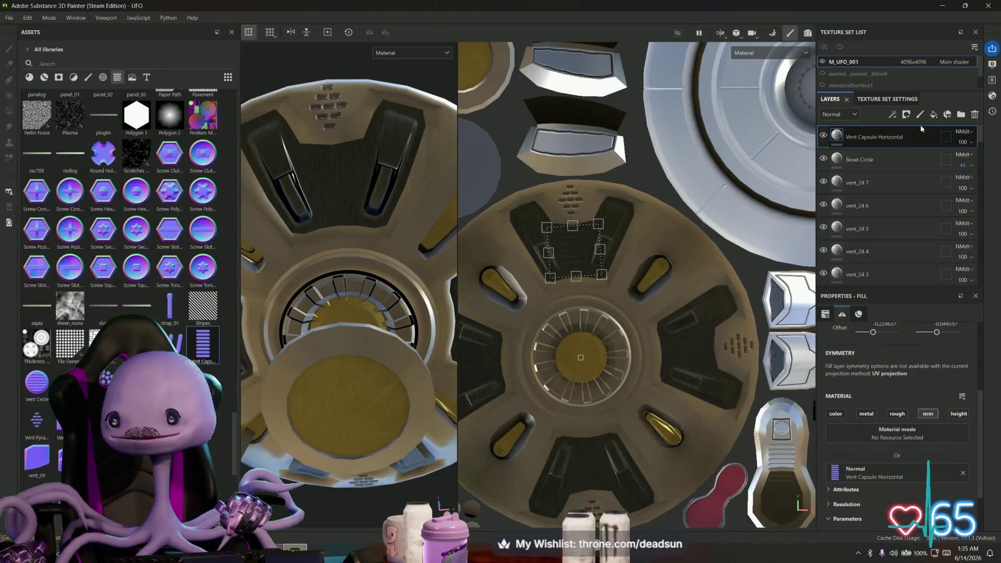
right_click(890, 136)
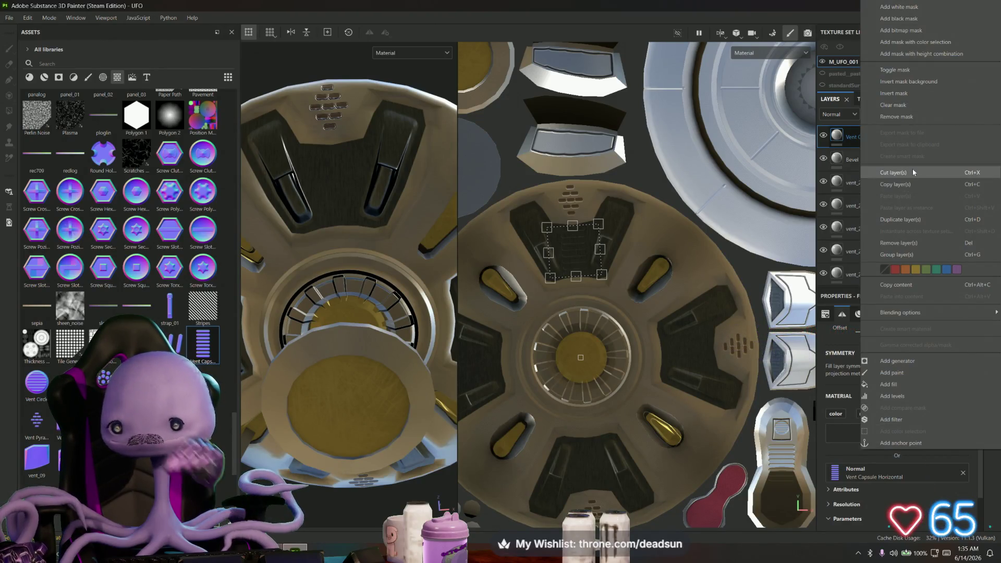
Duplicate the vent capsule decal and move the copy onto another dark panel
left_click(921, 220)
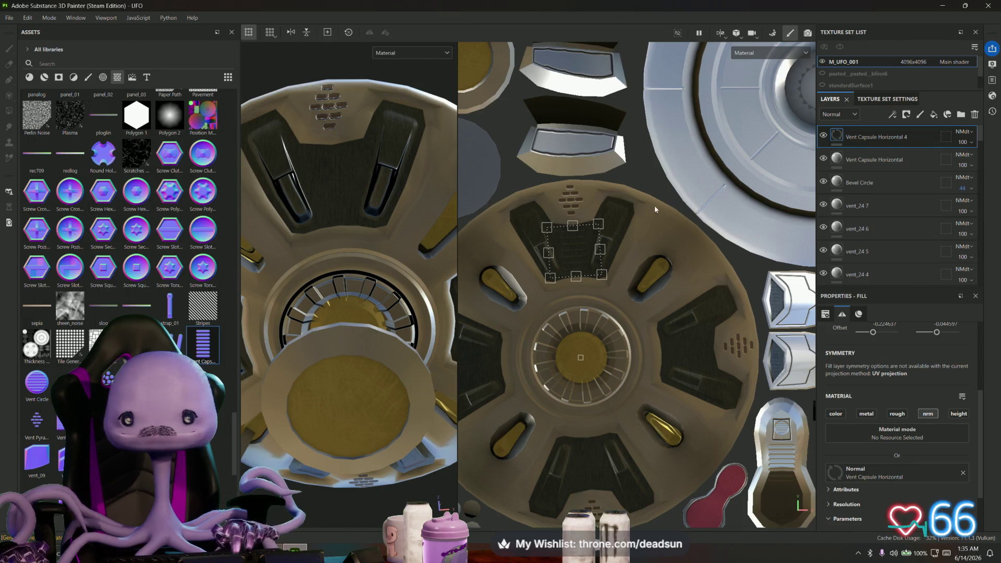
mouse_move(599, 205)
left_mouse_down()
mouse_move(717, 291)
mouse_move(743, 339)
left_mouse_up()
scroll(744, 339, "up", 3)
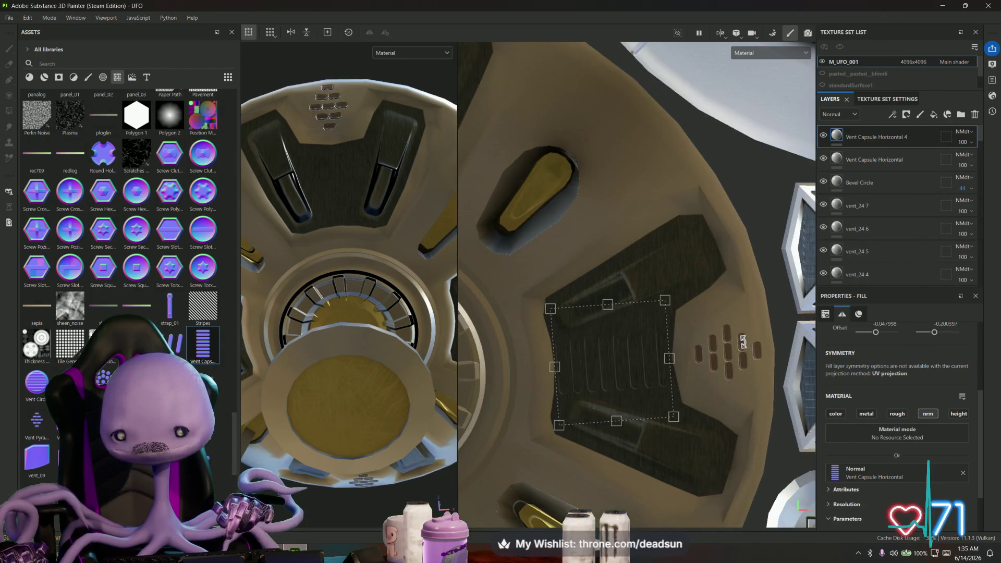
scroll(743, 342, "up", 2)
left_click_drag(670, 284, 672, 282)
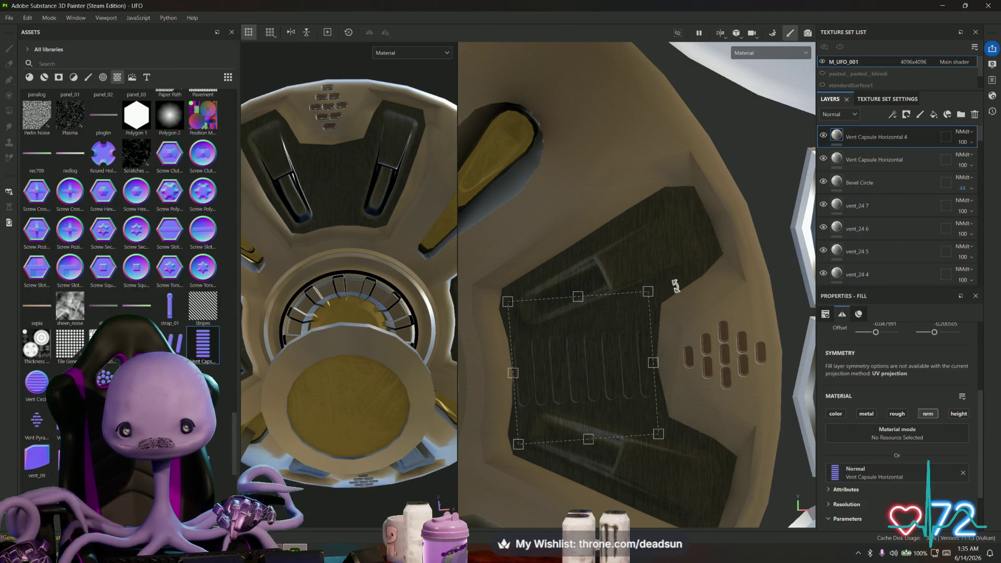
scroll(675, 286, "down", 3)
Make a second vent capsule copy and place it on the lower dark panel
right_click(871, 136)
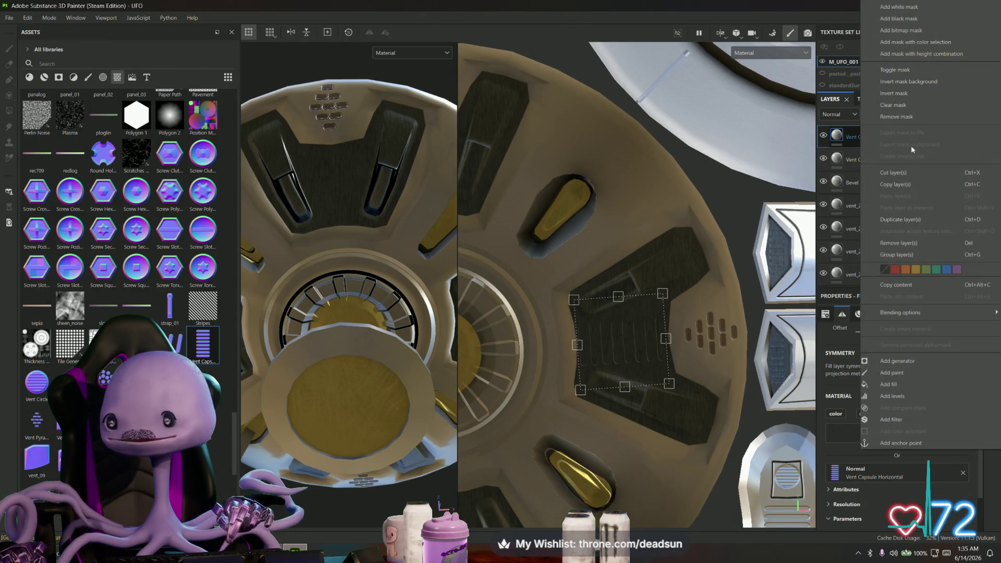
left_click(900, 219)
scroll(728, 273, "down", 4)
mouse_move(719, 311)
left_mouse_down()
mouse_move(693, 356)
mouse_move(651, 391)
left_mouse_up()
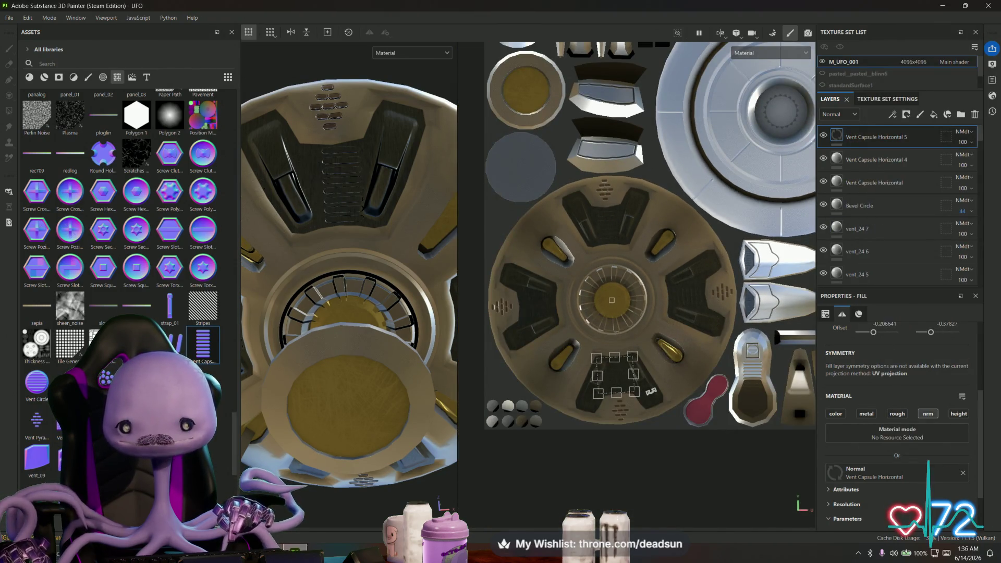
scroll(653, 391, "up", 5)
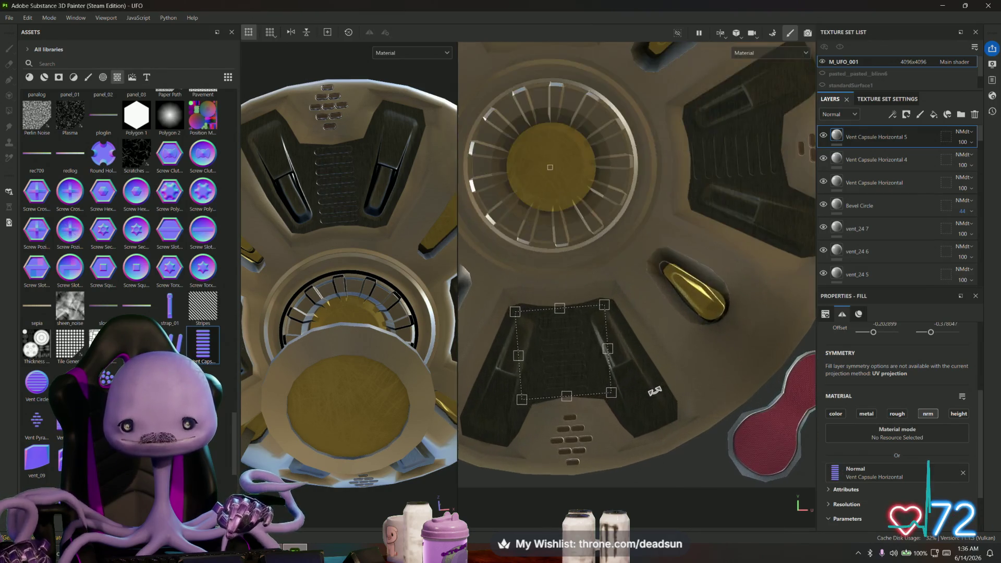
scroll(689, 376, "up", 3)
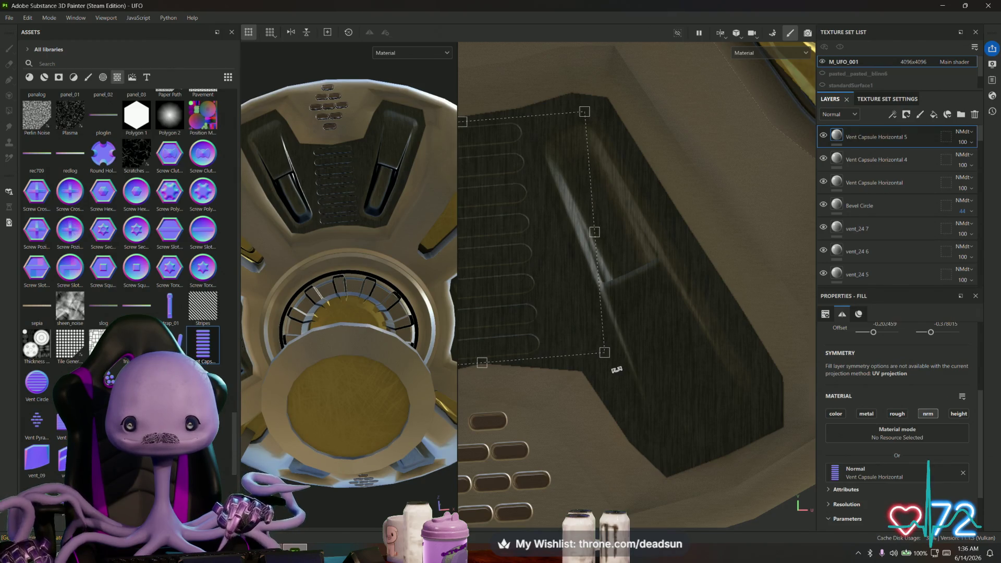
scroll(616, 369, "down", 3)
scroll(741, 386, "up", 2)
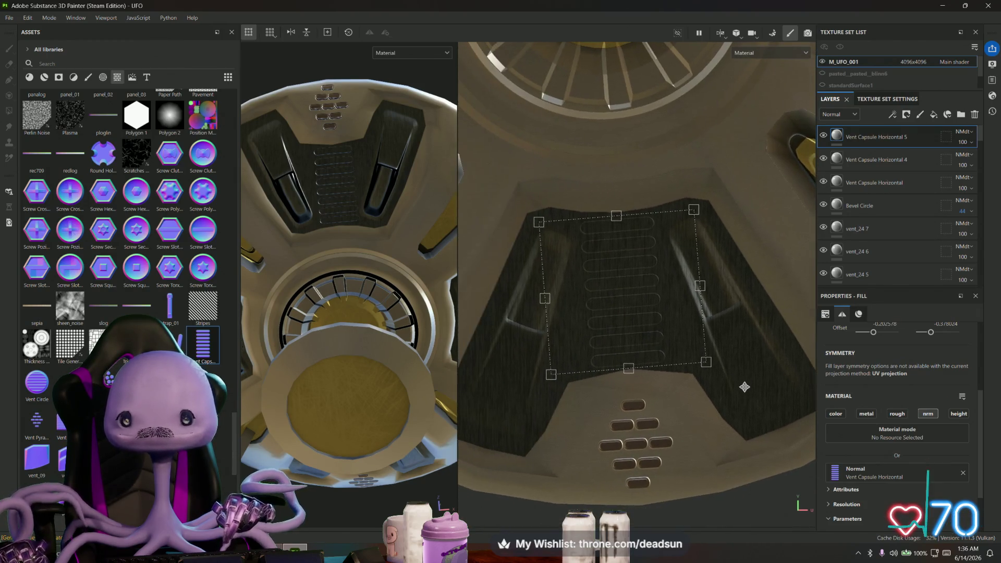
scroll(735, 389, "down", 1)
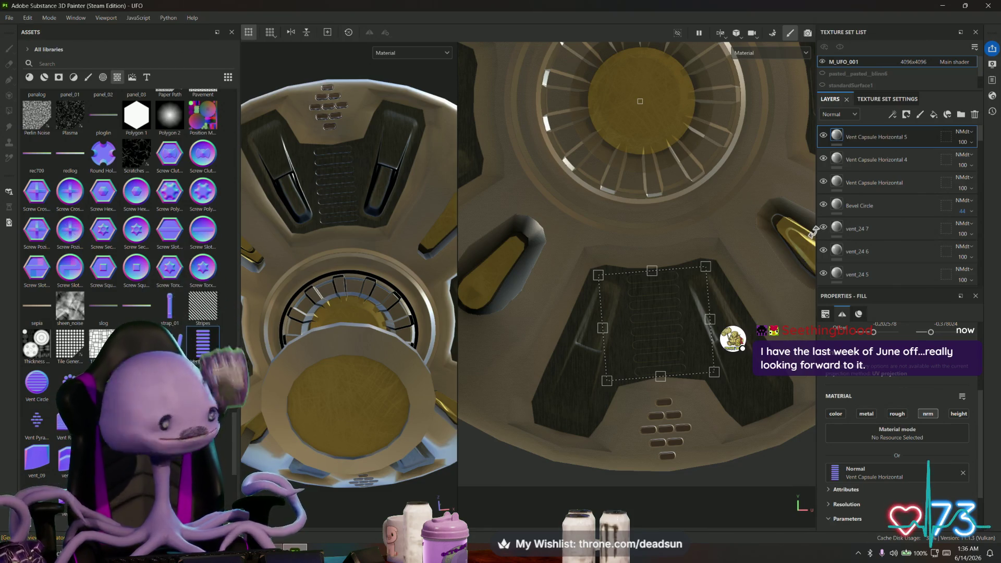
Add a third vent capsule copy on the upper-left panel, then check it from the side
right_click(871, 138)
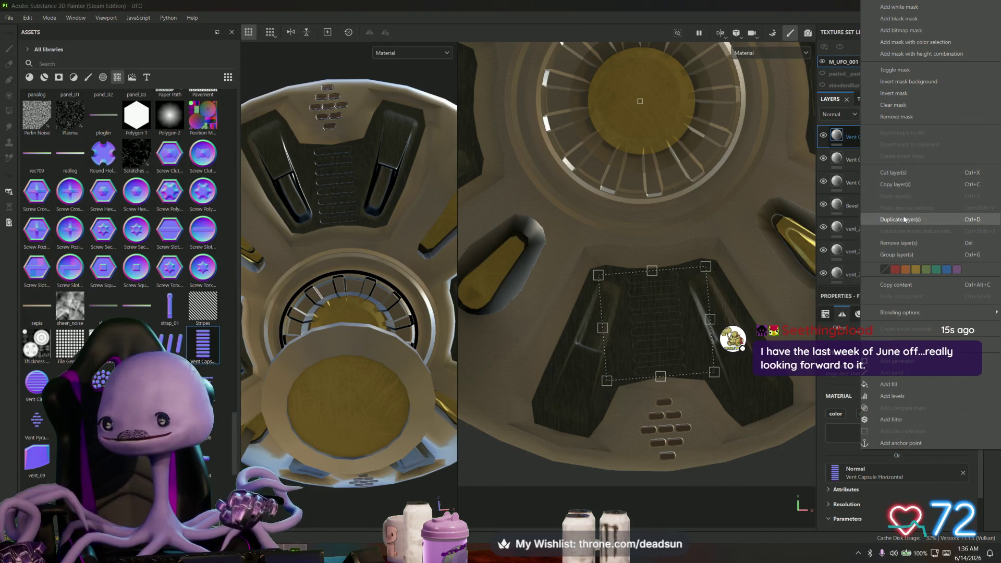
left_click(905, 219)
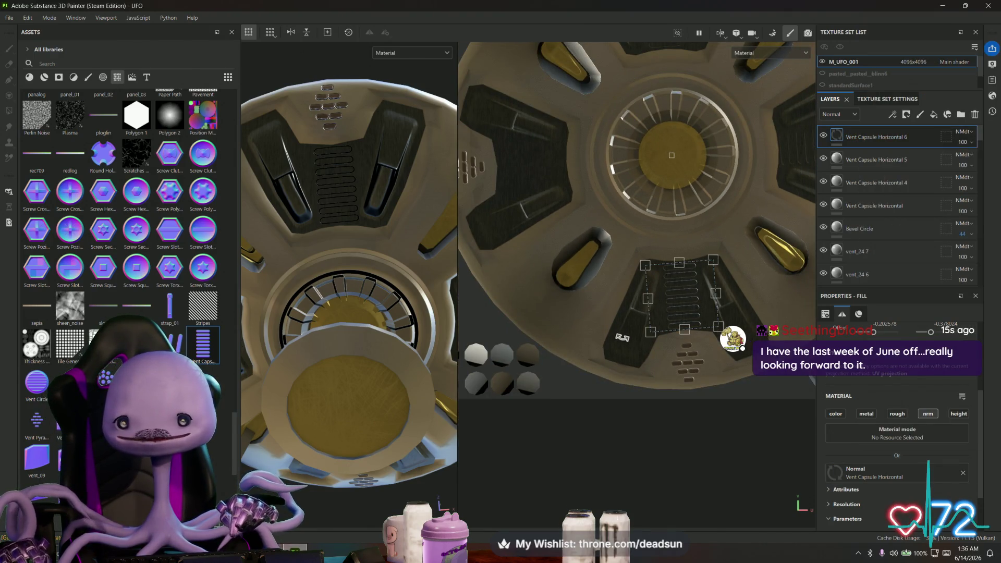
left_click_drag(584, 293, 490, 120)
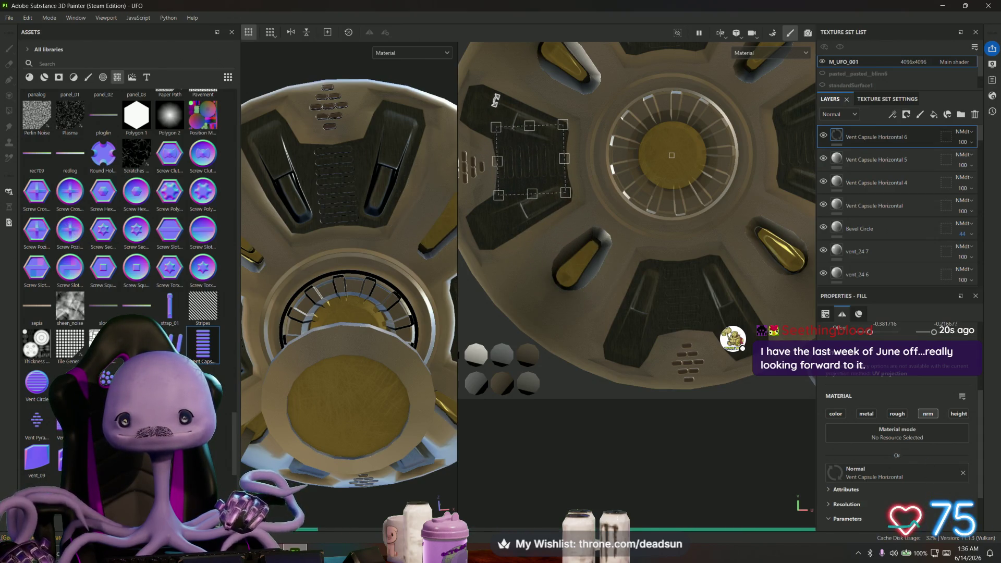
scroll(478, 111, "up", 2)
scroll(478, 111, "up", 2)
left_click_drag(490, 127, 491, 128)
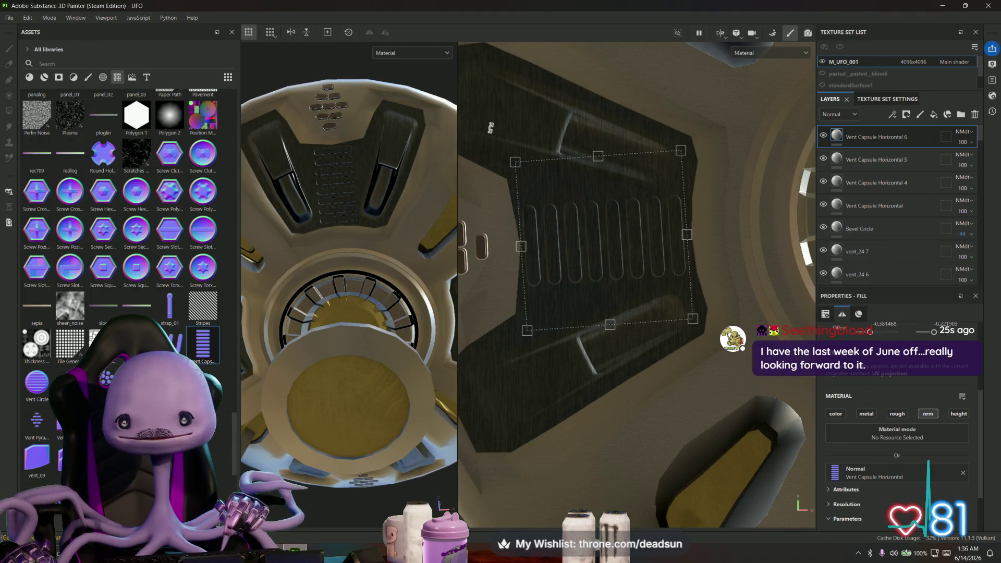
scroll(491, 126, "down", 2)
mouse_move(344, 251)
left_mouse_down("alt")
mouse_move(343, 342)
mouse_move(372, 328)
left_mouse_up("alt")
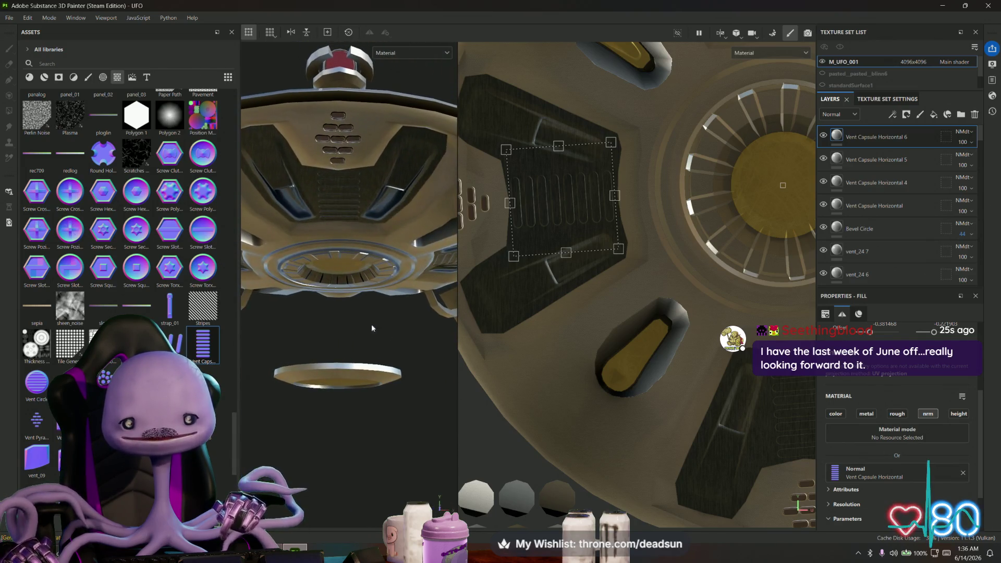
left_click_drag(497, 136, 496, 137)
mouse_move(446, 195)
left_mouse_down("alt")
mouse_move(348, 317)
mouse_move(378, 290)
mouse_move(373, 449)
mouse_move(345, 440)
mouse_move(390, 316)
mouse_move(354, 292)
mouse_move(308, 346)
mouse_move(347, 331)
mouse_move(355, 340)
mouse_move(373, 229)
left_mouse_up("alt")
scroll(348, 436, "down", 3)
scroll(355, 292, "up", 5)
Save the project and widen the 3D view
left_click(9, 17)
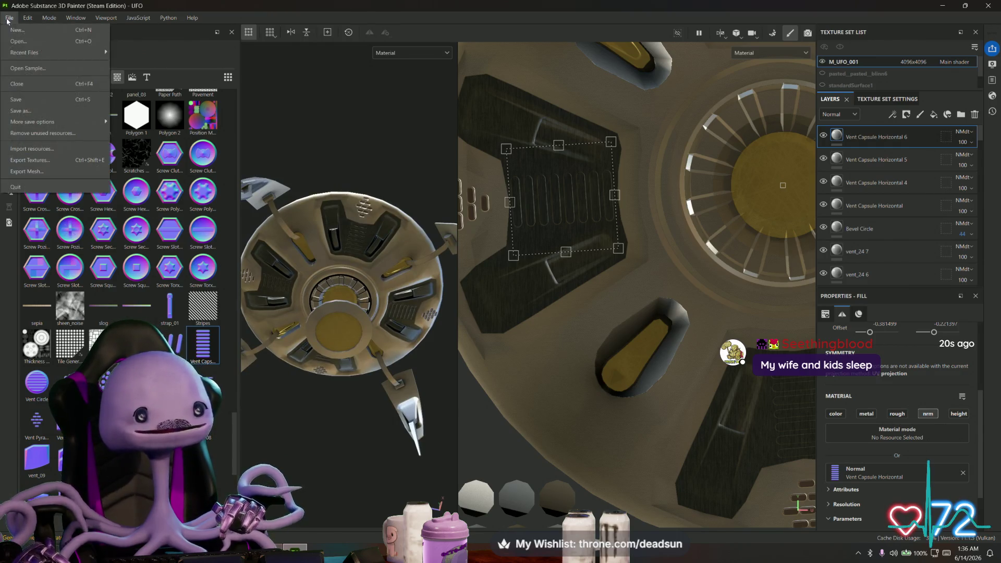
left_click(32, 97)
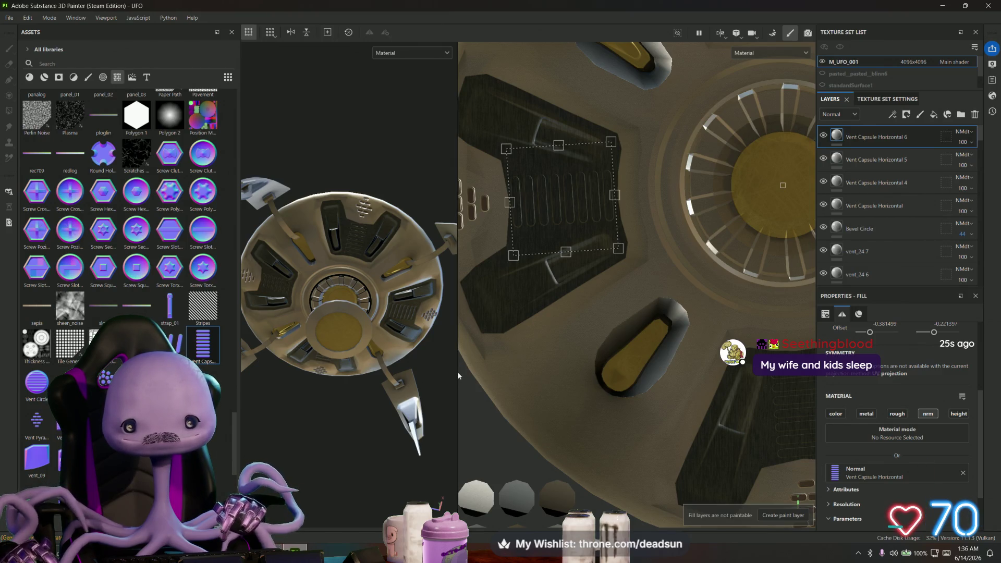
left_click_drag(459, 375, 528, 373)
scroll(573, 282, "up", 5)
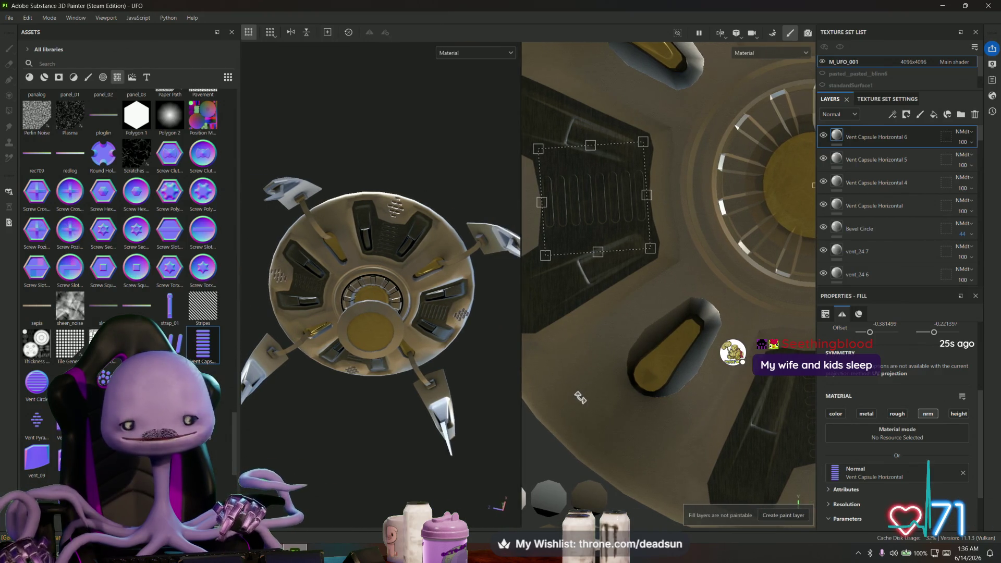
scroll(573, 282, "up", 1)
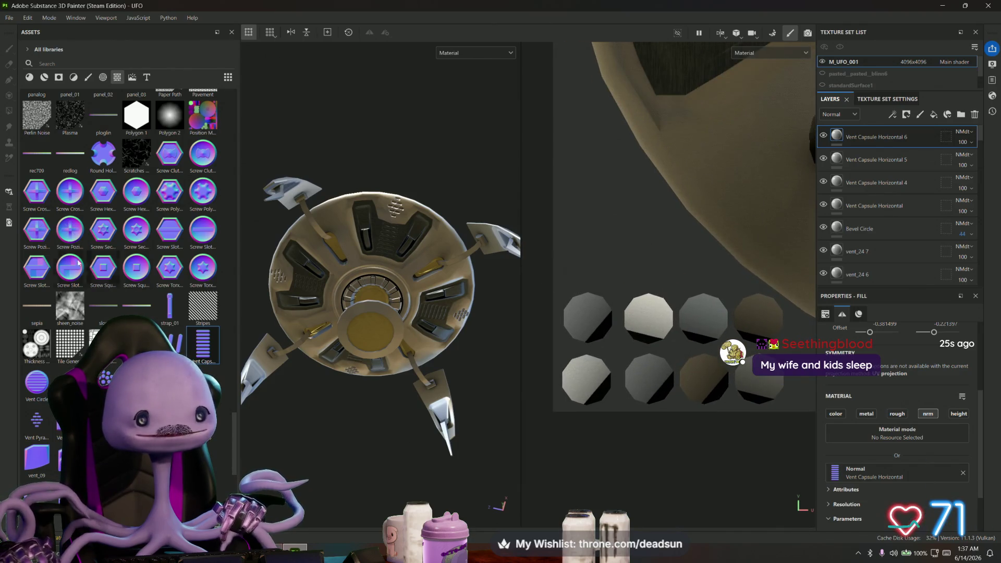
Stamp the hexagon screw decal on the normal channel, scaled to fit one octagon cap
mouse_move(136, 193)
left_mouse_down()
mouse_move(385, 292)
mouse_move(578, 309)
left_mouse_up()
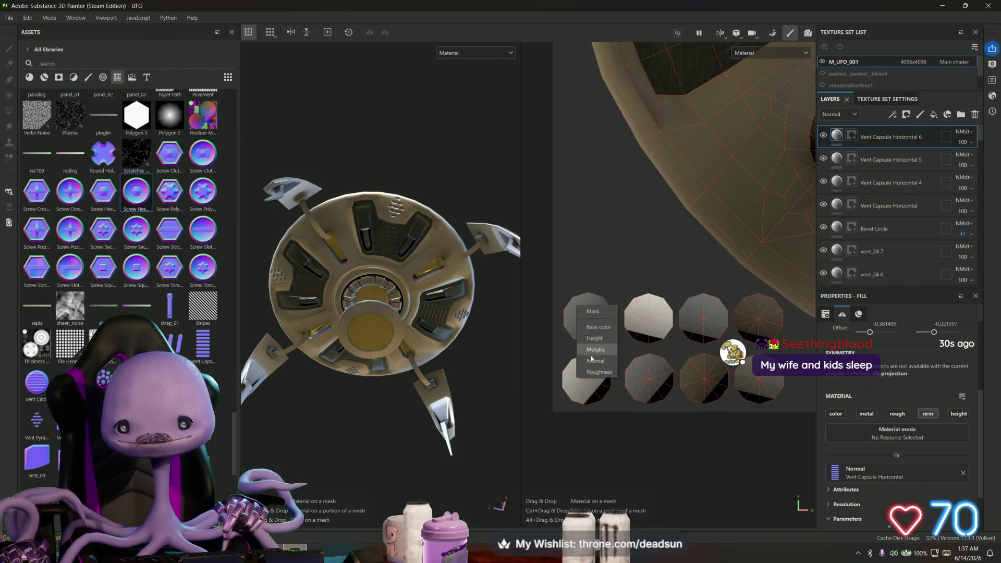
left_click(603, 364)
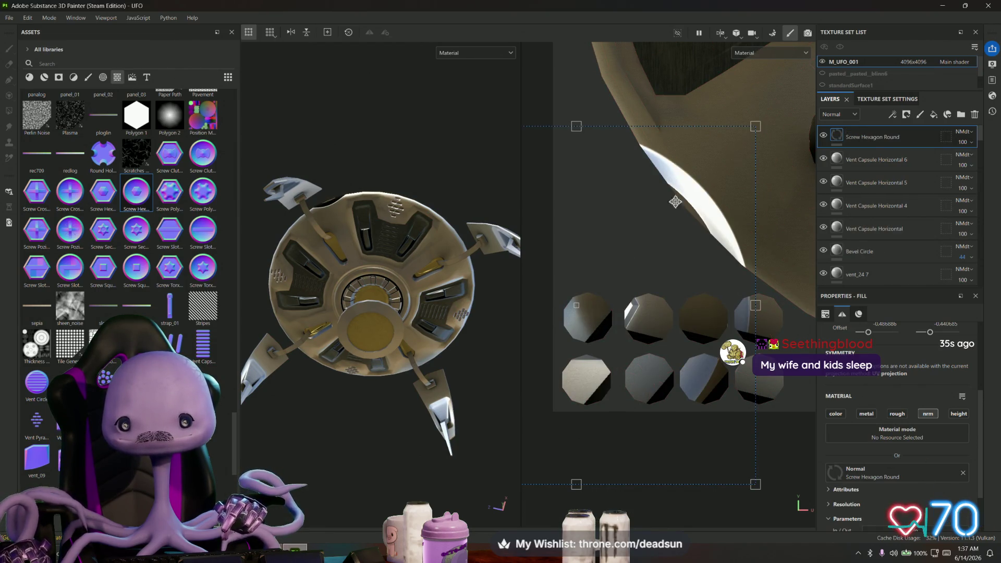
mouse_move(759, 128)
left_mouse_down()
mouse_move(678, 198)
mouse_move(638, 262)
mouse_move(668, 238)
mouse_move(646, 275)
left_mouse_up()
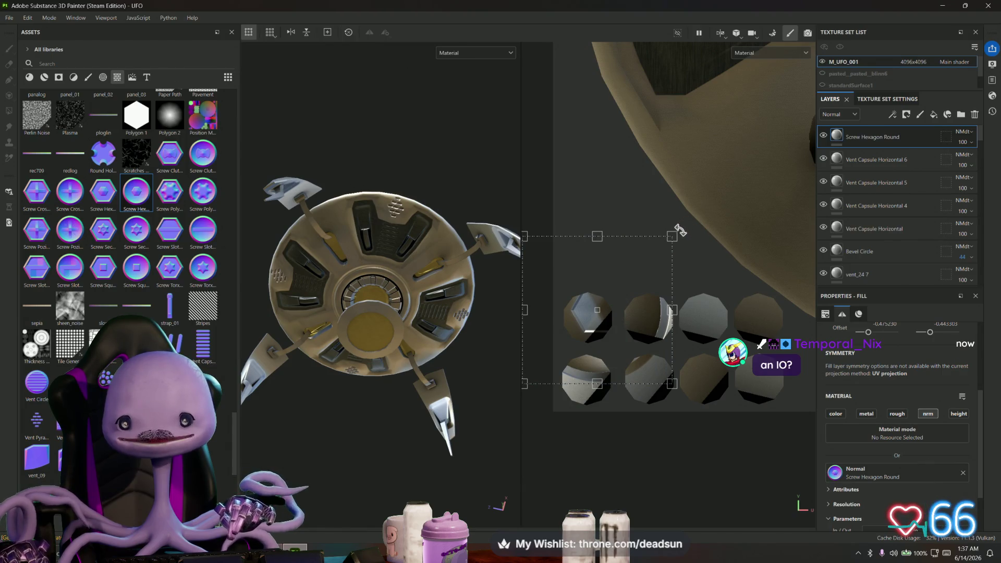
mouse_move(672, 238)
left_mouse_down()
mouse_move(572, 332)
mouse_move(594, 304)
left_mouse_up()
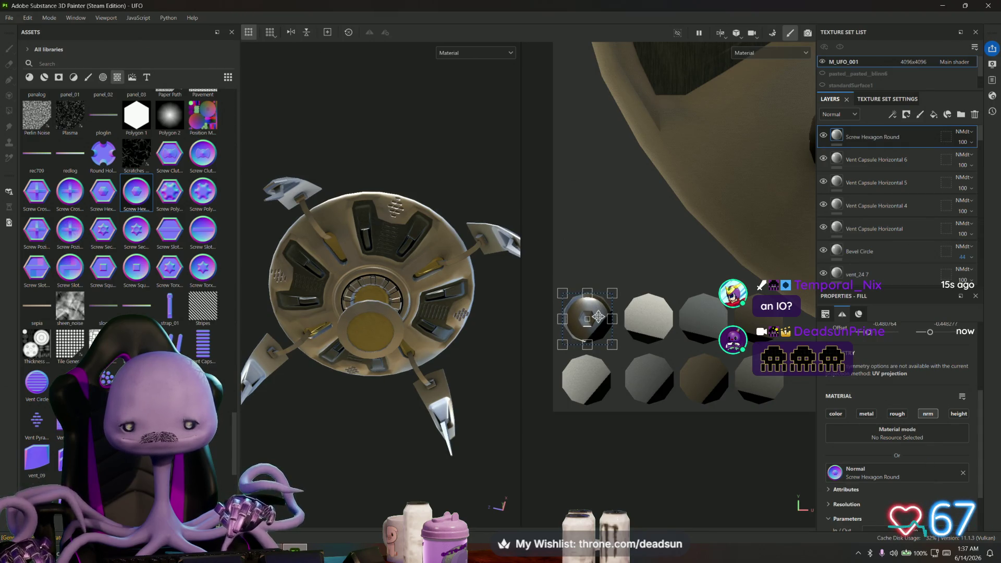
scroll(598, 316, "up", 3)
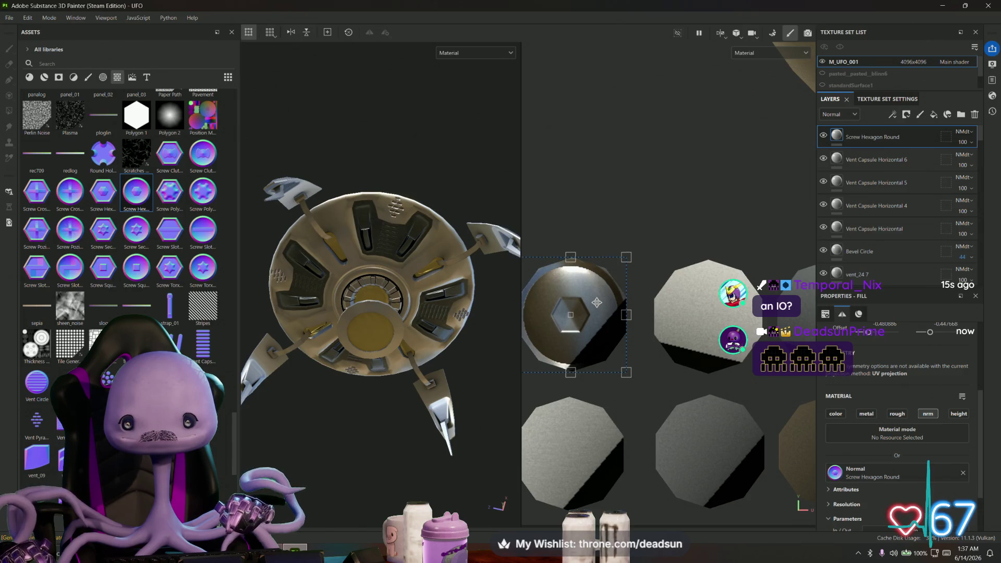
scroll(597, 302, "down", 2)
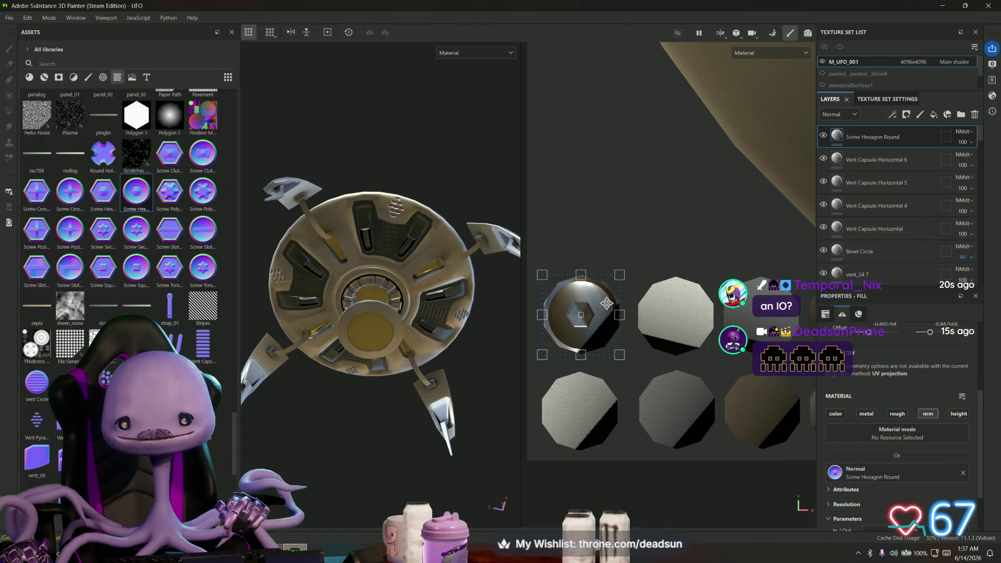
Duplicate the screw layer twice, moving copies onto the bottom-left and bottom-middle octagons
right_click(878, 138)
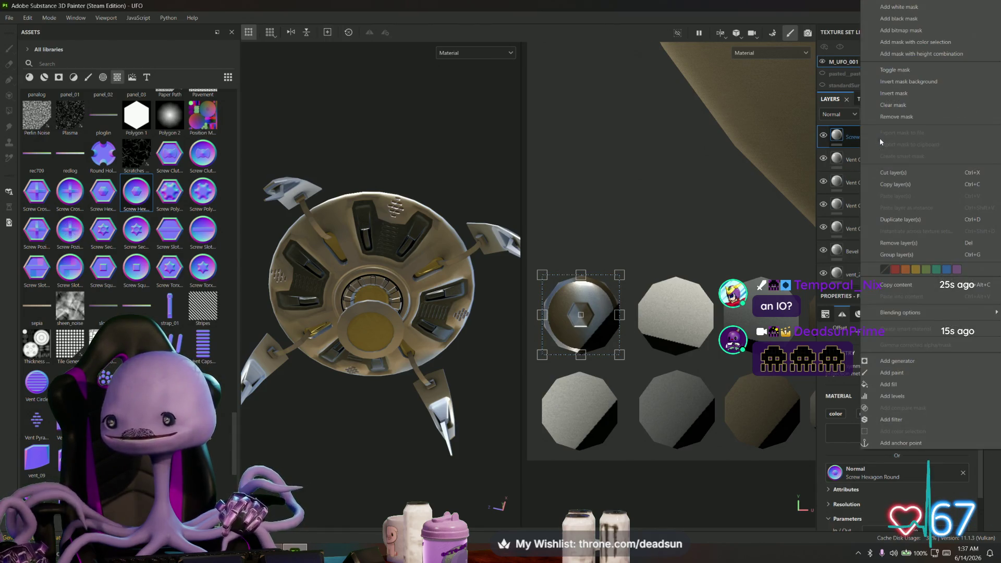
left_click(928, 221)
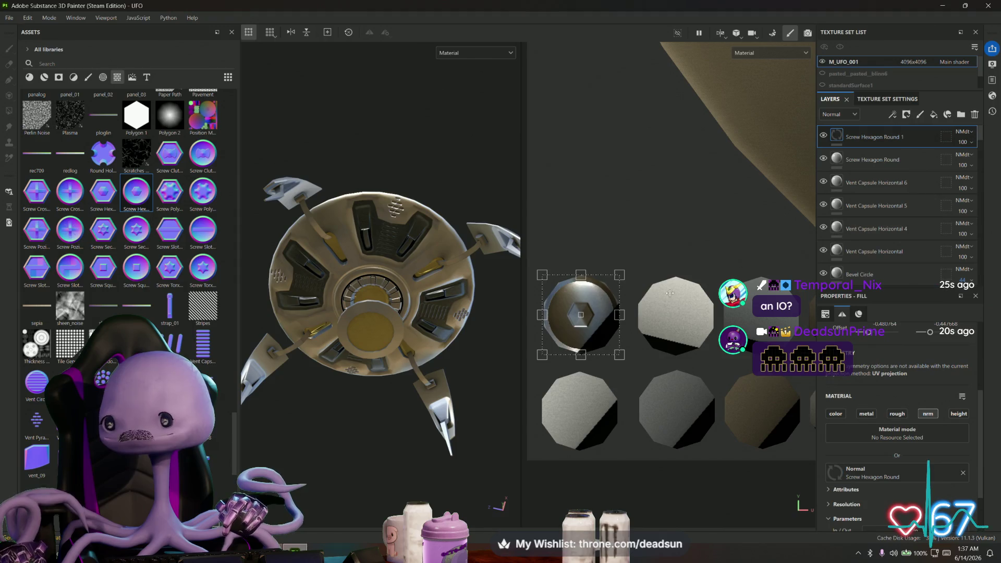
left_click_drag(600, 300, 596, 399)
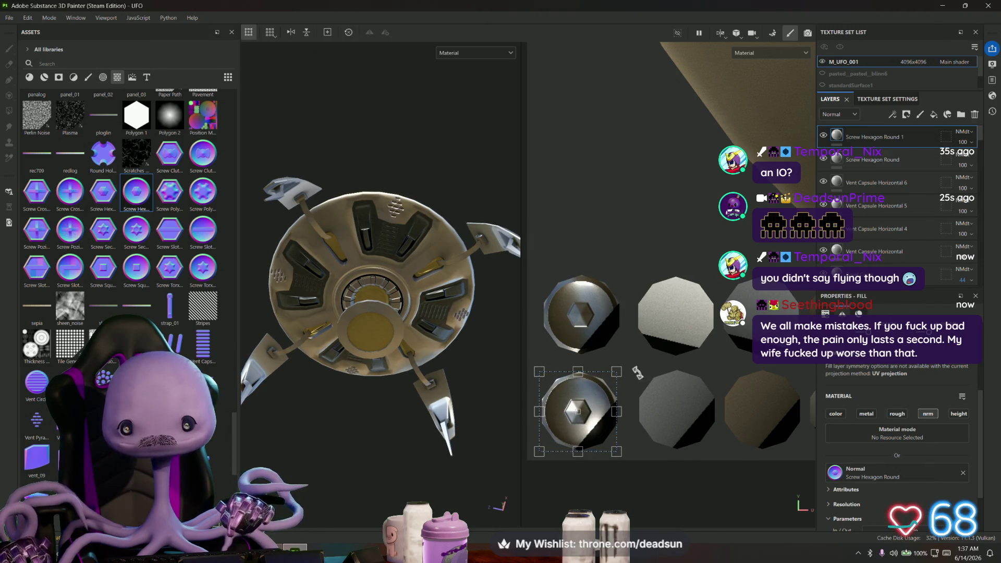
right_click(885, 138)
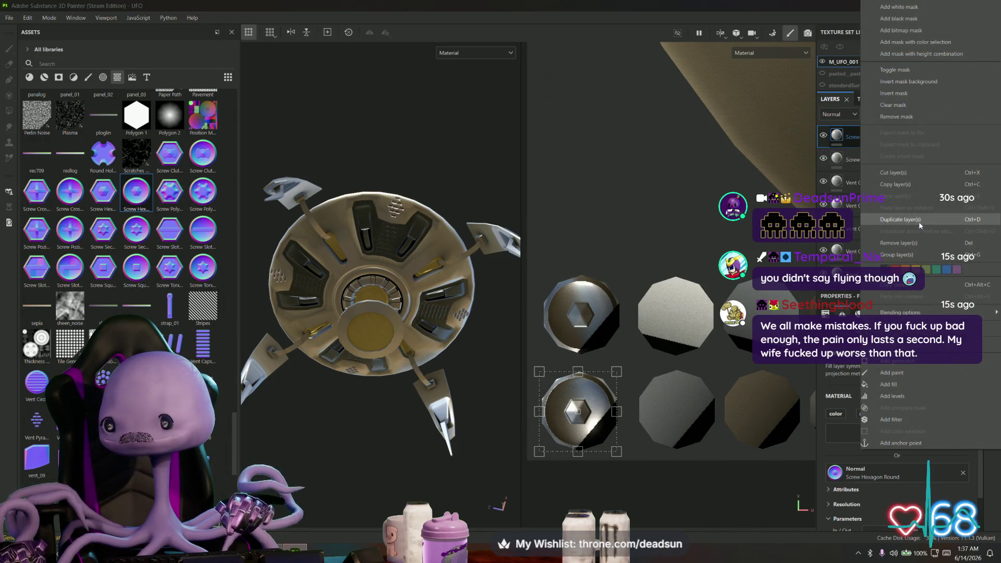
left_click(919, 221)
left_click_drag(588, 401, 687, 400)
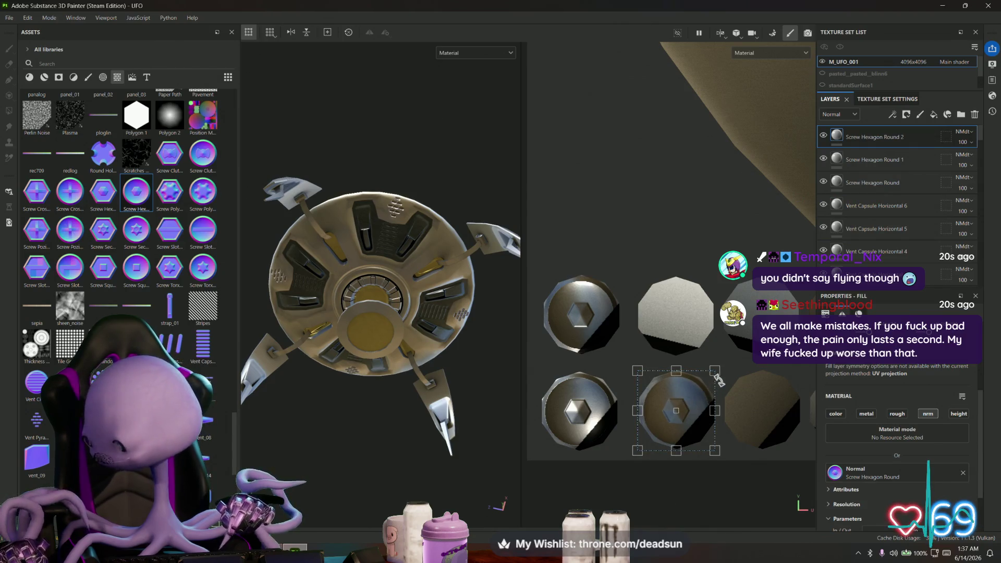
Add a third screw copy and center it on the top-middle octagon
right_click(878, 133)
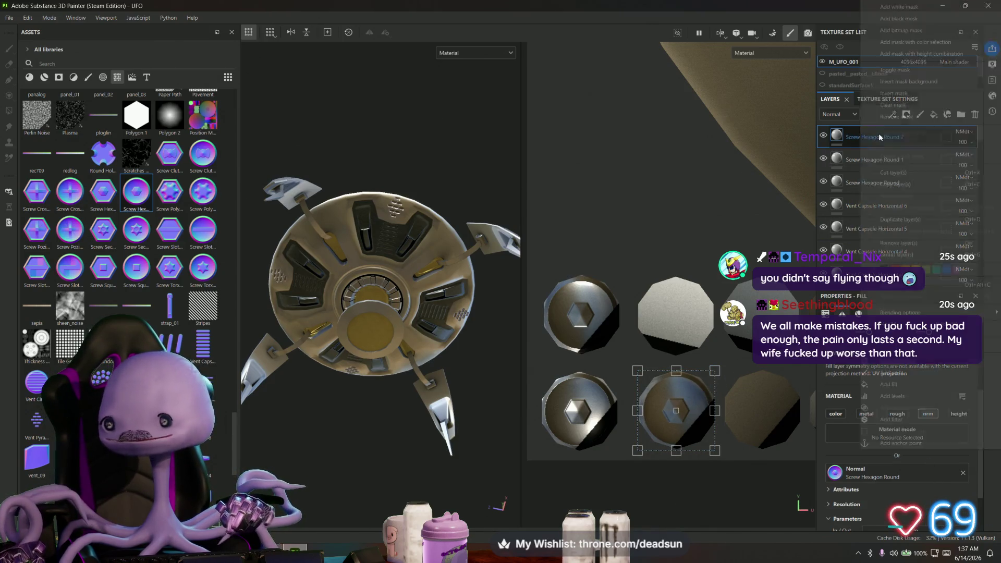
left_click(908, 219)
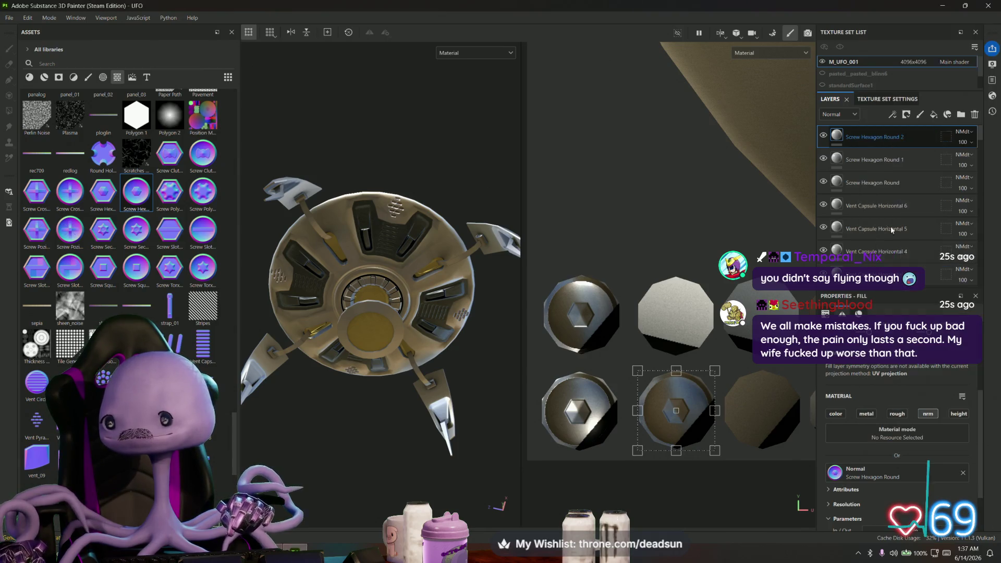
mouse_move(690, 399)
left_mouse_down()
mouse_move(749, 396)
mouse_move(678, 399)
mouse_move(686, 304)
left_mouse_up()
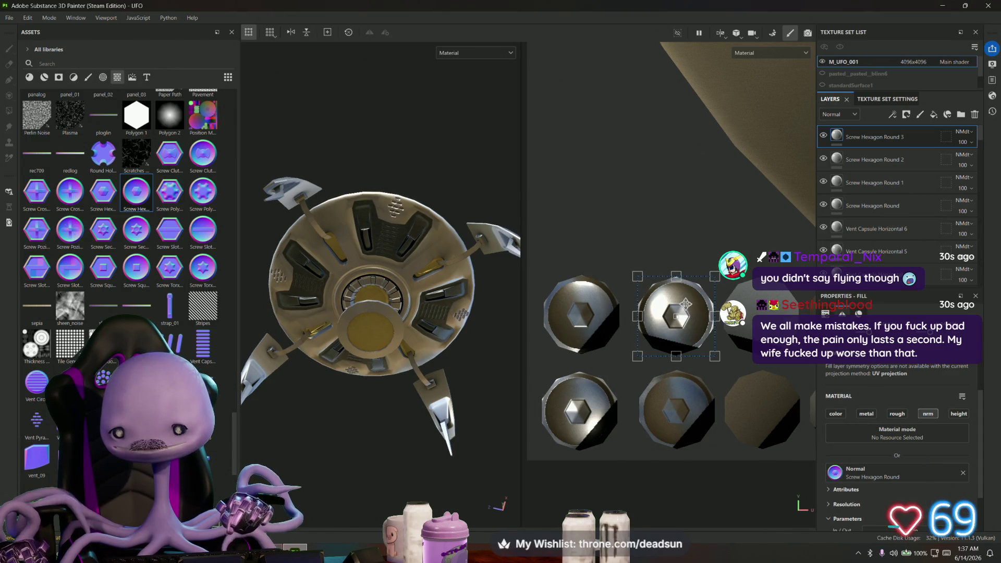
scroll(687, 390, "up", 2)
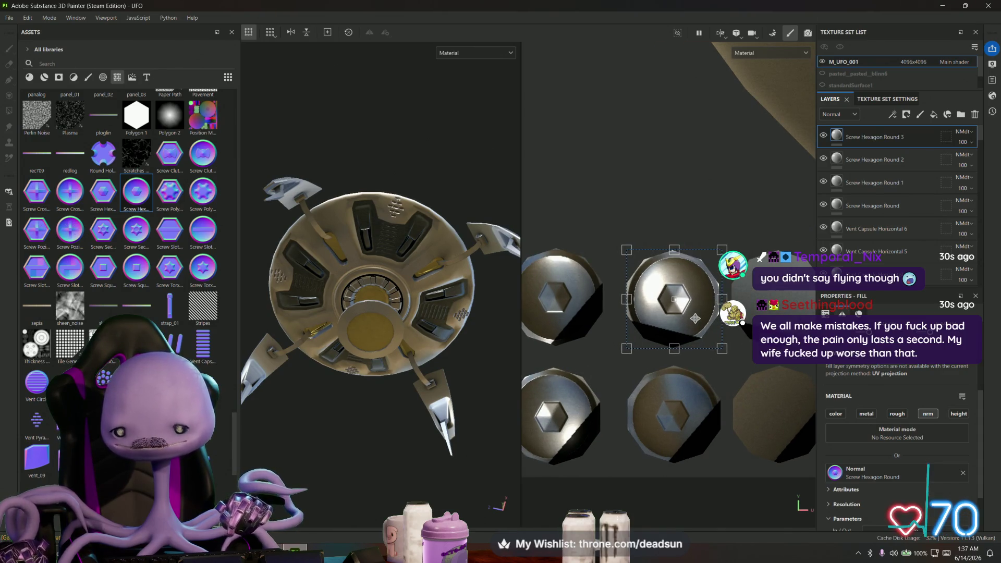
left_click_drag(695, 317, 695, 318)
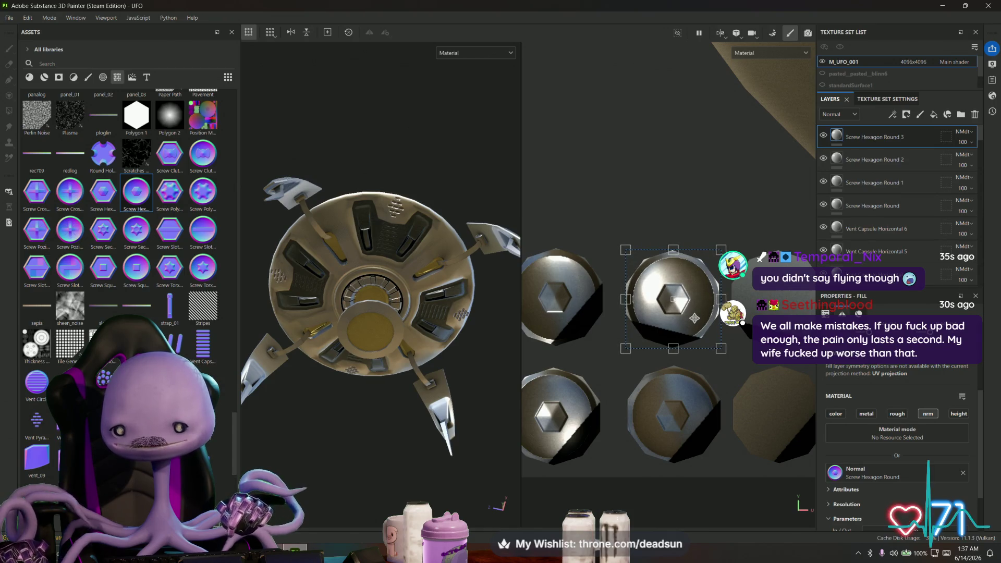
middle_click_drag(707, 361, 588, 379)
middle_click_drag(648, 370, 688, 344)
right_click(863, 139)
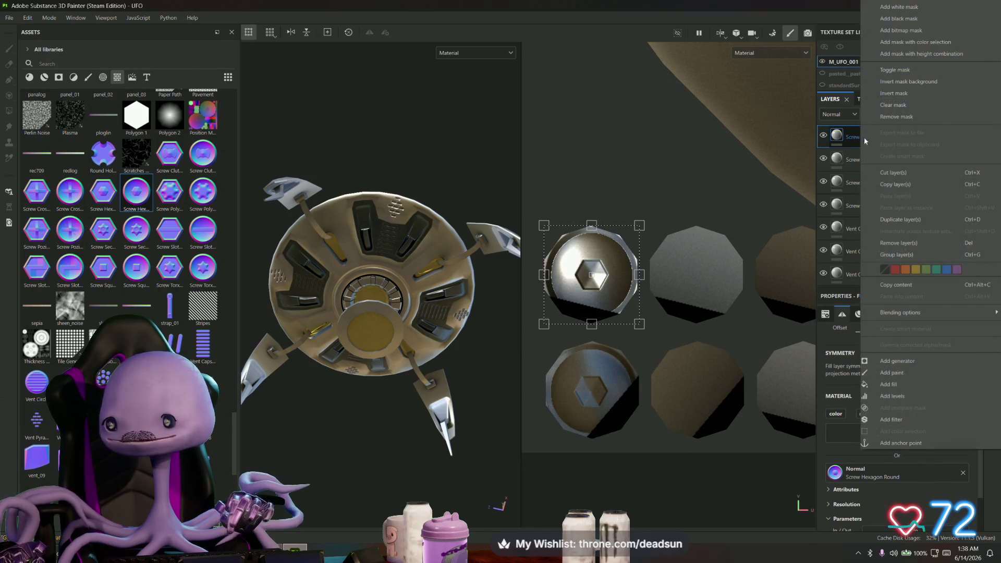